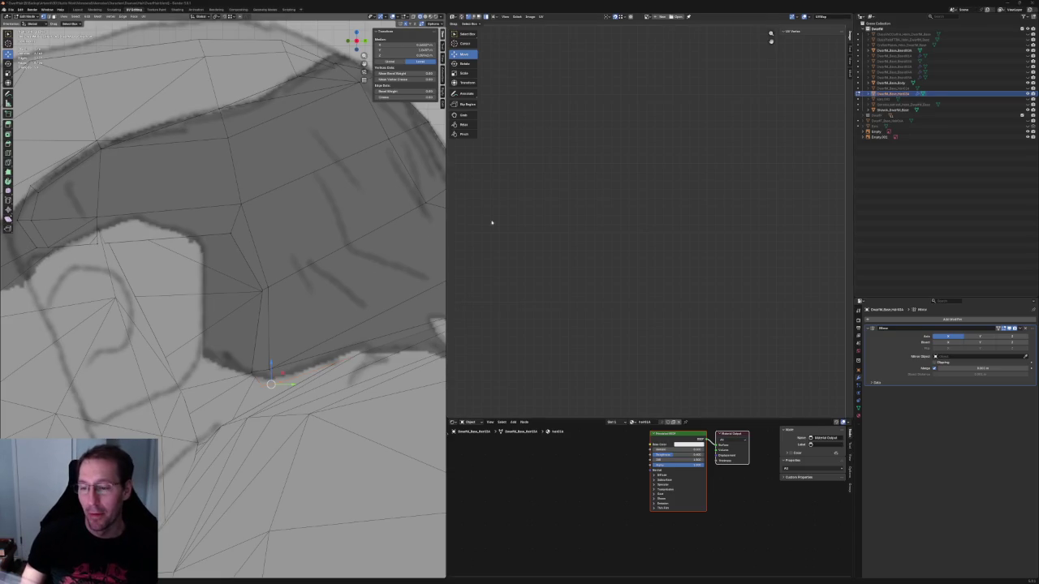
# Step: Move the hairline vertex along Y so it follows the sketch
pyautogui.moveTo(270, 384); pyautogui.dragTo(221, 315, button='middle')
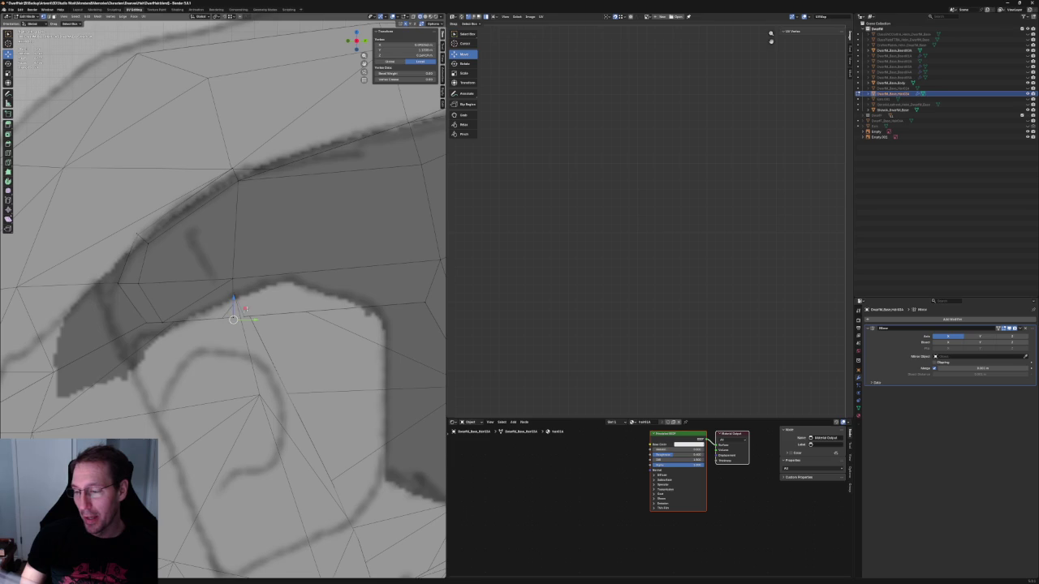
pyautogui.press('g')
pyautogui.hotkey('shift', 'x')
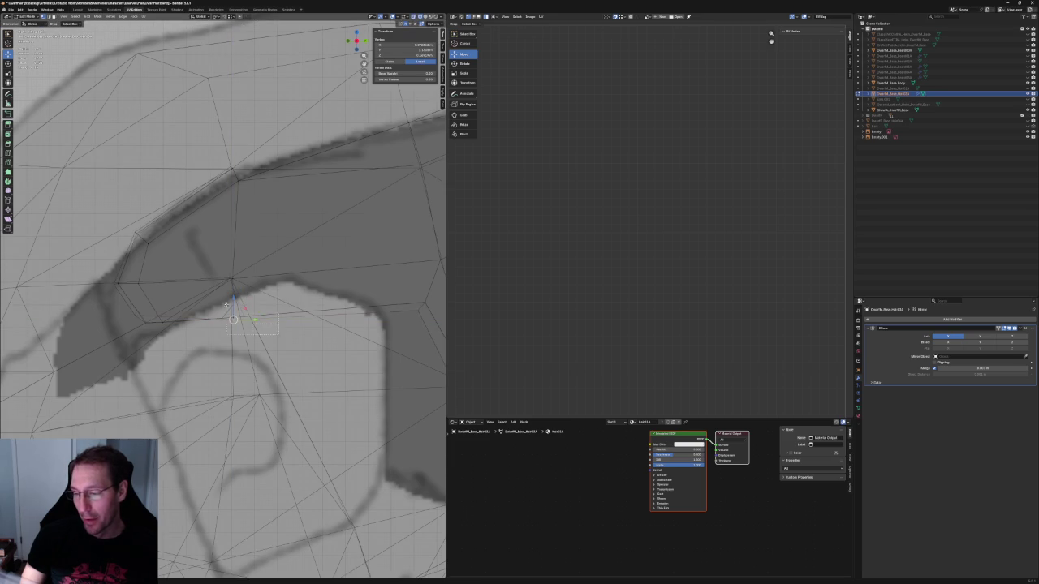
pyautogui.press('y')
pyautogui.click(250, 318)
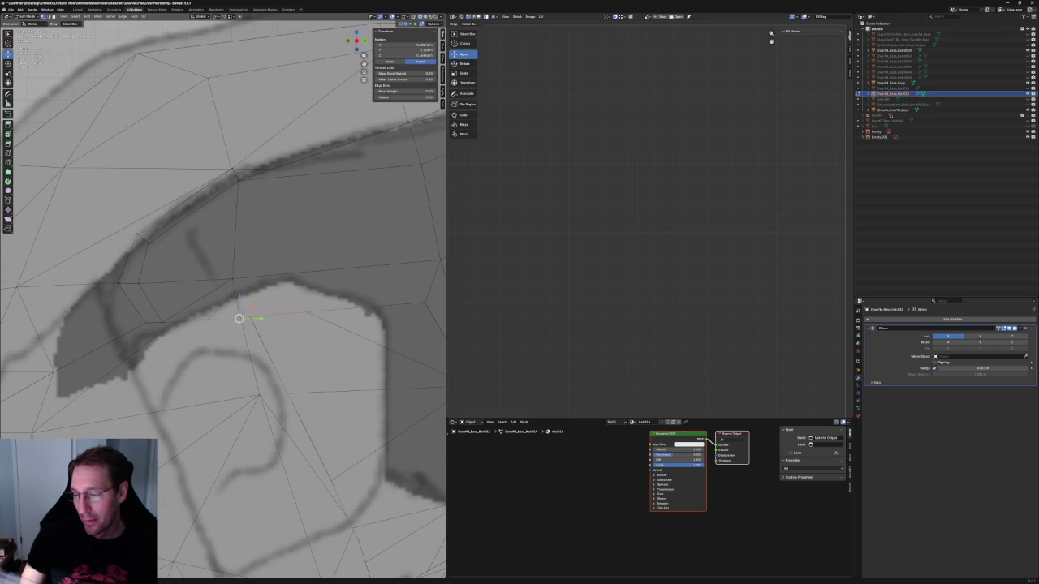
# Step: Check the head from above and the front, then turn on X-ray see-through display
pyautogui.scroll(-3, 237, 317)
pyautogui.scroll(-3, 237, 318)
pyautogui.scroll(4, 227, 315)
pyautogui.moveTo(244, 304); pyautogui.dragTo(278, 295, button='middle')
pyautogui.press('KP_1')
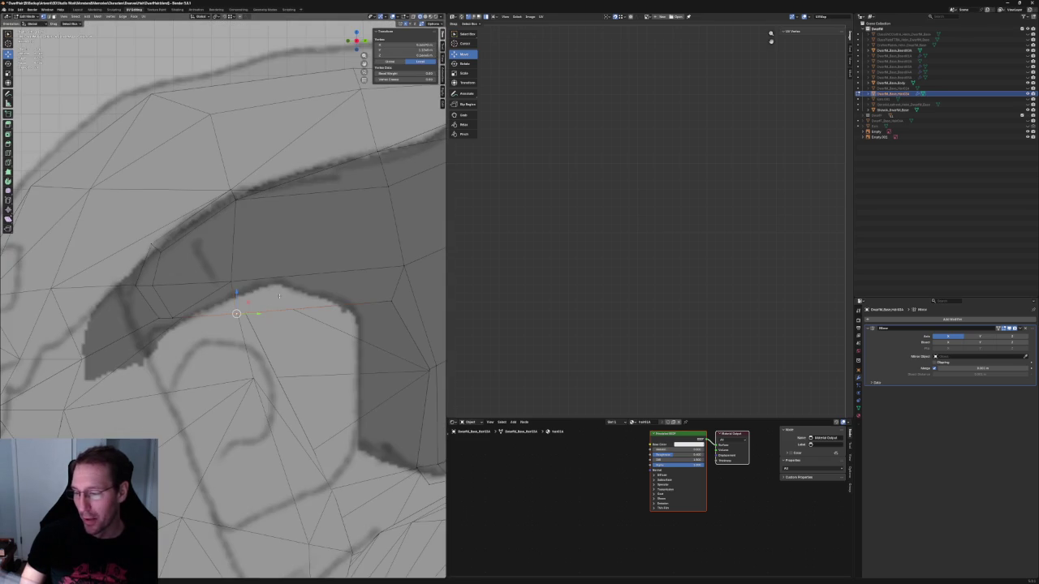
pyautogui.scroll(-5, 358, 290)
pyautogui.scroll(5, 243, 296)
pyautogui.moveTo(243, 296)
pyautogui.mouseDown(button='middle')
pyautogui.moveTo(279, 294)
pyautogui.moveTo(260, 312)
pyautogui.moveTo(170, 301)
pyautogui.mouseUp(button='middle')
pyautogui.hotkey('alt', 'z')
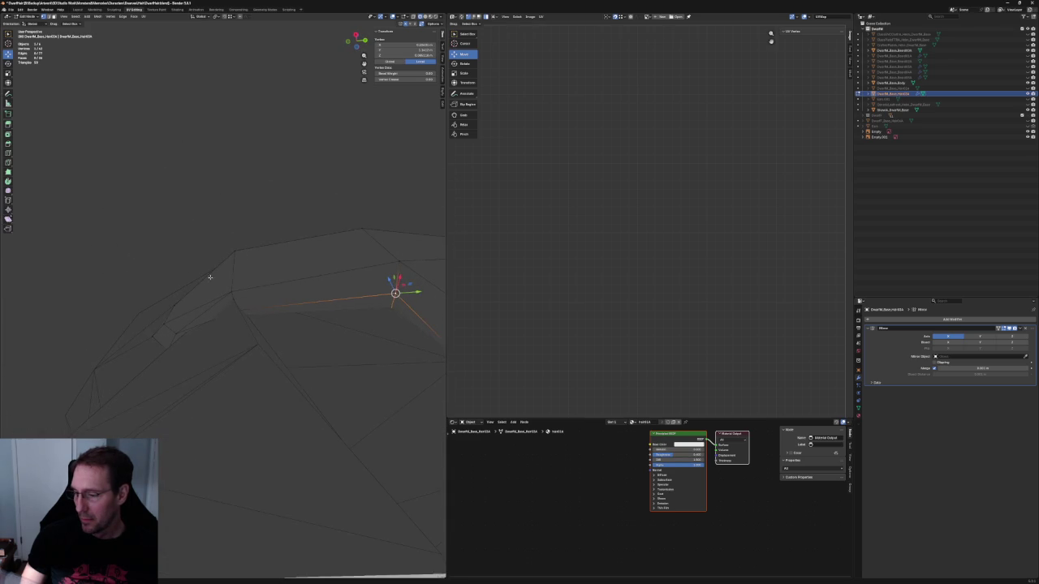
# Step: Move the vertex on the hair's left edge along global X
pyautogui.click(132, 300)
pyautogui.press('g')
pyautogui.press('x')
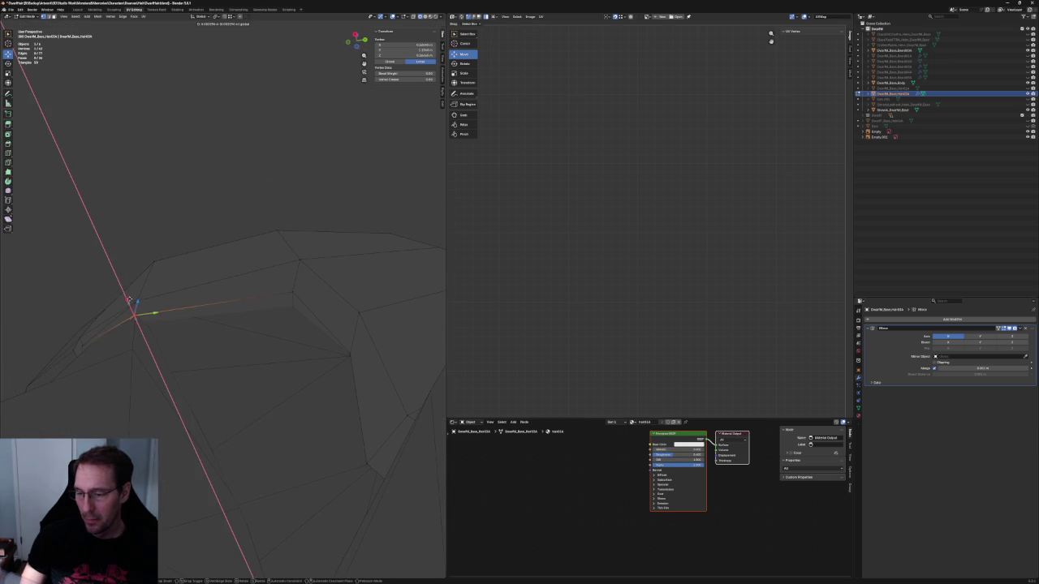
pyautogui.click(130, 301)
# Step: Select three hairline vertices facing the reference sheet and apply a Vertex menu operation
pyautogui.moveTo(295, 294)
pyautogui.mouseDown(button='middle')
pyautogui.moveTo(274, 339)
pyautogui.moveTo(261, 302)
pyautogui.moveTo(196, 307)
pyautogui.mouseUp(button='middle')
pyautogui.moveTo(319, 353)
pyautogui.mouseDown(button='middle')
pyautogui.moveTo(248, 286)
pyautogui.moveTo(237, 303)
pyautogui.moveTo(251, 320)
pyautogui.moveTo(288, 314)
pyautogui.mouseUp(button='middle')
pyautogui.click(289, 334)
pyautogui.hotkey('alt', 'a')
pyautogui.click(186, 324)
pyautogui.keyDown('shift'); pyautogui.click(130, 308); pyautogui.keyUp('shift')
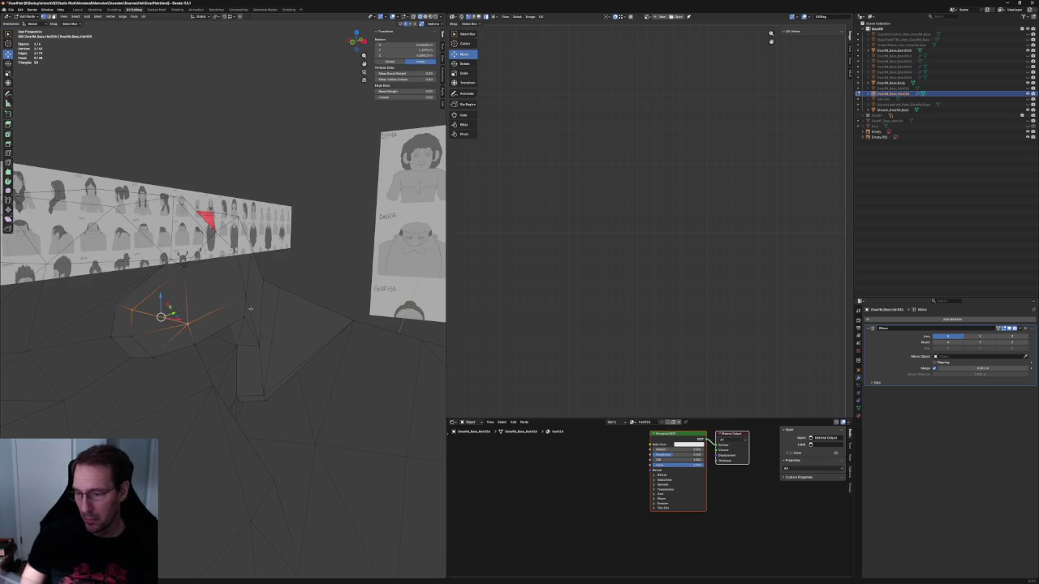
pyautogui.moveTo(191, 312)
pyautogui.mouseDown(button='middle')
pyautogui.moveTo(210, 326)
pyautogui.moveTo(216, 301)
pyautogui.moveTo(216, 311)
pyautogui.moveTo(244, 300)
pyautogui.mouseUp(button='middle')
pyautogui.scroll(2, 211, 326)
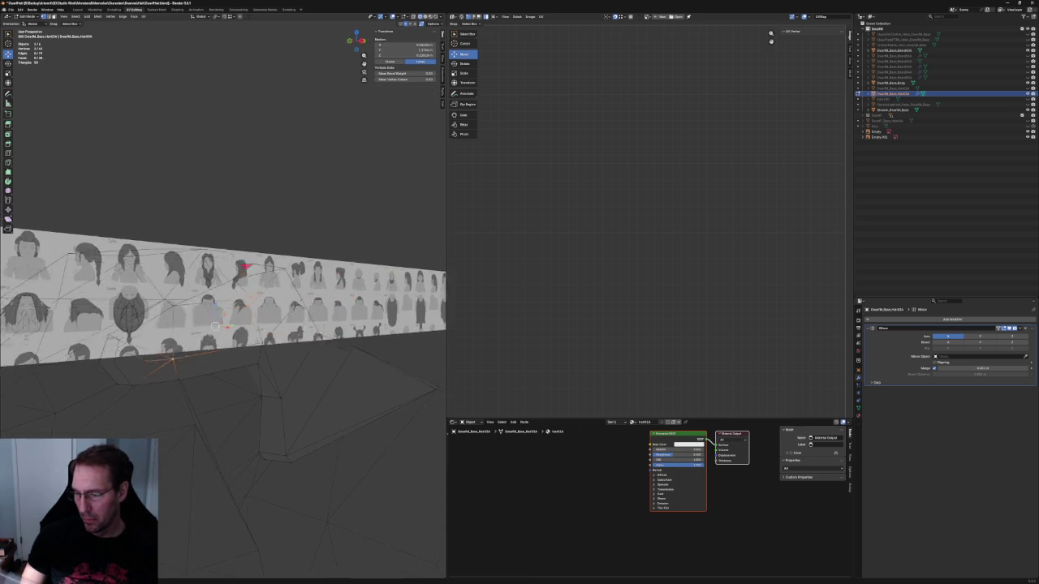
pyautogui.keyDown('shift'); pyautogui.click(258, 365); pyautogui.keyUp('shift')
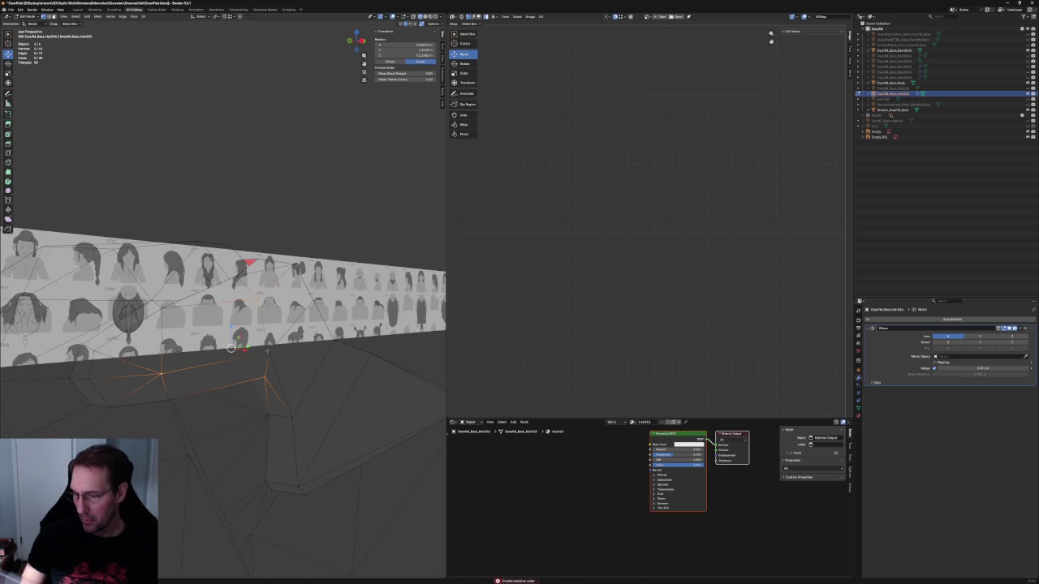
pyautogui.rightClick(251, 360)
pyautogui.click(241, 375)
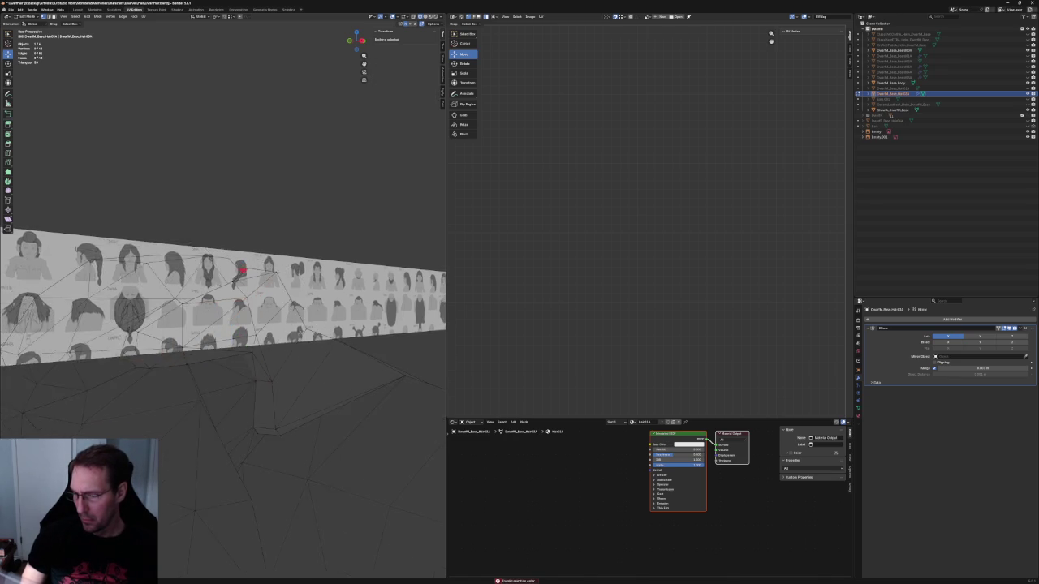
# Step: Pull a hair vertex lower in side view to match the reference sheet
pyautogui.press('KP_3')
pyautogui.click(262, 343)
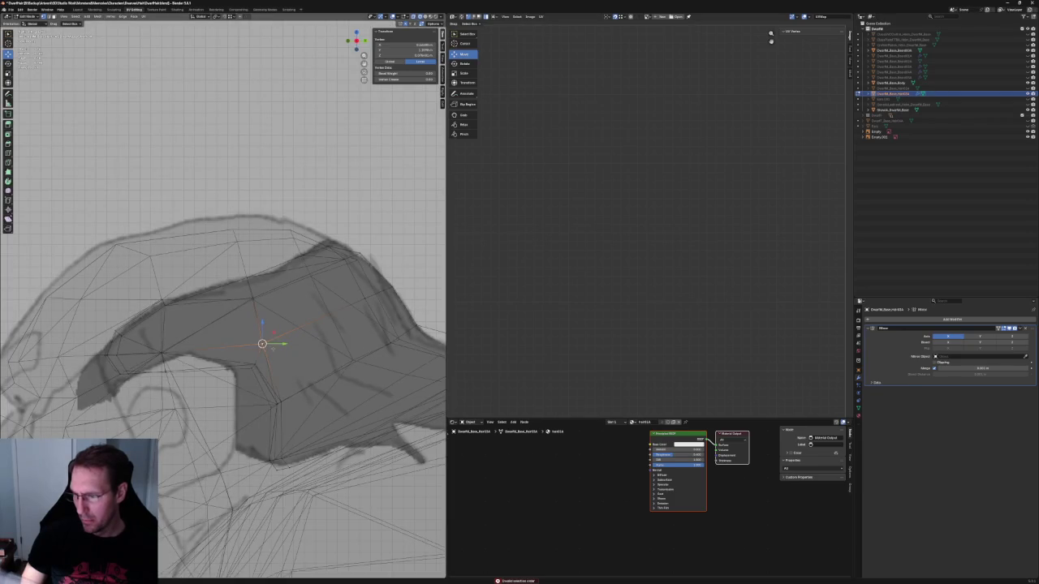
pyautogui.moveTo(243, 325); pyautogui.dragTo(268, 308, button='middle')
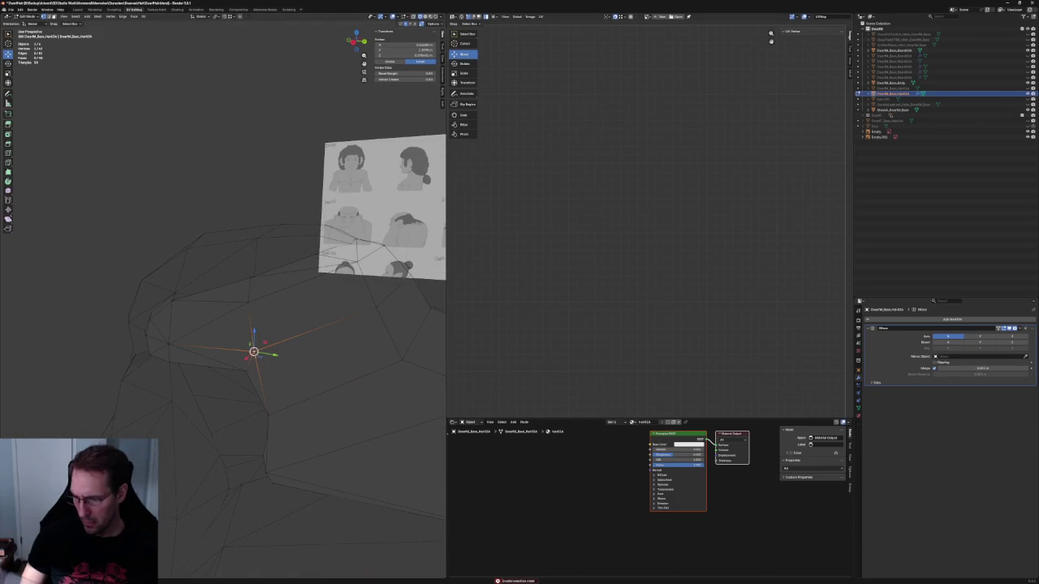
pyautogui.moveTo(253, 351); pyautogui.dragTo(245, 368)
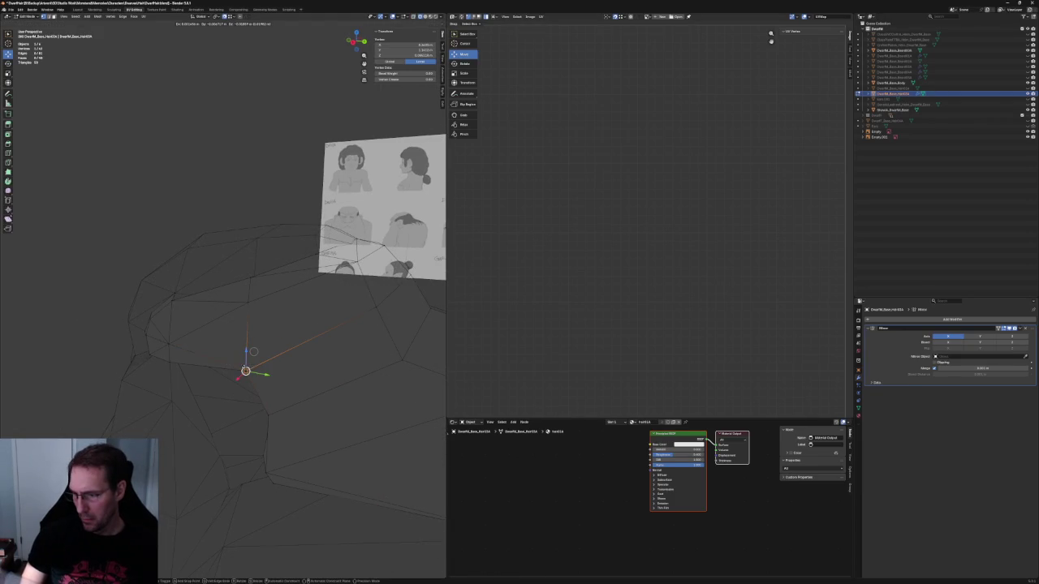
pyautogui.click(272, 335)
pyautogui.moveTo(272, 336)
pyautogui.mouseDown(button='middle')
pyautogui.moveTo(244, 341)
pyautogui.moveTo(322, 304)
pyautogui.moveTo(262, 301)
pyautogui.mouseUp(button='middle')
# Step: Clear the selection and zoom in on the hair mesh in orthographic side view
pyautogui.press('KP_3')
pyautogui.click(242, 292)
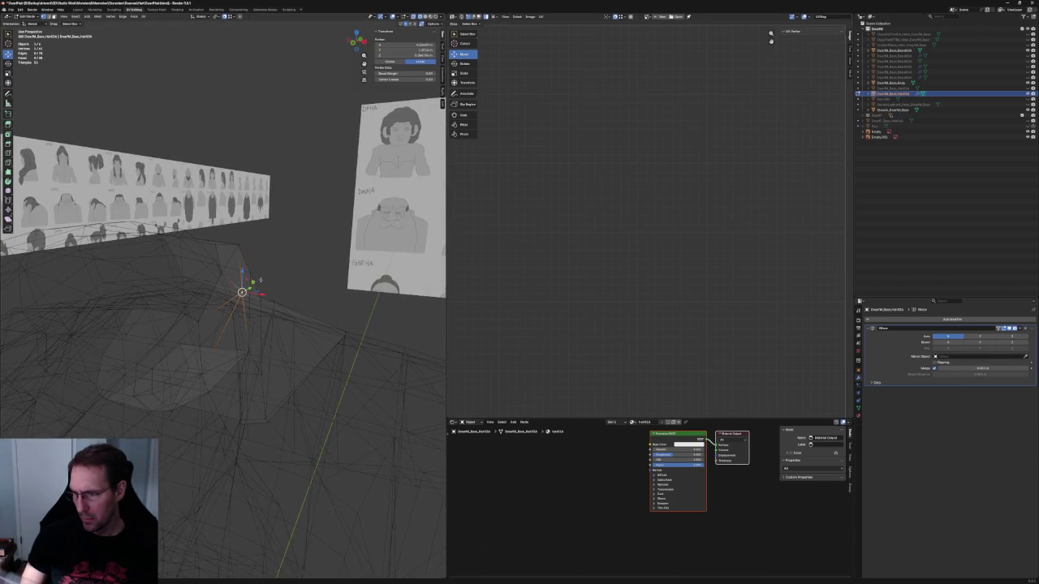
pyautogui.hotkey('alt', 'a')
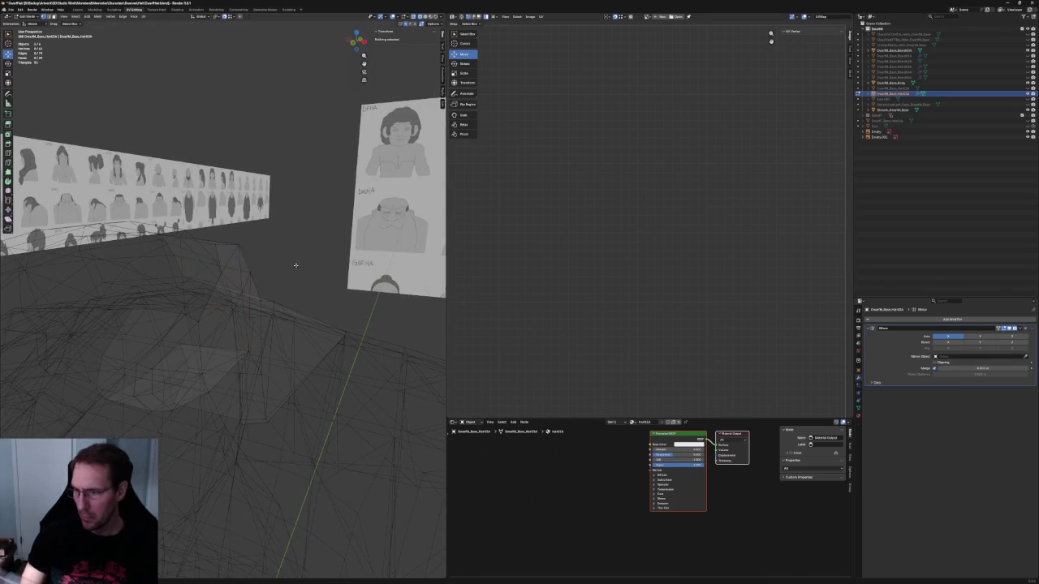
pyautogui.press('KP_3')
pyautogui.scroll(2, 280, 269)
pyautogui.scroll(2, 272, 278)
pyautogui.scroll(2, 263, 284)
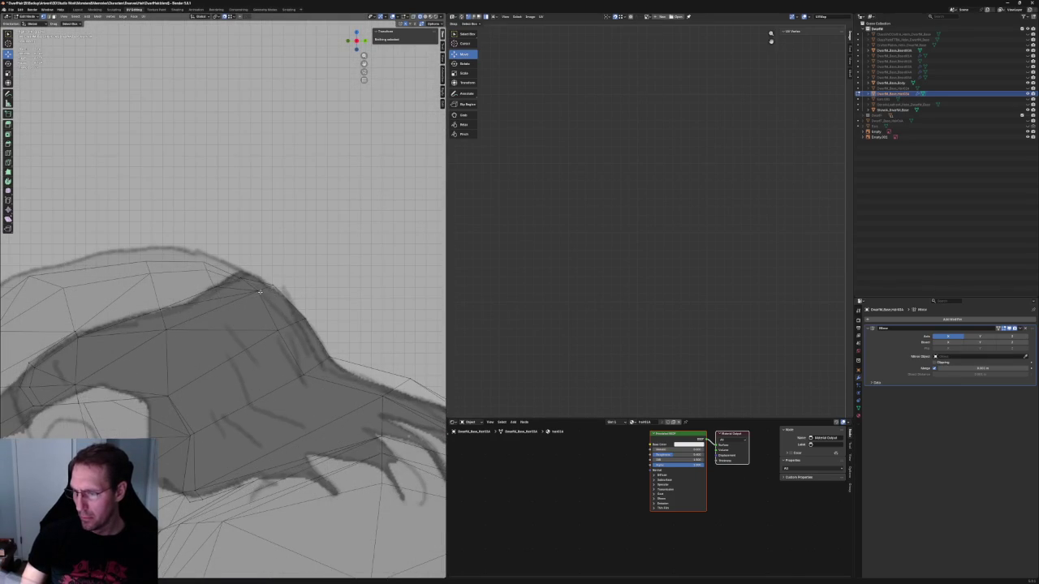
# Step: Select two neighbouring crown vertices and edge-slide them onto the side-view sketch outline
pyautogui.click(258, 290)
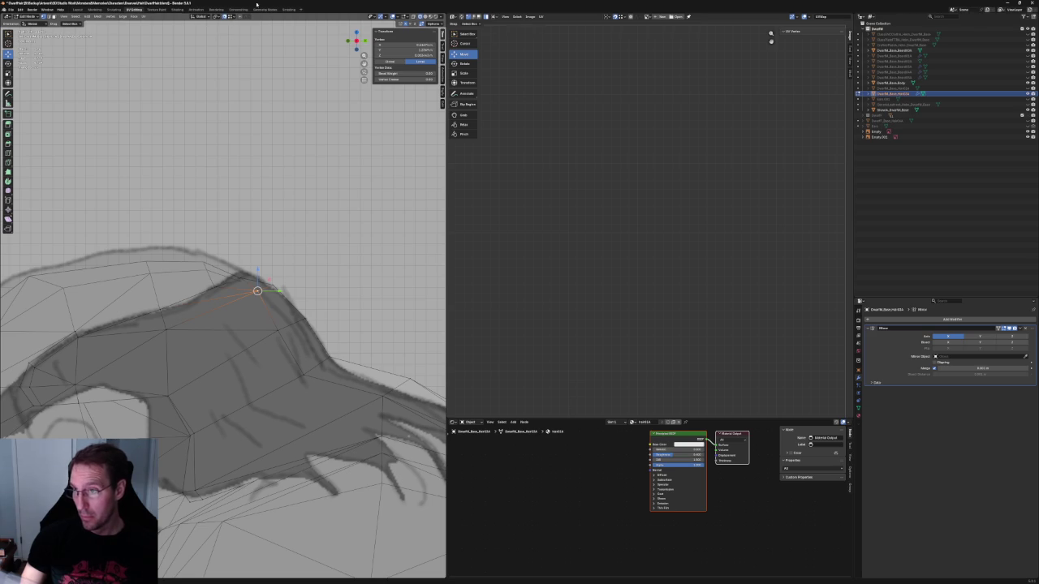
pyautogui.keyDown('shift'); pyautogui.click(302, 369); pyautogui.keyUp('shift')
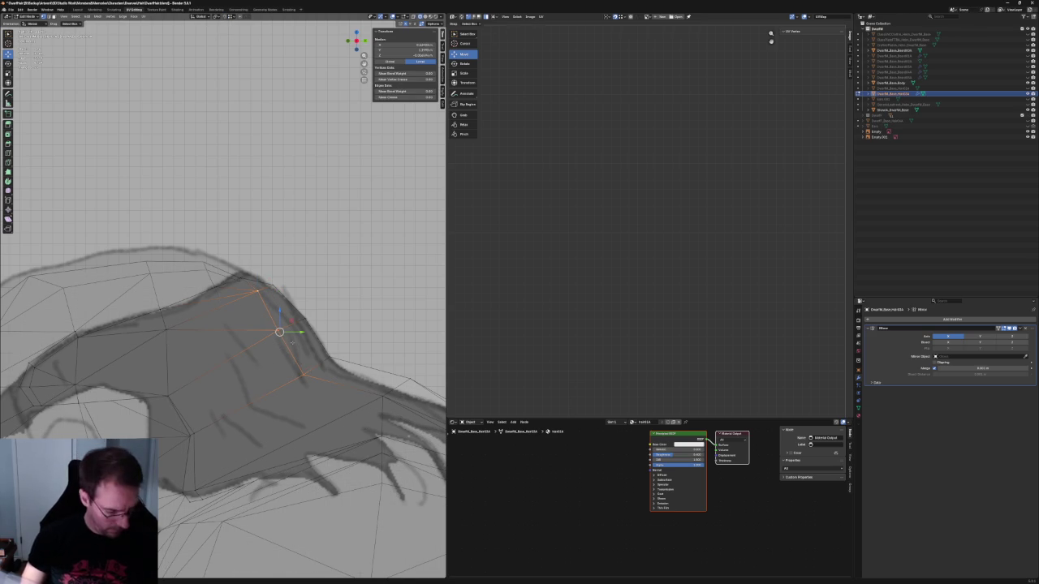
pyautogui.press('g')
pyautogui.press('g')
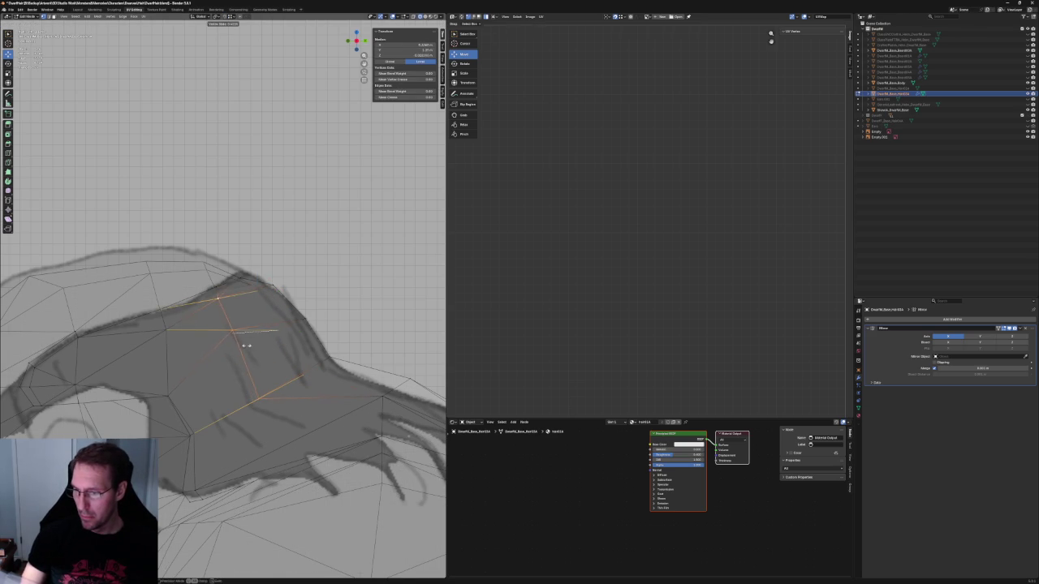
pyautogui.click(253, 345)
pyautogui.moveTo(243, 341); pyautogui.dragTo(254, 367, button='middle')
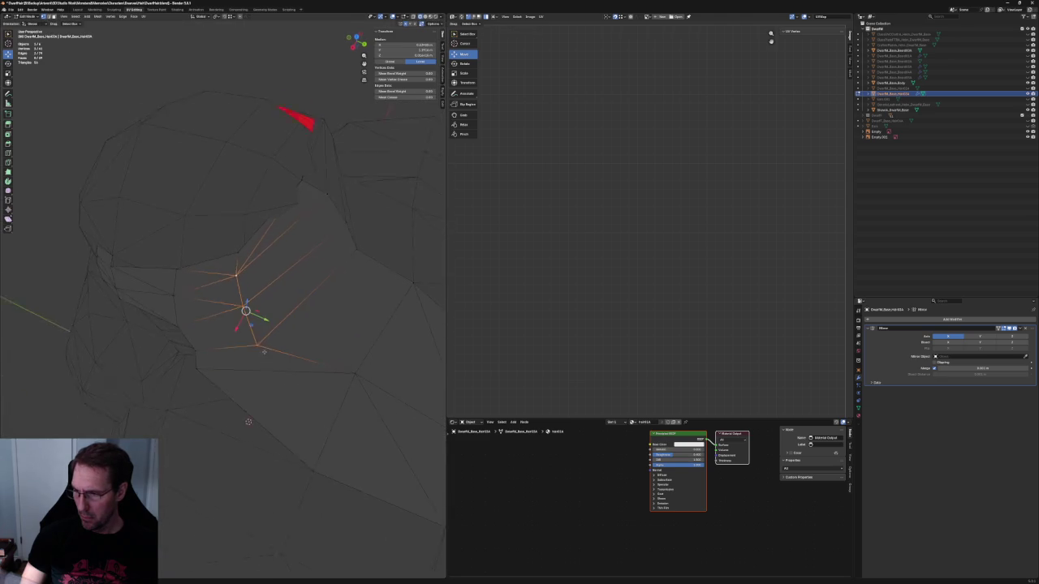
# Step: Vertex-slide the side-strand vertex, then shift it along the X axis
pyautogui.press('g')
pyautogui.press('g')
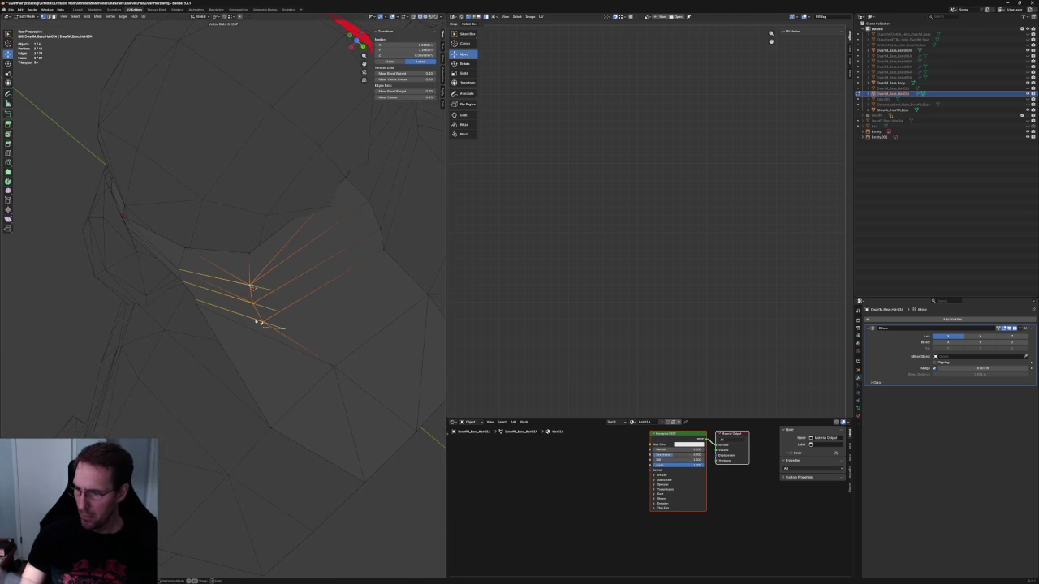
pyautogui.click(262, 322)
pyautogui.moveTo(262, 321); pyautogui.dragTo(266, 261, button='middle')
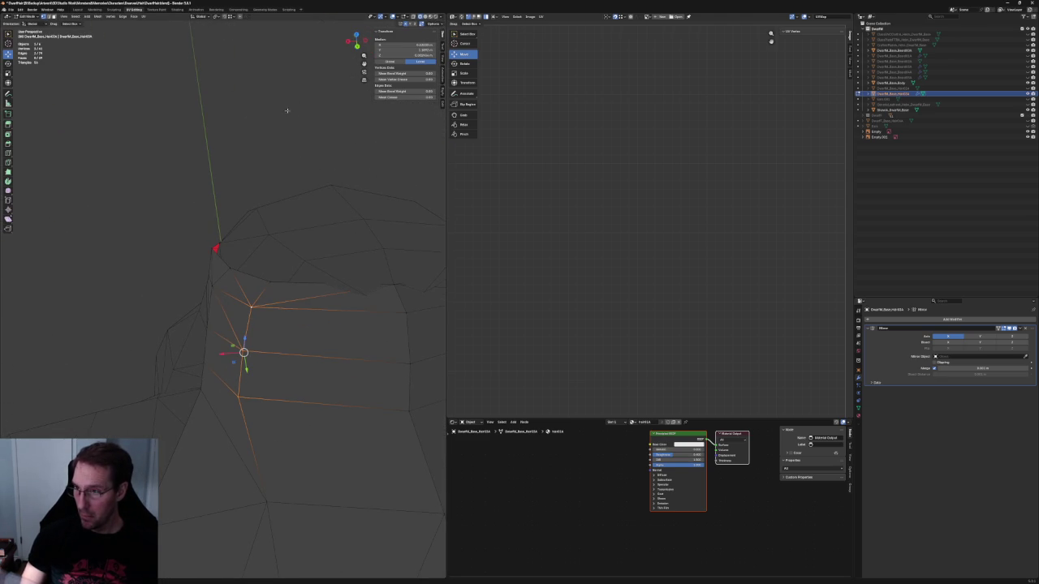
pyautogui.press('g')
pyautogui.press('x')
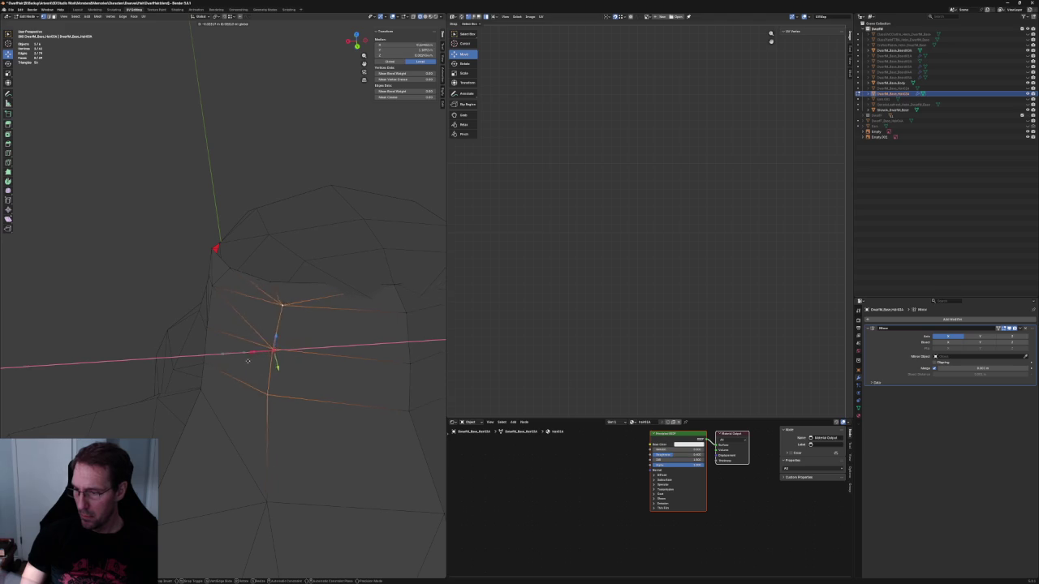
pyautogui.click(265, 282)
# Step: Show the hair in solid shading against the side sketch
pyautogui.moveTo(264, 282); pyautogui.dragTo(227, 314, button='middle')
pyautogui.hotkey('shift', 'z')
pyautogui.hotkey('shift', 'z')
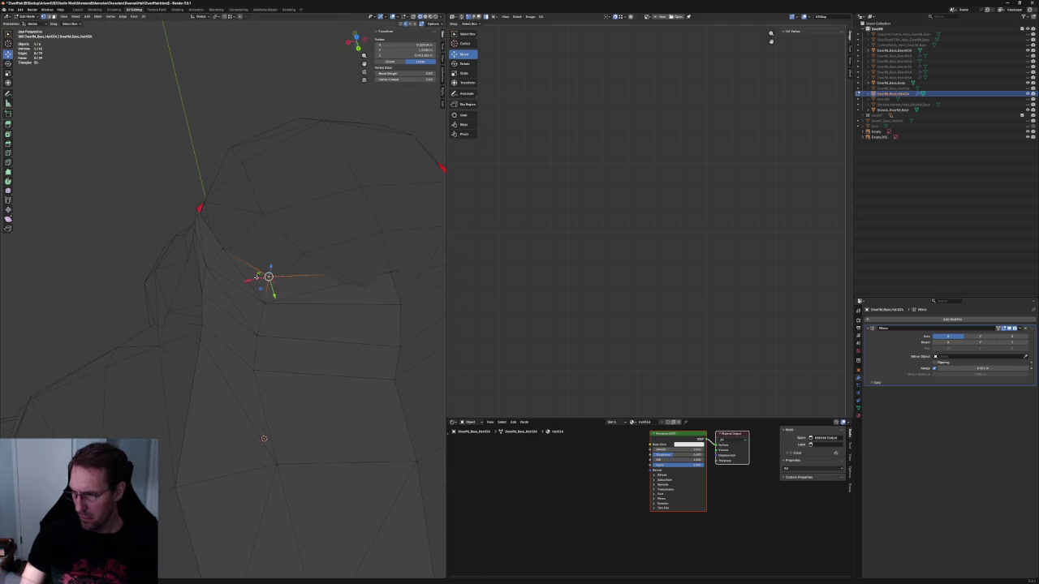
pyautogui.moveTo(256, 277); pyautogui.dragTo(252, 284, button='middle')
pyautogui.hotkey('shift', 'z')
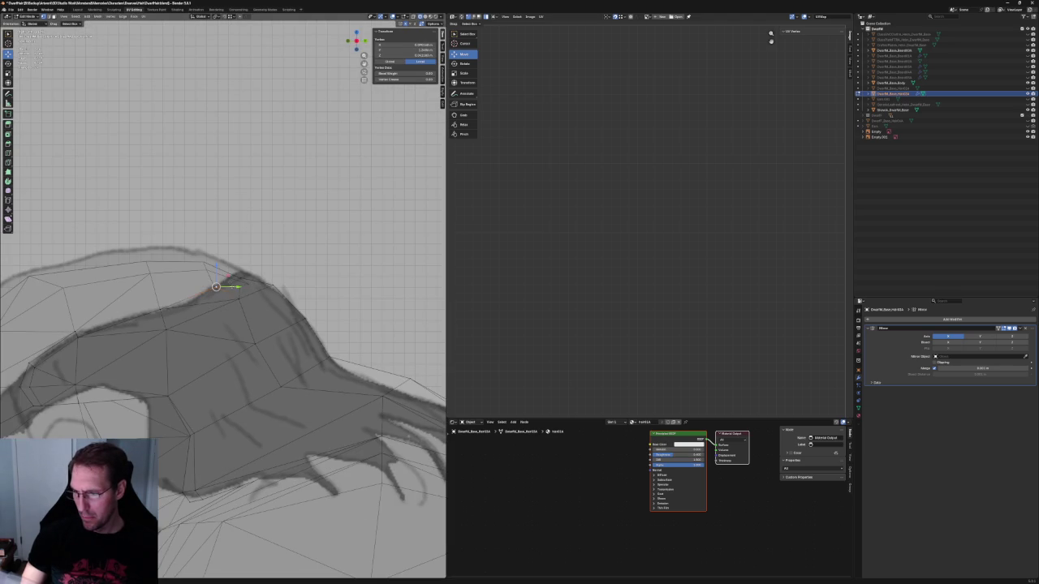
# Step: Drag the crown vertex onto the sketch outline and switch to wireframe shading
pyautogui.moveTo(216, 287); pyautogui.dragTo(244, 285)
pyautogui.click(243, 279)
pyautogui.hotkey('shift', 'z')
# Step: Move the hairline vertex along the Y axis
pyautogui.moveTo(242, 279)
pyautogui.mouseDown(button='middle')
pyautogui.moveTo(188, 321)
pyautogui.moveTo(300, 302)
pyautogui.moveTo(282, 260)
pyautogui.mouseUp(button='middle')
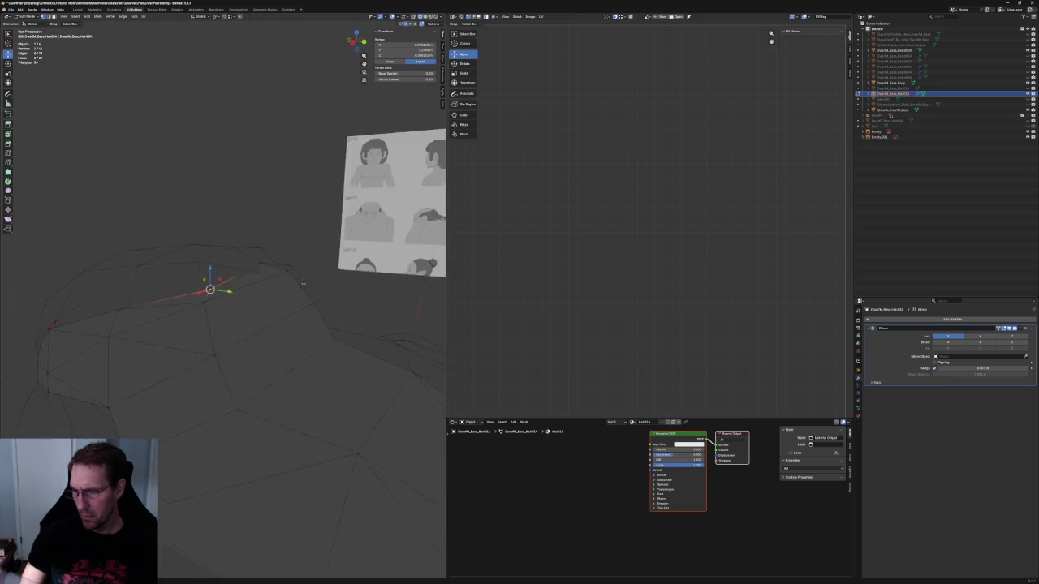
pyautogui.press('g')
pyautogui.press('y')
pyautogui.click(286, 226)
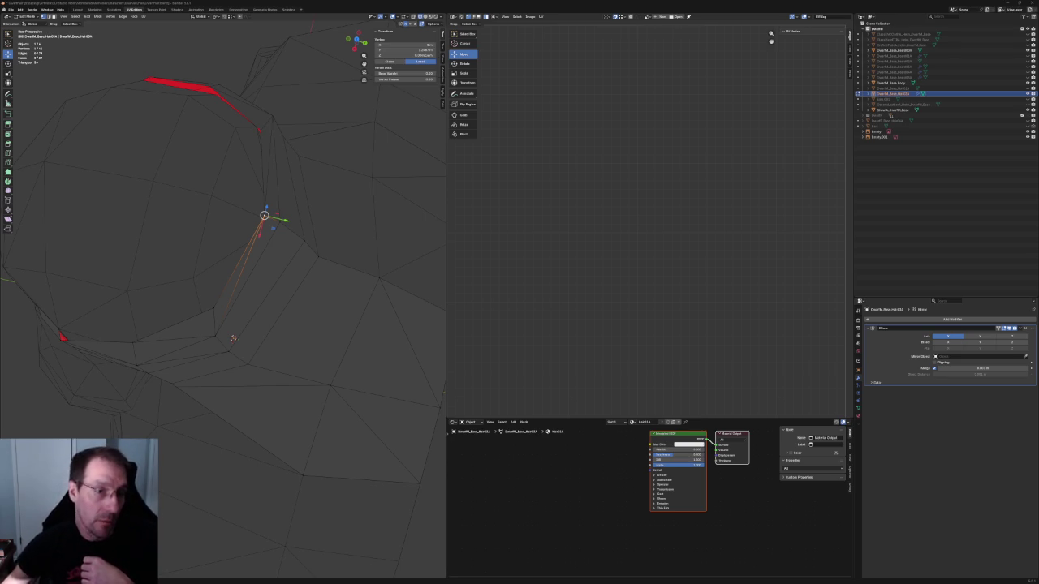
# Step: Move the top-ridge edge with X locked (Shift+X) onto the sketch outline
pyautogui.scroll(-2, 264, 215)
pyautogui.scroll(-3, 264, 216)
pyautogui.moveTo(264, 215); pyautogui.dragTo(231, 286, button='middle')
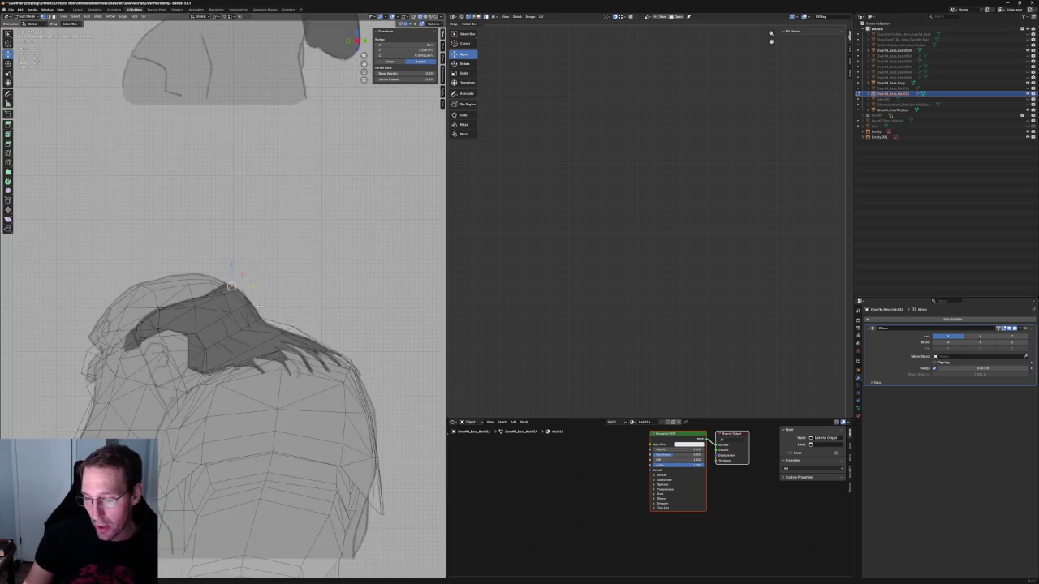
pyautogui.scroll(3, 231, 286)
pyautogui.scroll(2, 232, 286)
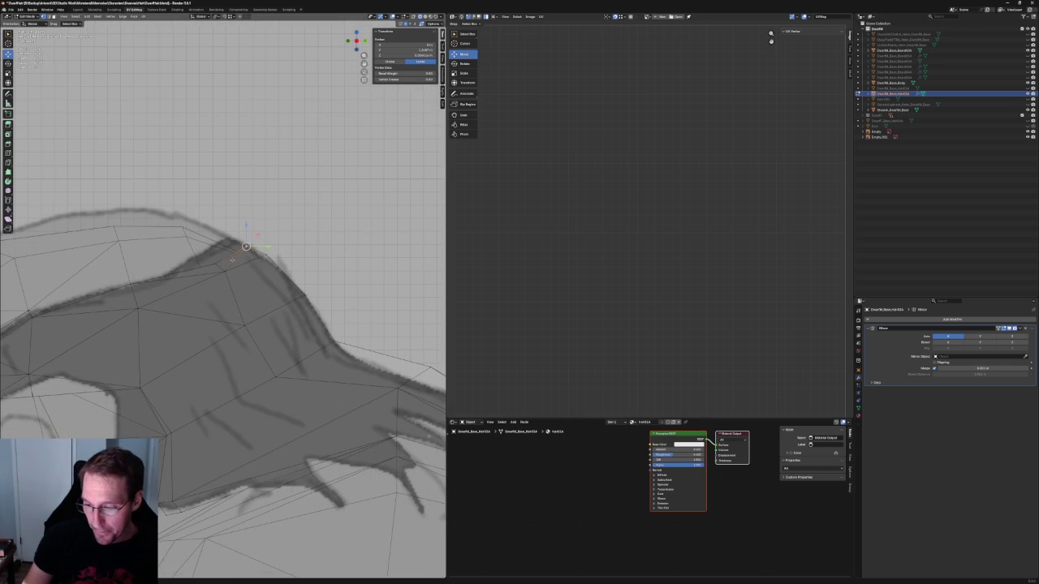
pyautogui.click(216, 279)
pyautogui.press('g')
pyautogui.hotkey('shift', 'x')
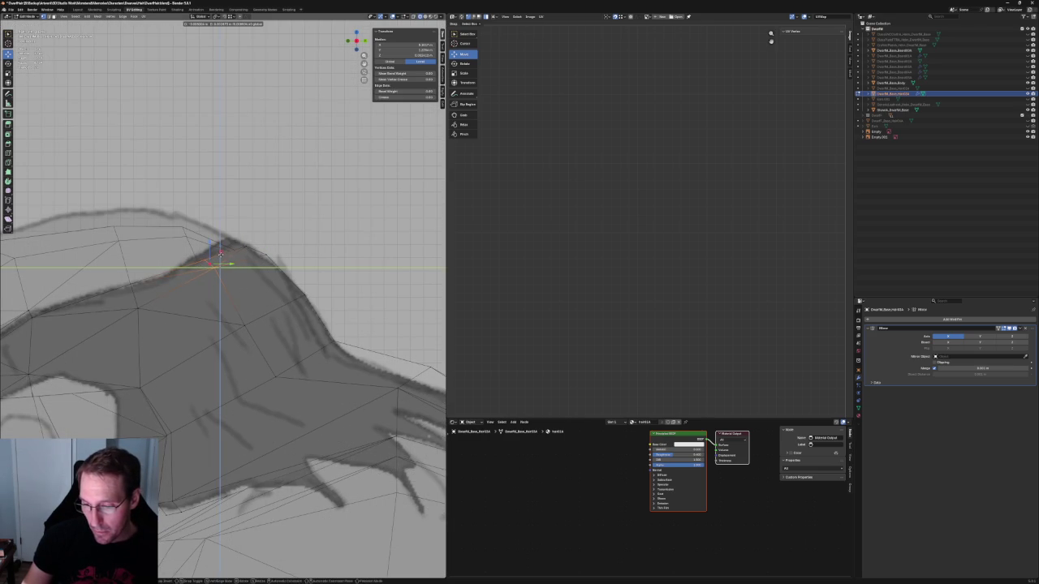
pyautogui.click(214, 254)
# Step: Move the crest vertex with X locked so it meets the sketched hair silhouette
pyautogui.click(203, 262)
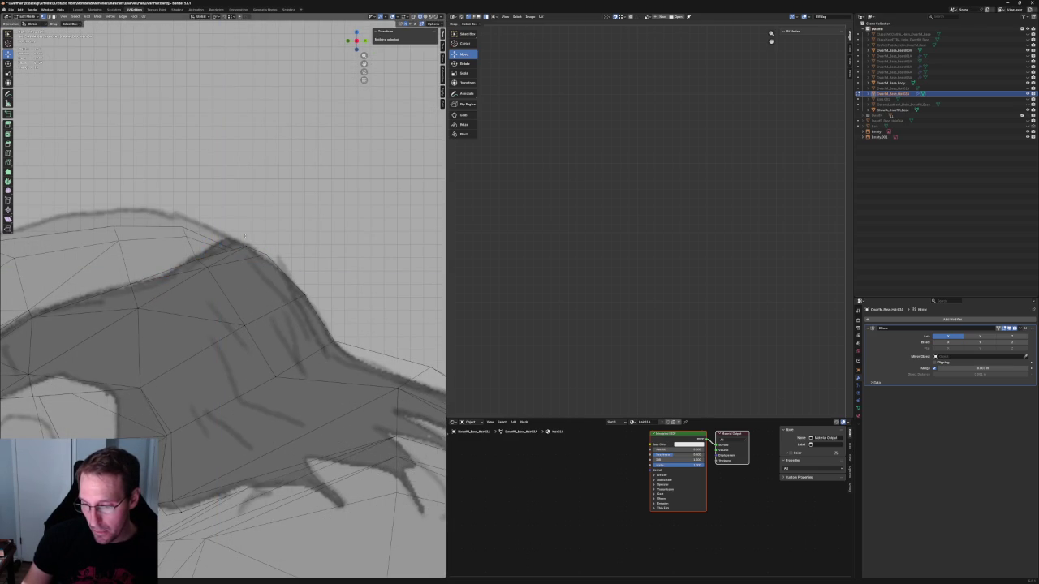
pyautogui.click(255, 250)
pyautogui.press('g')
pyautogui.hotkey('shift', 'x')
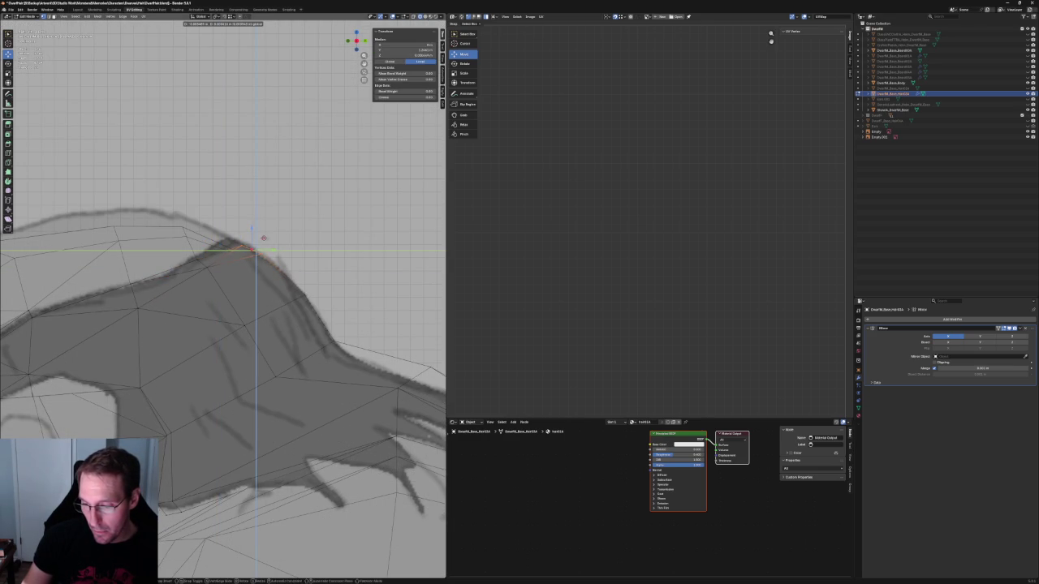
pyautogui.click(262, 237)
# Step: Select two hairline vertices and frame them in the front orthographic view
pyautogui.press('Tab')
pyautogui.scroll(-5, 268, 259)
pyautogui.press('KP_1')
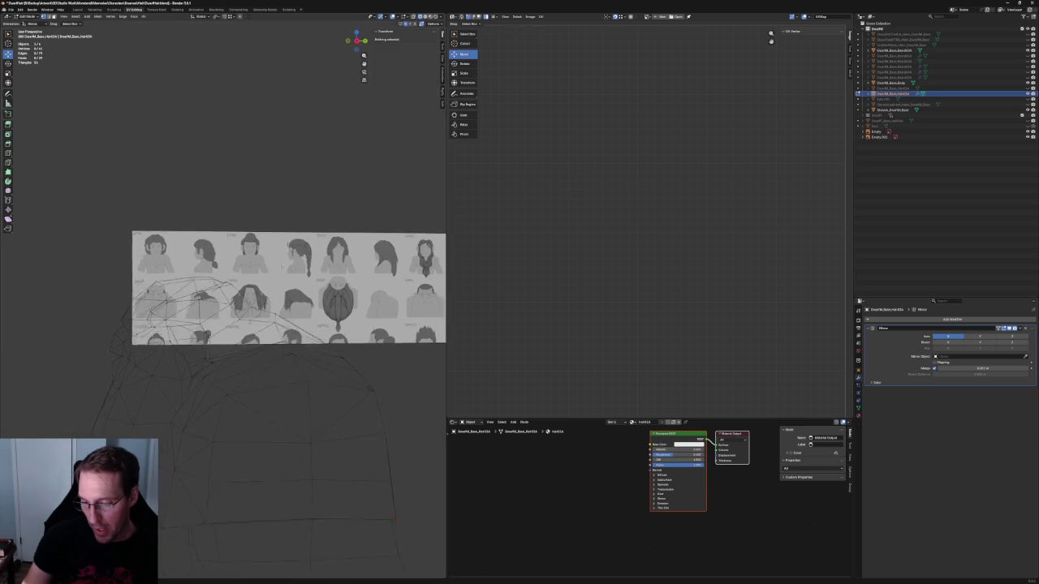
pyautogui.scroll(5, 260, 280)
pyautogui.scroll(2, 256, 282)
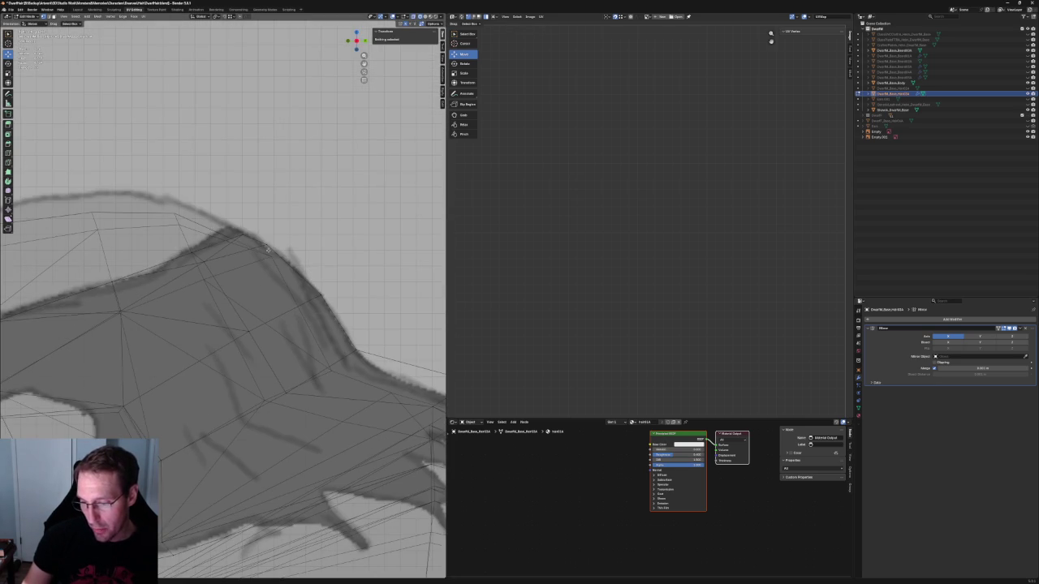
pyautogui.scroll(-5, 267, 249)
pyautogui.moveTo(267, 249); pyautogui.dragTo(219, 283, button='middle')
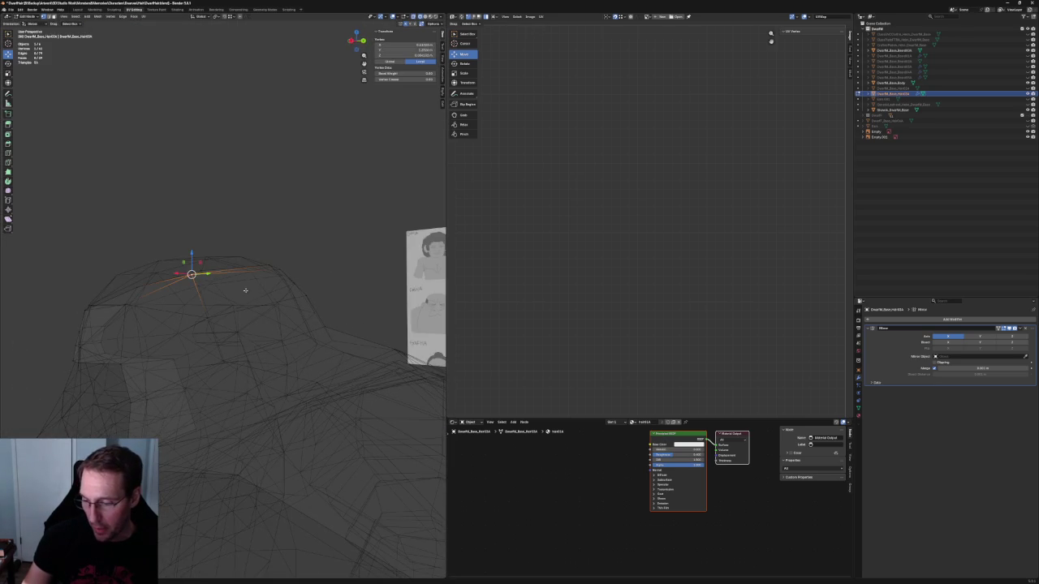
pyautogui.keyDown('shift'); pyautogui.click(289, 301); pyautogui.keyUp('shift')
pyautogui.press('KP_Decimal')
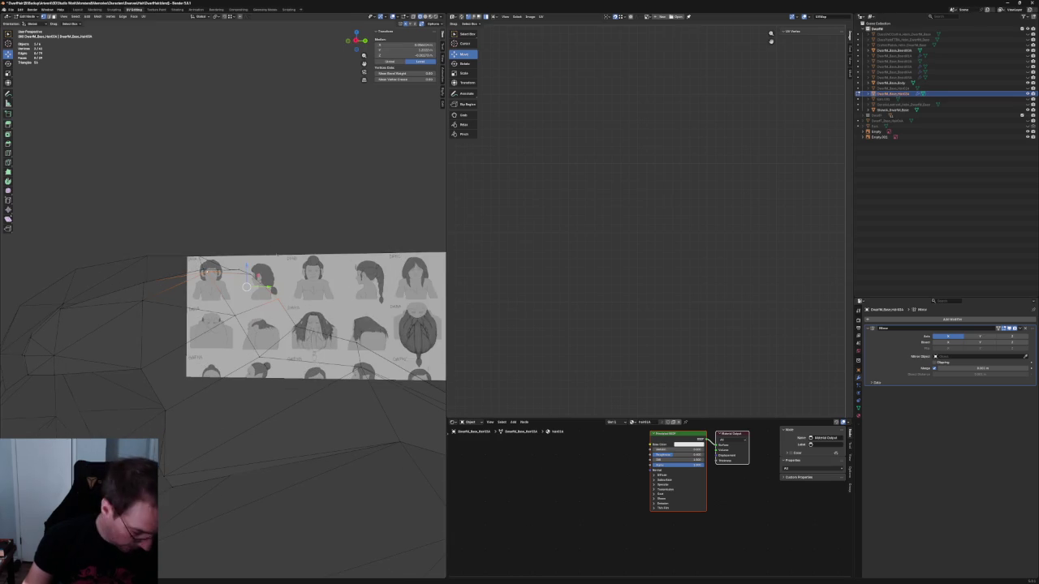
pyautogui.press('KP_1')
# Step: Check the hairline against the sketch in front view, then clear the selection
pyautogui.scroll(2, 284, 268)
pyautogui.scroll(2, 280, 290)
pyautogui.scroll(-4, 279, 290)
pyautogui.moveTo(279, 290); pyautogui.dragTo(270, 297, button='middle')
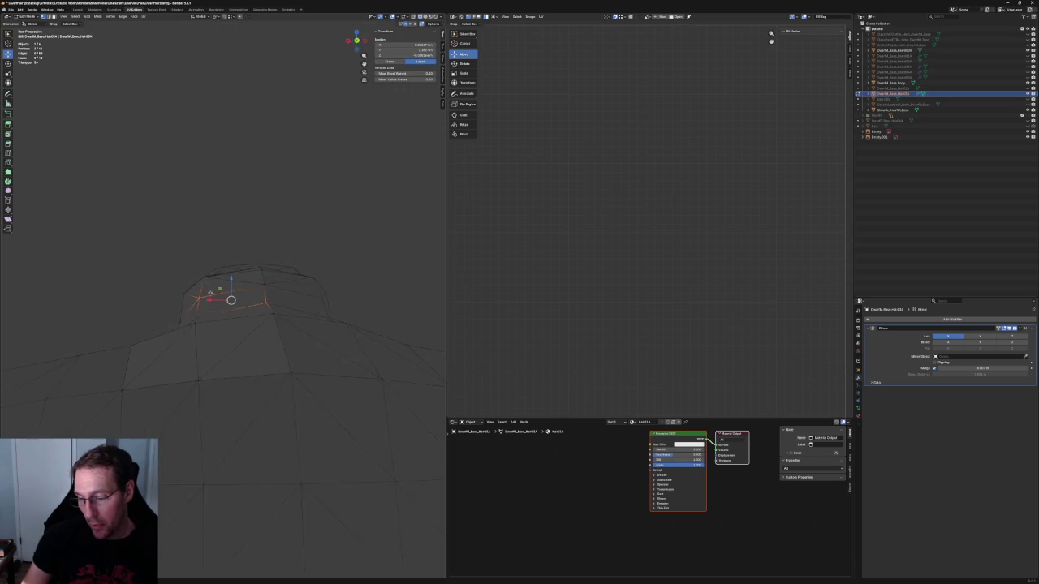
pyautogui.press('KP_1')
pyautogui.scroll(2, 272, 290)
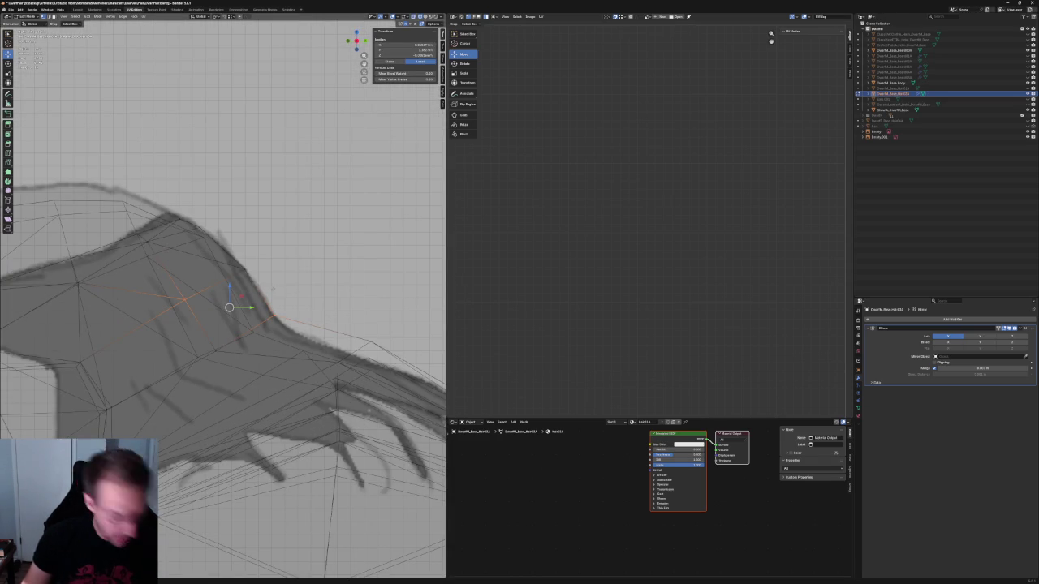
pyautogui.keyDown('shift'); pyautogui.click(275, 266); pyautogui.keyUp('shift')
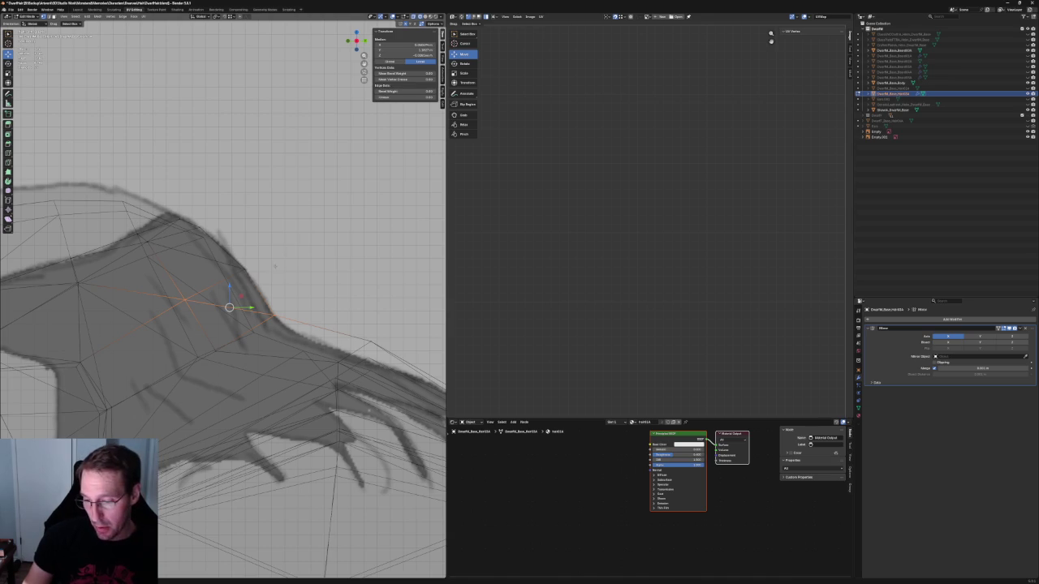
pyautogui.hotkey('alt', 'a')
pyautogui.scroll(-3, 276, 264)
pyautogui.moveTo(276, 264); pyautogui.dragTo(285, 259, button='middle')
pyautogui.scroll(2, 288, 258)
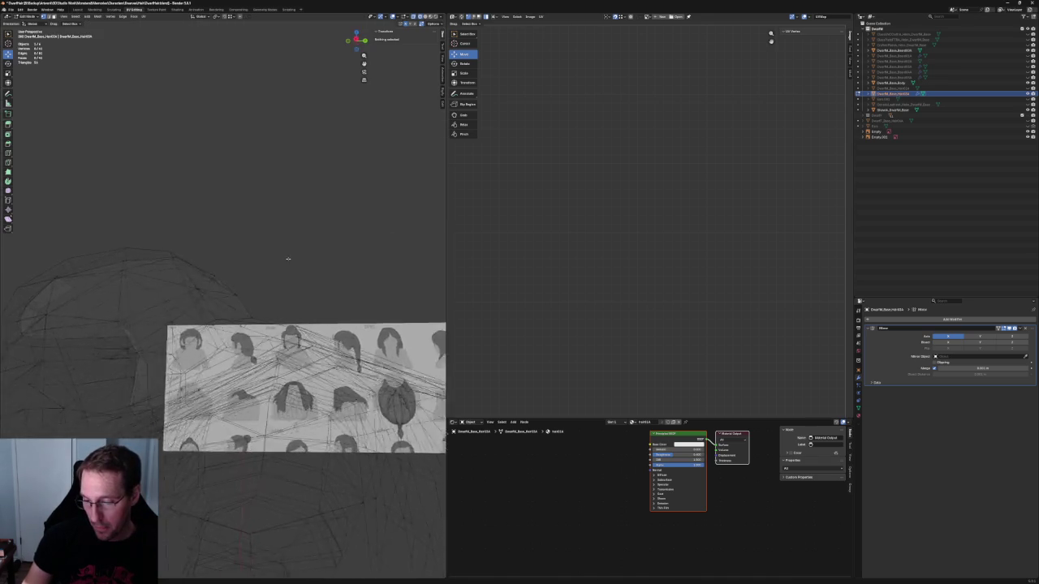
# Step: Inspect the hair against the reference sheet in front orthographic view
pyautogui.press('KP_1')
pyautogui.scroll(3, 287, 258)
pyautogui.scroll(-1, 288, 258)
pyautogui.moveTo(246, 280)
pyautogui.mouseDown(button='middle')
pyautogui.moveTo(259, 275)
pyautogui.moveTo(246, 280)
pyautogui.mouseUp(button='middle')
pyautogui.press('KP_1')
pyautogui.scroll(2, 245, 280)
pyautogui.scroll(2, 248, 282)
pyautogui.scroll(-6, 250, 284)
pyautogui.scroll(3, 255, 288)
# Step: Switch the viewport to solid shading with X-ray enabled in perspective
pyautogui.moveTo(255, 287); pyautogui.dragTo(410, 38, button='middle')
pyautogui.click(422, 17)
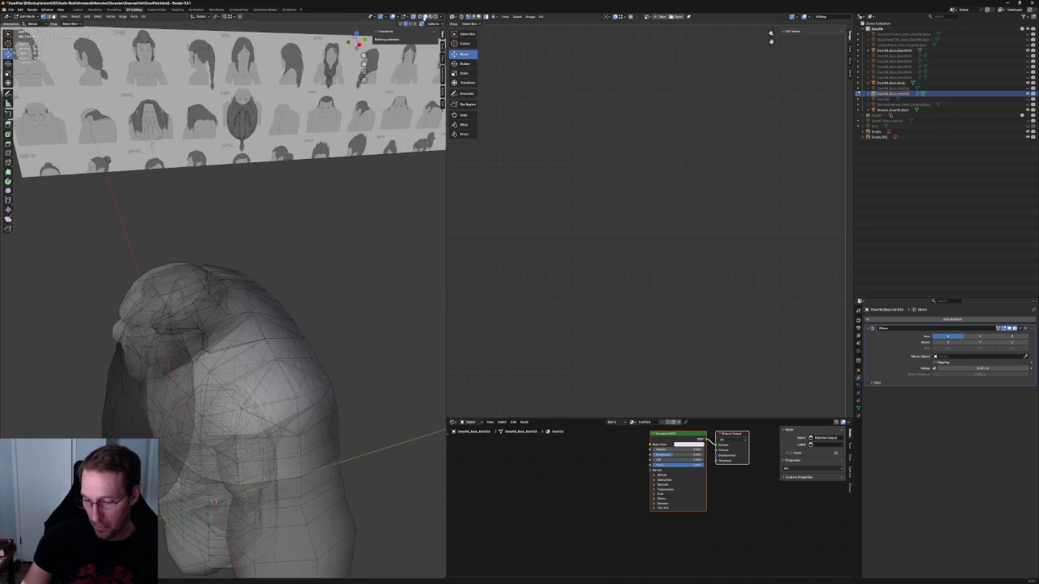
pyautogui.moveTo(283, 284)
pyautogui.mouseDown(button='middle')
pyautogui.moveTo(306, 284)
pyautogui.moveTo(322, 259)
pyautogui.moveTo(284, 284)
pyautogui.moveTo(309, 255)
pyautogui.moveTo(294, 266)
pyautogui.moveTo(304, 301)
pyautogui.moveTo(288, 298)
pyautogui.mouseUp(button='middle')
pyautogui.scroll(5, 281, 288)
pyautogui.hotkey('alt', 'z')
pyautogui.hotkey('alt', 'z')
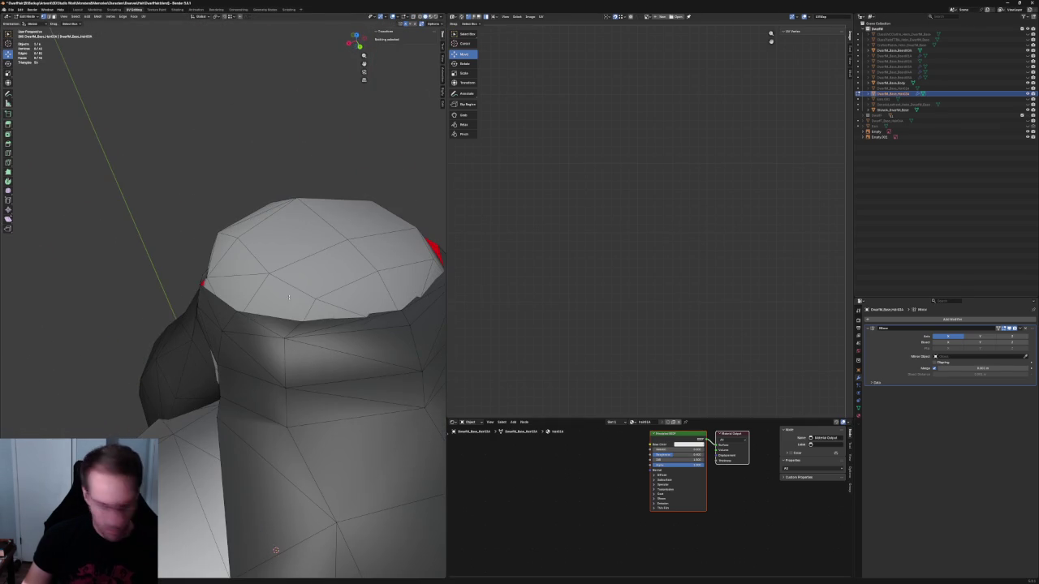
# Step: Pull the cap's left rim vertex inward along the X axis
pyautogui.click(202, 286)
pyautogui.moveTo(203, 286); pyautogui.dragTo(236, 323, button='middle')
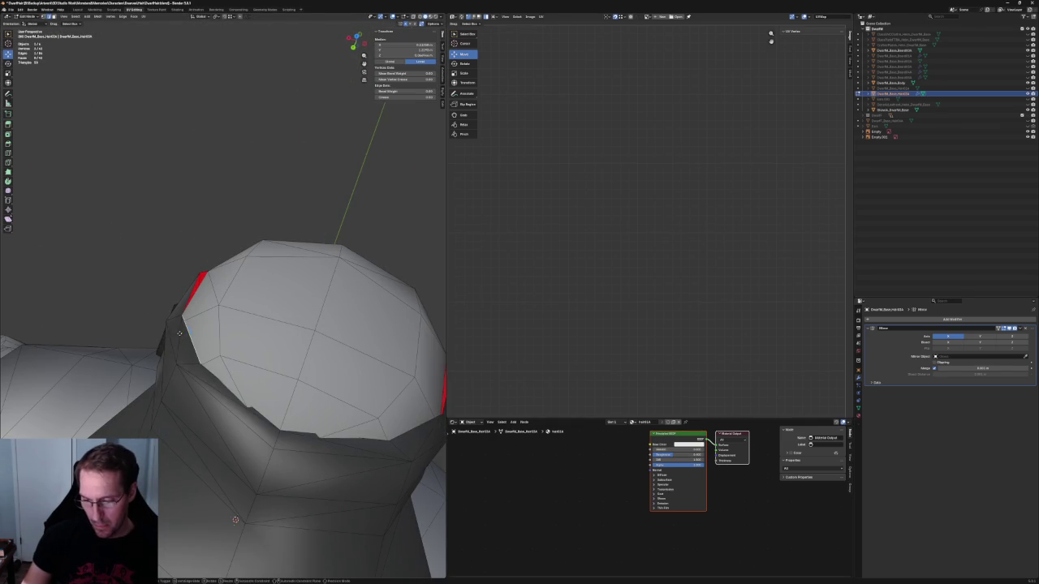
pyautogui.press('g')
pyautogui.press('y')
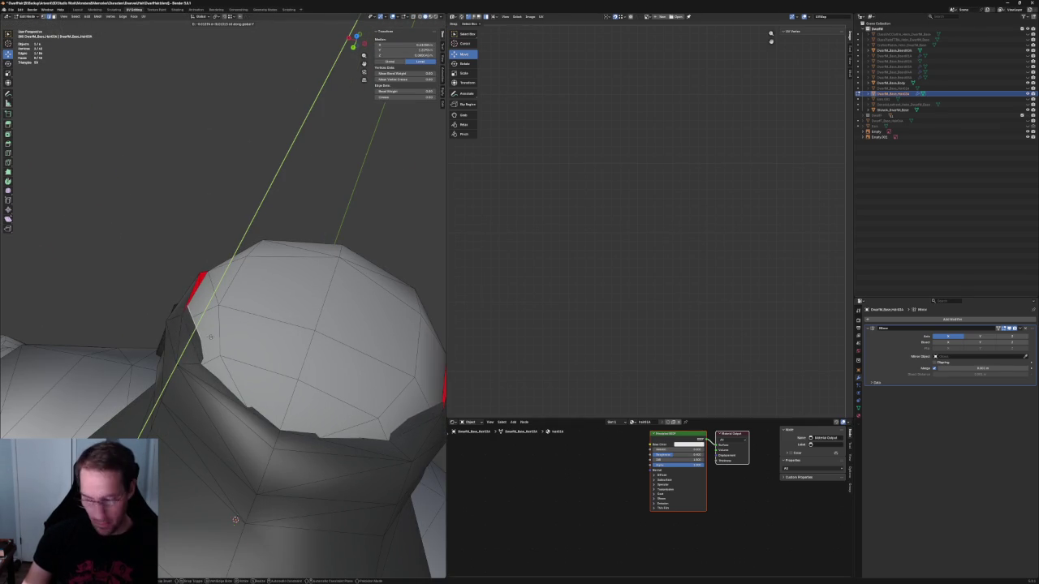
pyautogui.press('x')
pyautogui.click(193, 328)
# Step: Toggle see-through shading and select a vertex on the cap edge
pyautogui.hotkey('alt', 'z')
pyautogui.moveTo(193, 328); pyautogui.dragTo(207, 349, button='middle')
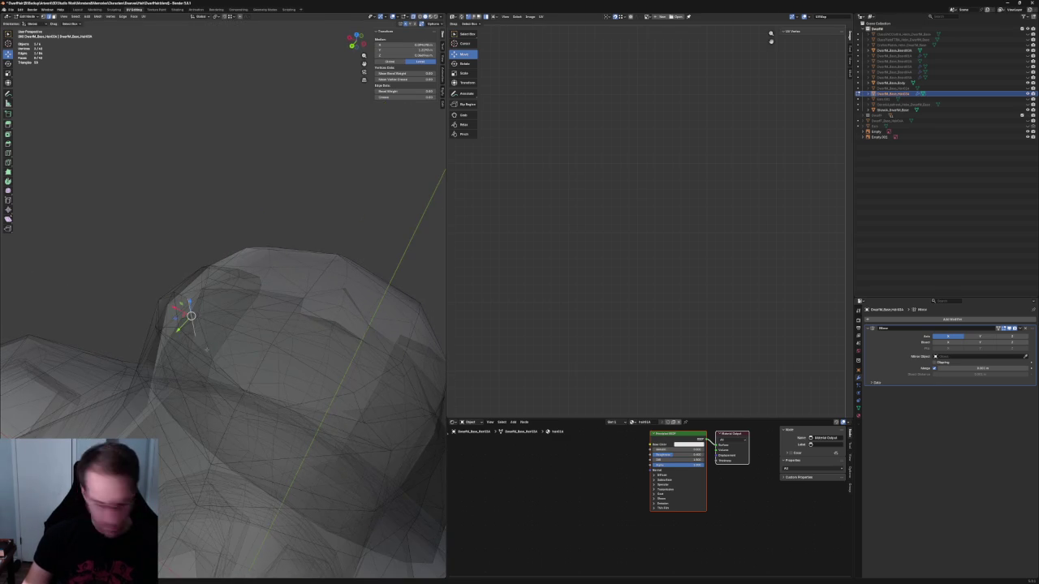
pyautogui.click(194, 335)
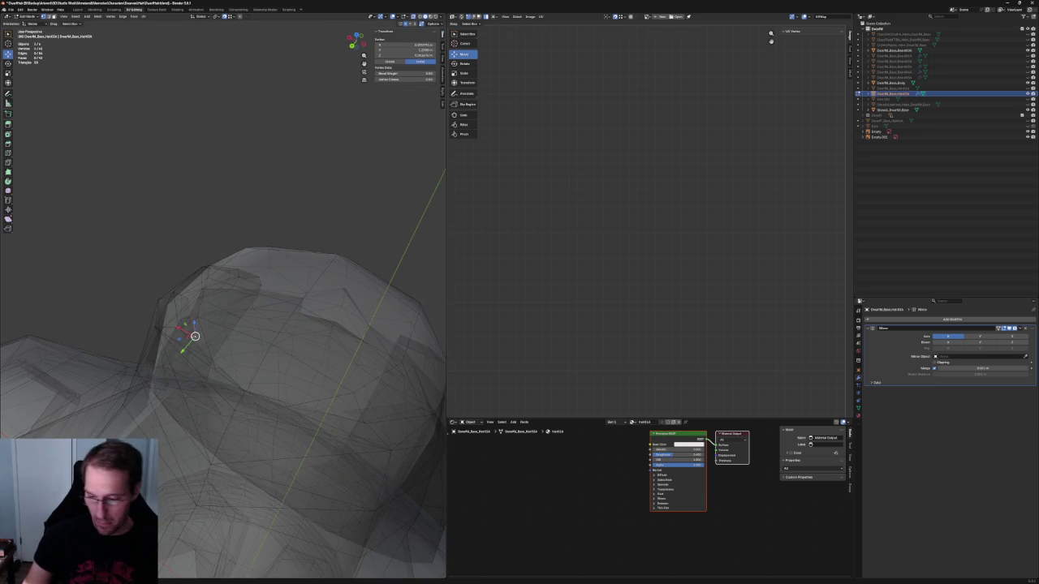
pyautogui.click(235, 323)
pyautogui.moveTo(236, 323)
pyautogui.mouseDown(button='middle')
pyautogui.moveTo(242, 306)
pyautogui.moveTo(258, 301)
pyautogui.mouseUp(button='middle')
# Step: Check the connected hair piece with Ctrl+L, then clear the selection and view the whole model
pyautogui.hotkey('ctrl', 'l')
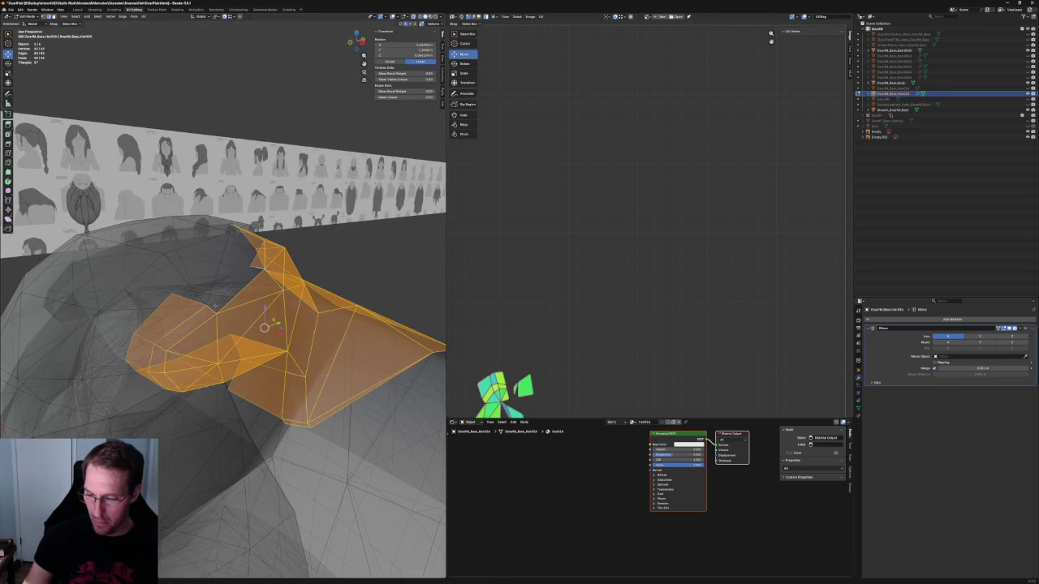
pyautogui.hotkey('ctrl', 'z')
pyautogui.click(236, 287)
pyautogui.hotkey('ctrl', 'l')
pyautogui.hotkey('alt', 'a')
pyautogui.moveTo(362, 269)
pyautogui.mouseDown(button='middle')
pyautogui.moveTo(263, 485)
pyautogui.moveTo(240, 292)
pyautogui.mouseUp(button='middle')
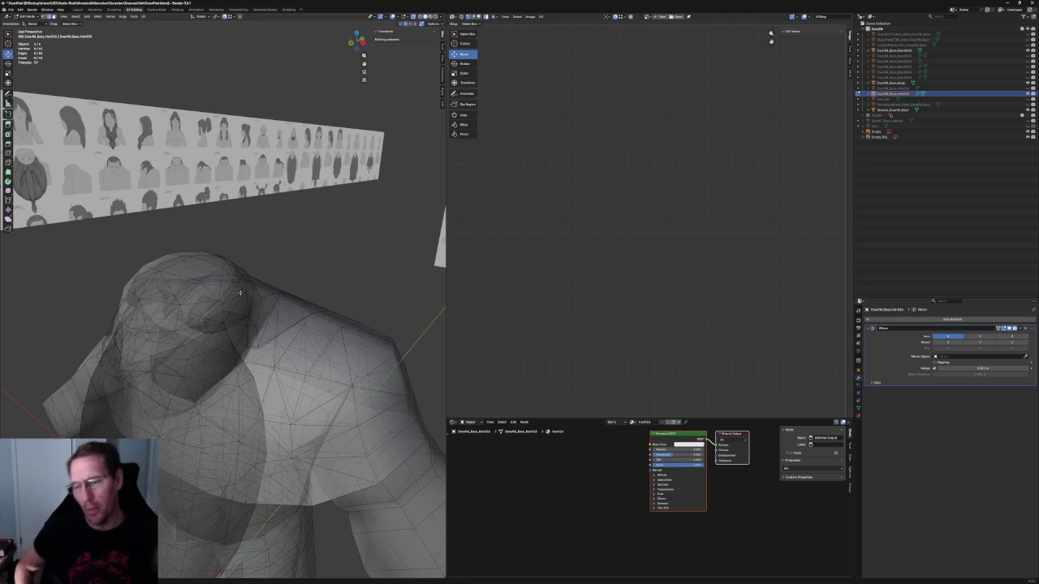
pyautogui.moveTo(240, 293)
pyautogui.mouseDown(button='middle')
pyautogui.moveTo(375, 230)
pyautogui.moveTo(344, 250)
pyautogui.mouseUp(button='middle')
# Step: Switch to front orthographic view and zoom in on the DFHI and DMBD sketches
pyautogui.press('KP_1')
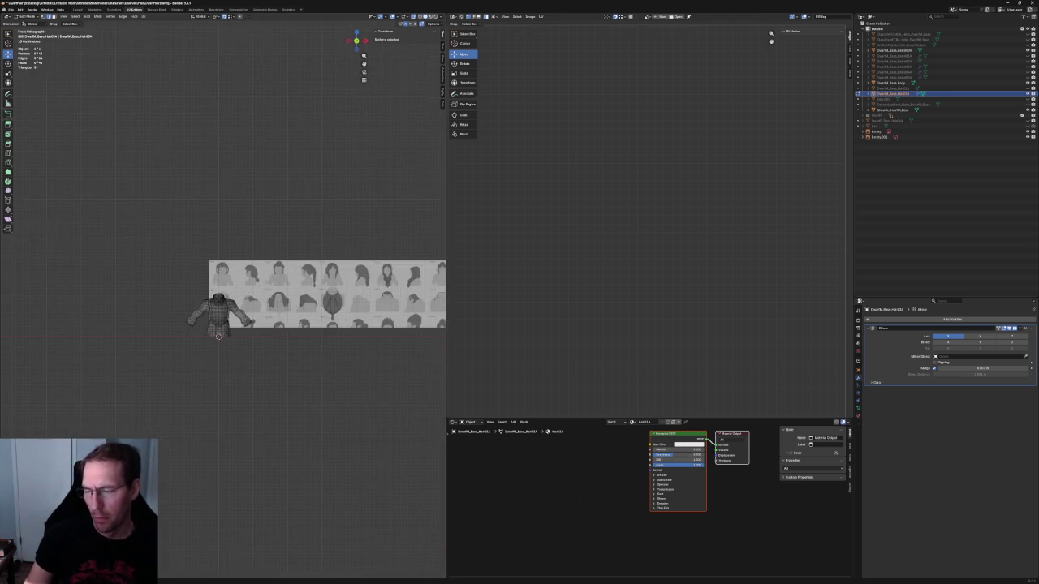
pyautogui.scroll(4, 219, 261)
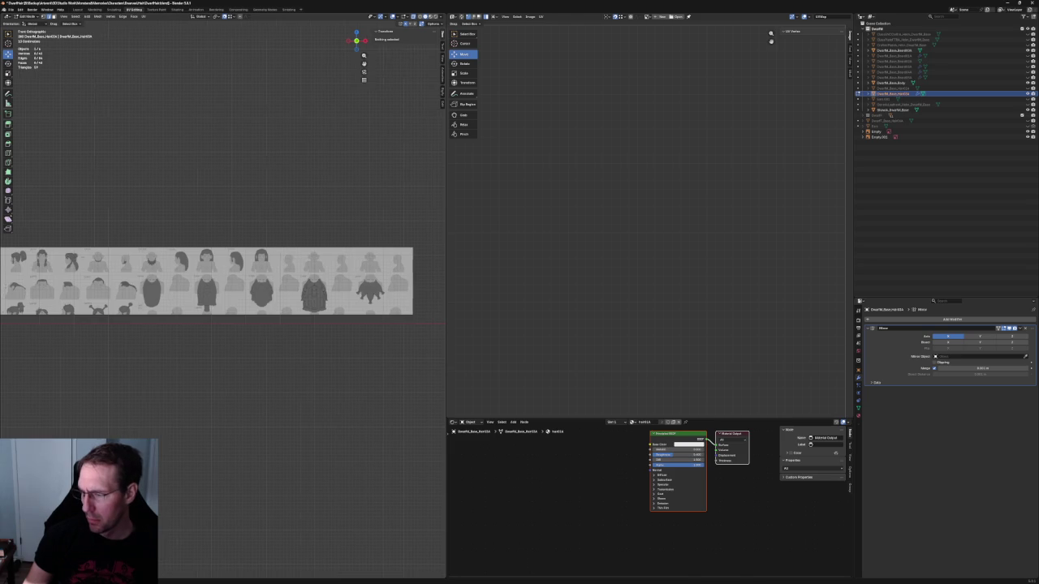
pyautogui.scroll(2, 38, 276)
pyautogui.scroll(3, 38, 276)
pyautogui.keyDown('shift'); pyautogui.moveTo(194, 181); pyautogui.dragTo(205, 192, button='middle'); pyautogui.keyUp('shift')
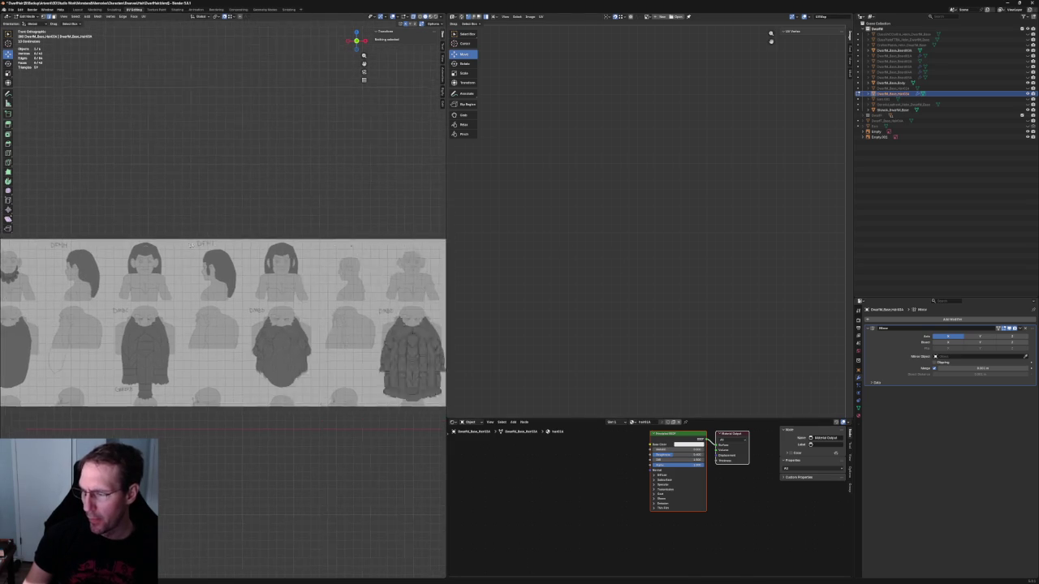
pyautogui.scroll(4, 205, 192)
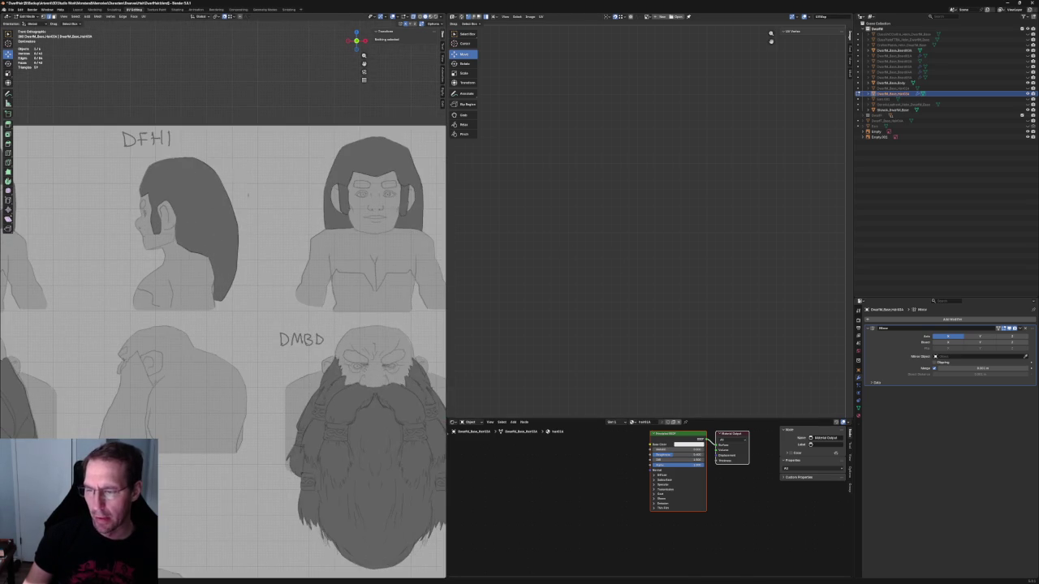
pyautogui.scroll(-5, 122, 211)
pyautogui.scroll(1, 49, 243)
pyautogui.scroll(-1, 42, 243)
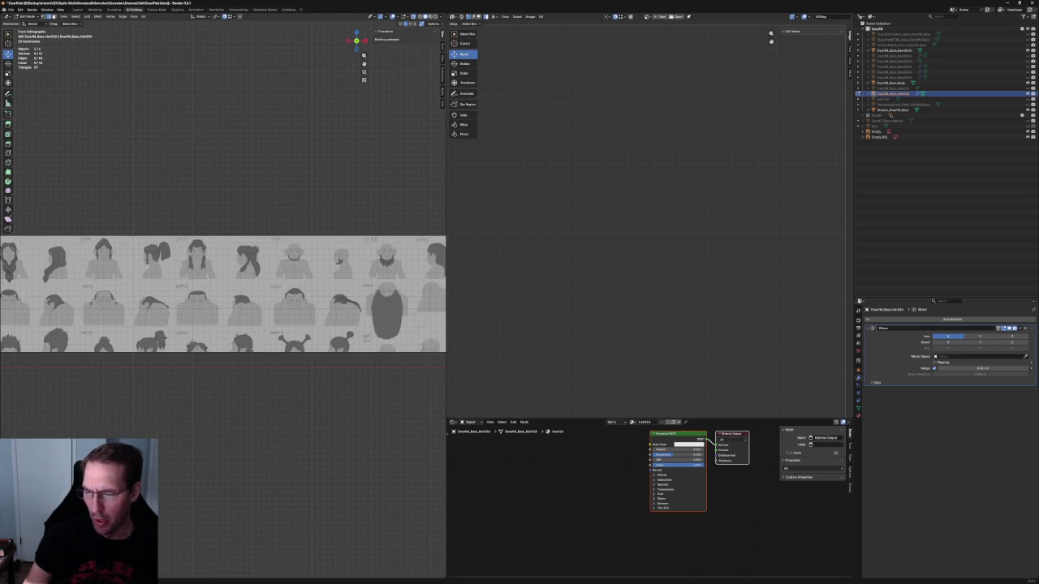
# Step: Pan along the reference sheet and centre the DFHA side-view face sketch beside the body mesh
pyautogui.keyDown('shift'); pyautogui.moveTo(236, 269); pyautogui.dragTo(17, 291, button='middle'); pyautogui.keyUp('shift')
pyautogui.keyDown('shift'); pyautogui.moveTo(77, 303); pyautogui.dragTo(165, 305, button='middle'); pyautogui.keyUp('shift')
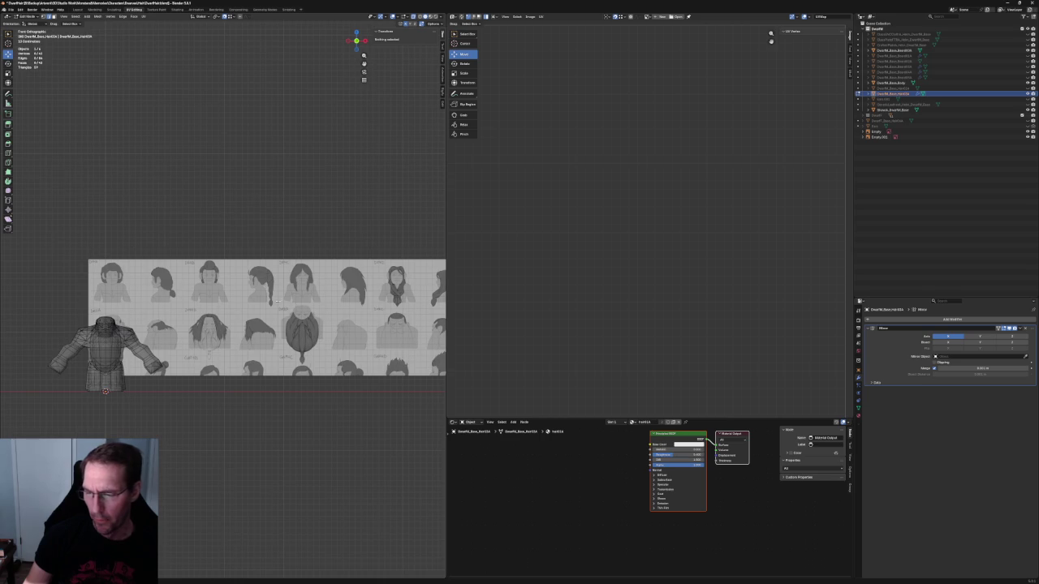
pyautogui.scroll(2, 244, 236)
pyautogui.scroll(4, 263, 209)
pyautogui.scroll(3, 263, 209)
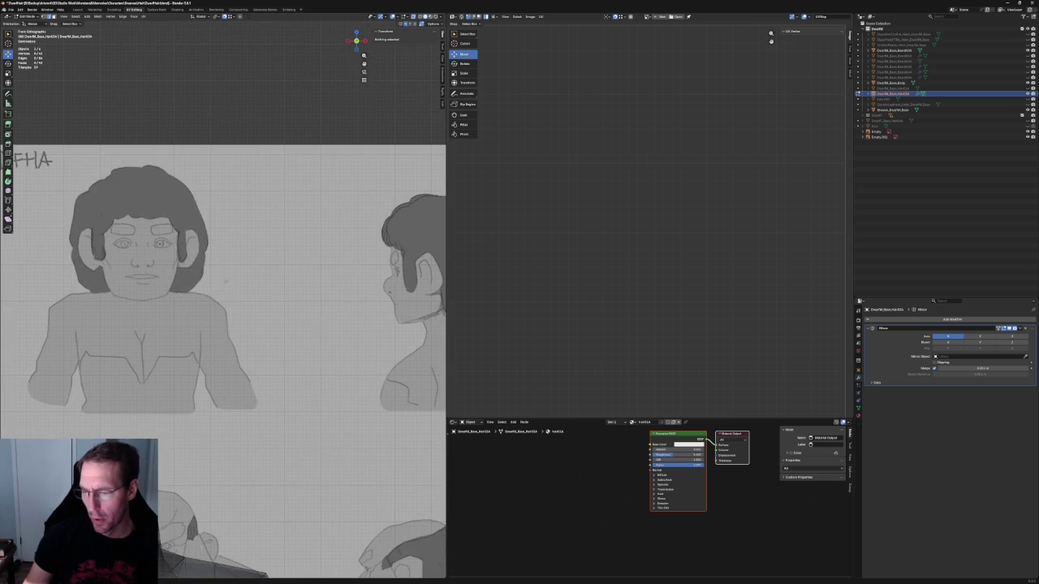
pyautogui.keyDown('shift'); pyautogui.moveTo(259, 236); pyautogui.dragTo(143, 255, button='middle'); pyautogui.keyUp('shift')
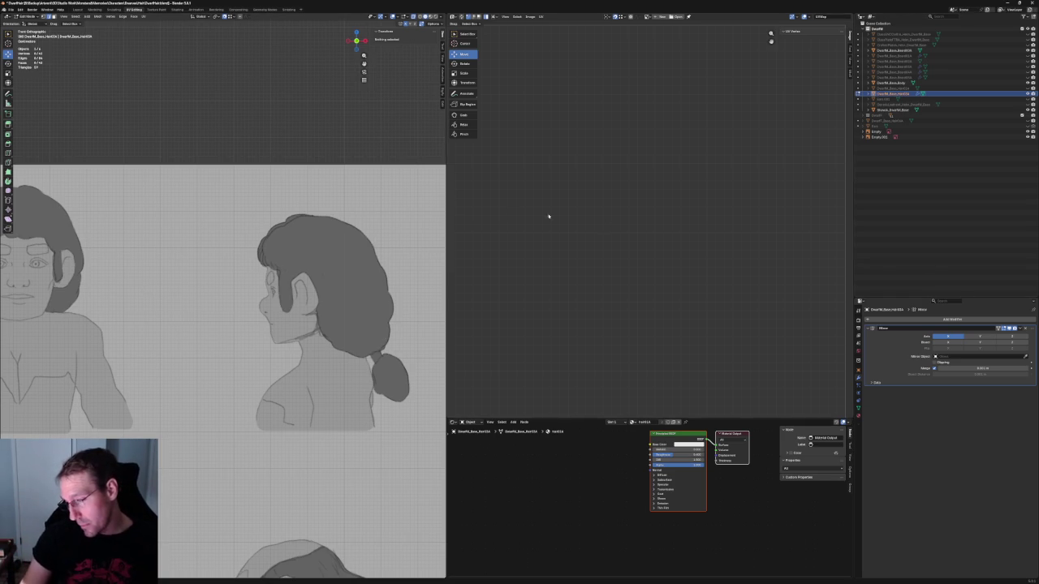
# Step: Select a vertex on the side of the hair, checking it briefly in X-ray
pyautogui.scroll(-3, 273, 338)
pyautogui.scroll(-1, 273, 338)
pyautogui.scroll(2, 272, 337)
pyautogui.scroll(4, 272, 338)
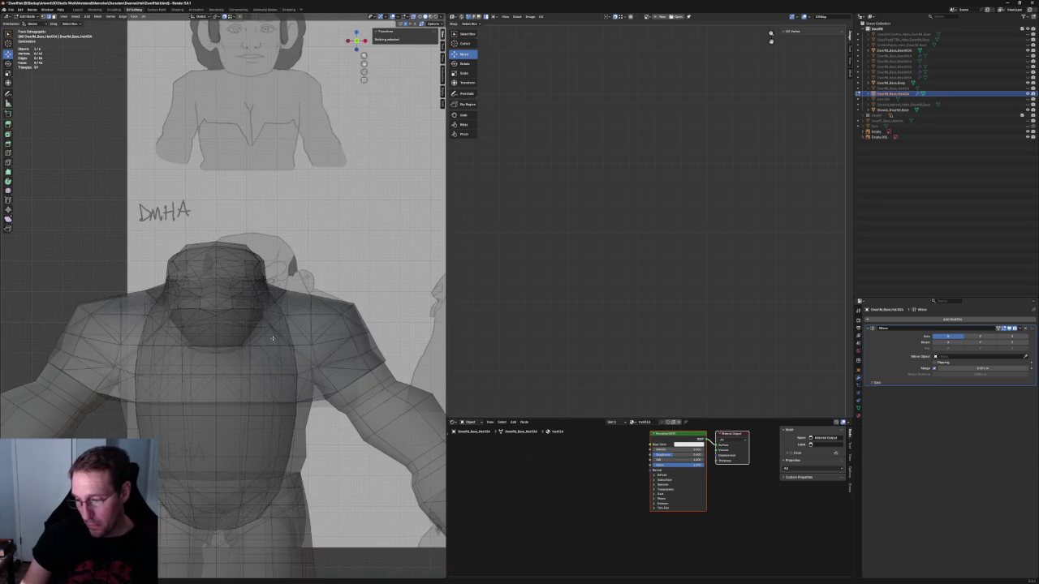
pyautogui.scroll(5, 279, 287)
pyautogui.click(310, 211)
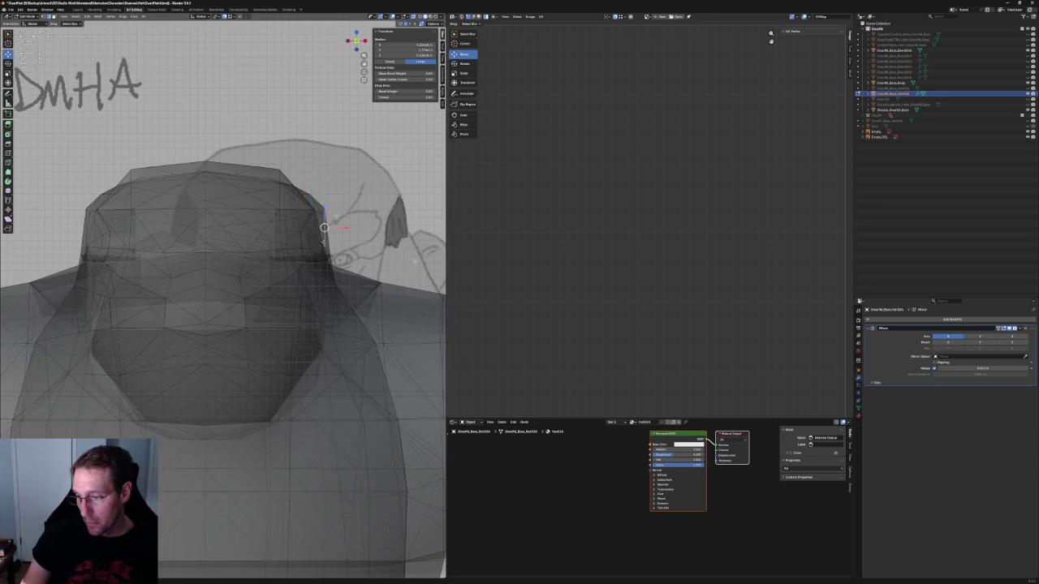
pyautogui.hotkey('alt', 'z')
pyautogui.scroll(-4, 272, 262)
pyautogui.moveTo(272, 263); pyautogui.dragTo(228, 262, button='middle')
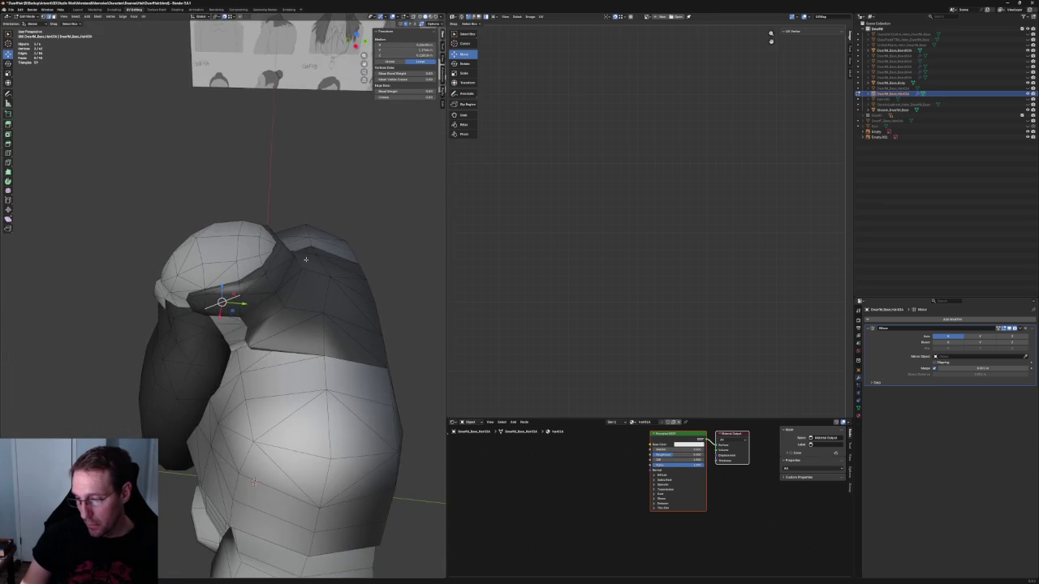
pyautogui.hotkey('alt', 'z')
pyautogui.hotkey('alt', 'z')
# Step: Orbit around the neck and shoulder and select the hairline vertex at the edge's end in X-ray
pyautogui.scroll(2, 219, 272)
pyautogui.scroll(2, 207, 284)
pyautogui.scroll(2, 199, 296)
pyautogui.scroll(2, 193, 304)
pyautogui.scroll(2, 194, 303)
pyautogui.scroll(-3, 261, 289)
pyautogui.scroll(-2, 267, 276)
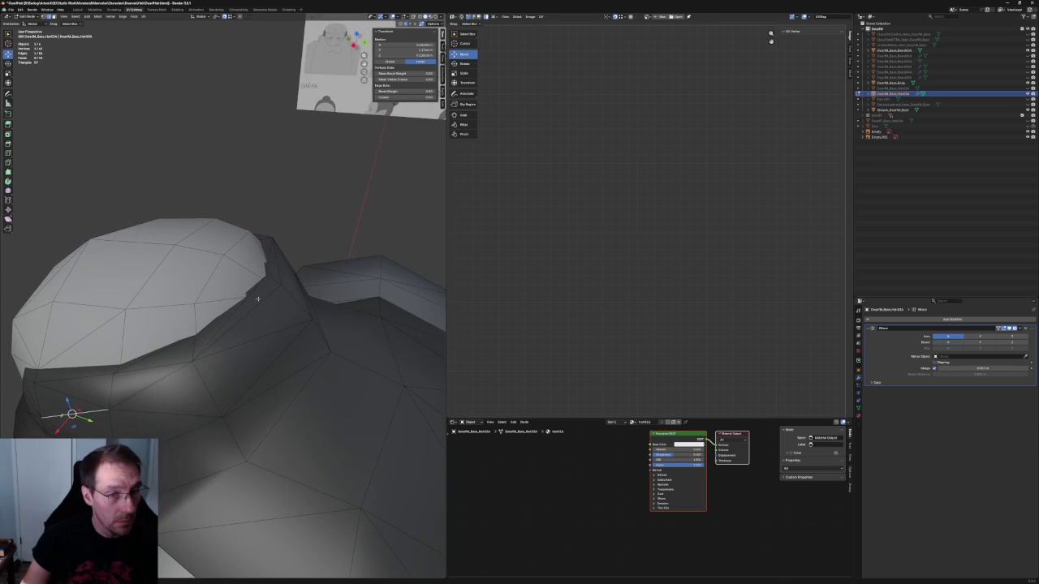
pyautogui.moveTo(258, 299); pyautogui.dragTo(258, 297, button='middle')
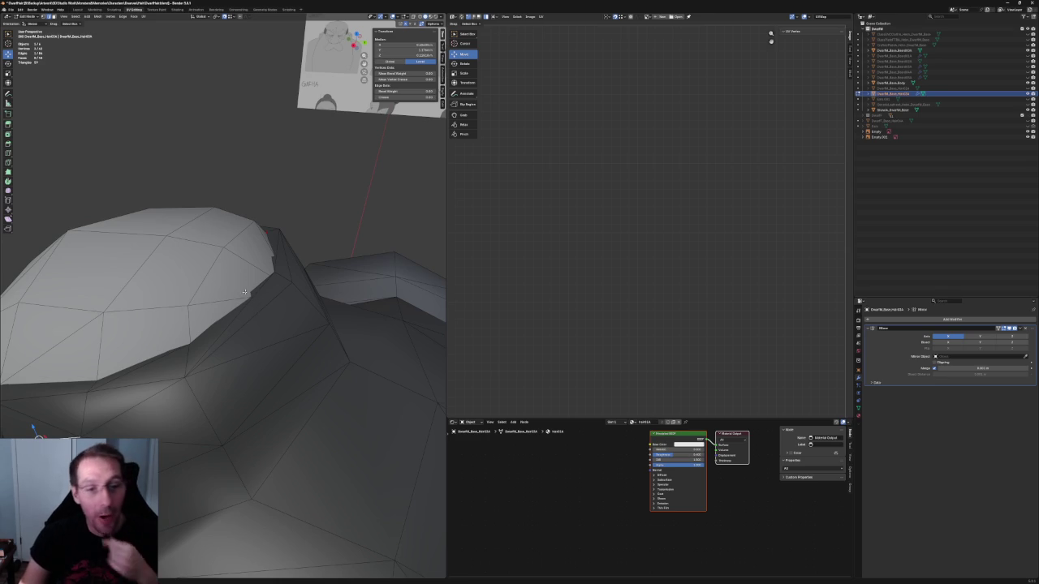
pyautogui.moveTo(253, 301); pyautogui.dragTo(183, 287, button='middle')
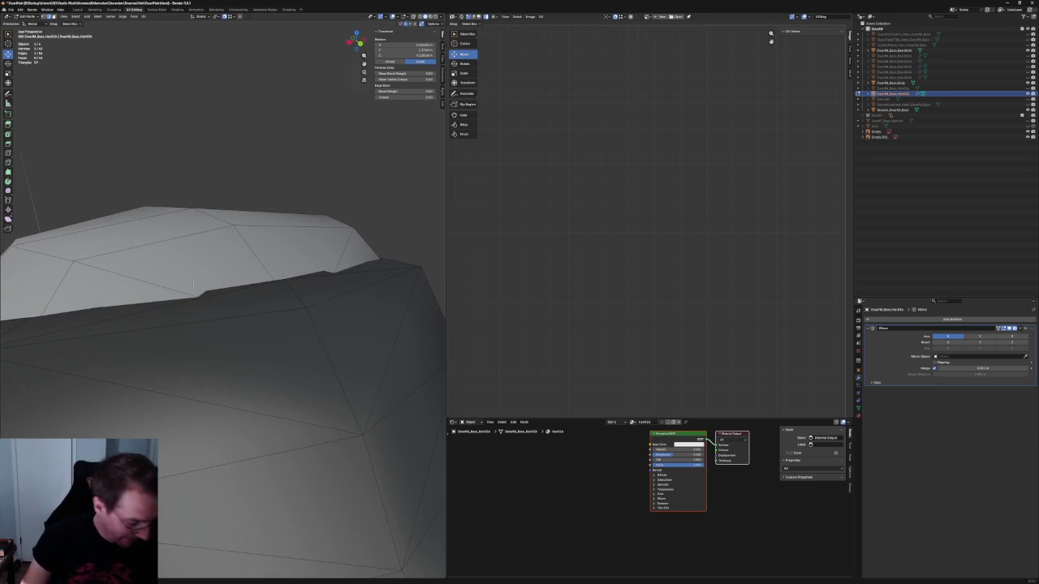
pyautogui.keyDown('alt'); pyautogui.click(100, 313); pyautogui.keyUp('alt')
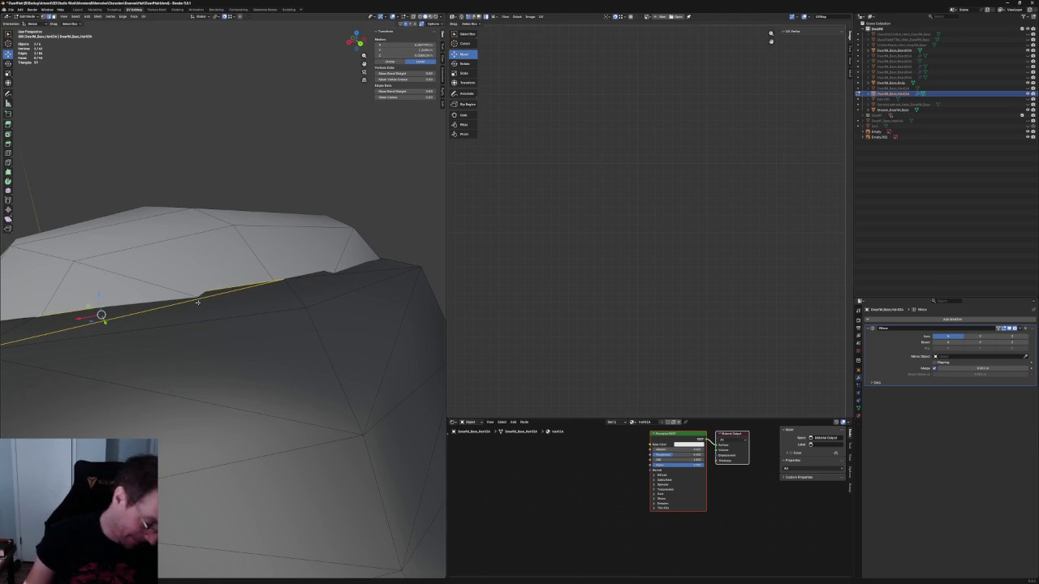
pyautogui.keyDown('alt'); pyautogui.click(121, 308); pyautogui.keyUp('alt')
pyautogui.click(145, 306)
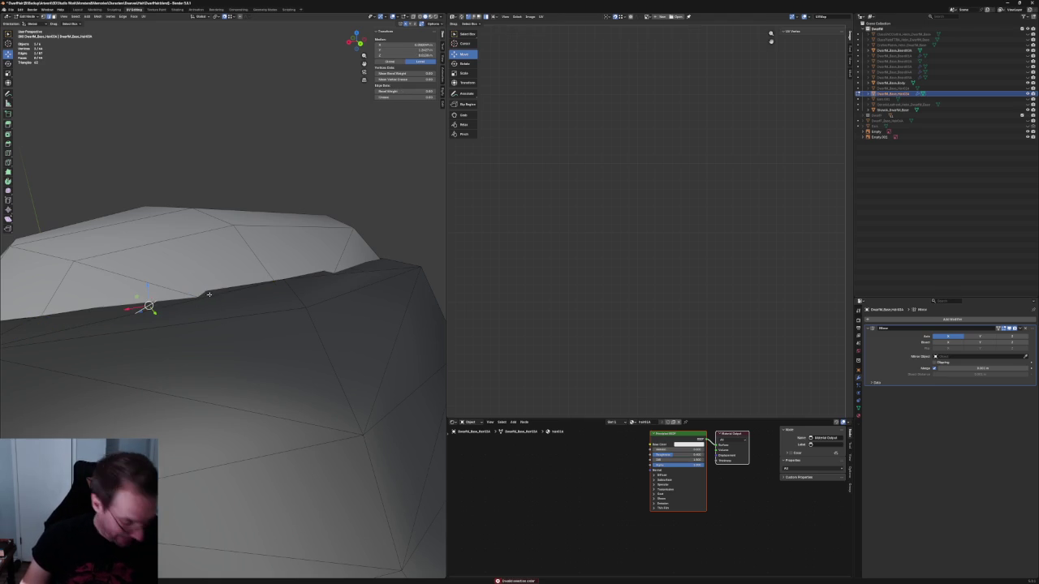
pyautogui.moveTo(208, 297); pyautogui.dragTo(231, 482, button='middle')
pyautogui.hotkey('alt', 'z')
pyautogui.click(158, 324)
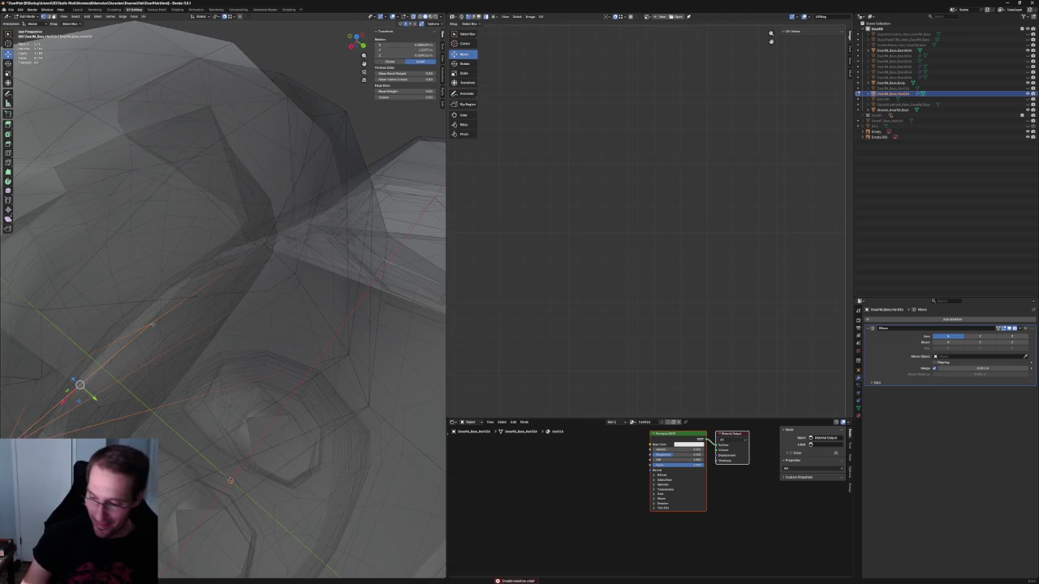
# Step: Vertex Slide the hairline vertex along its edge to tighten the hair against the head
pyautogui.hotkey('shift', 'v')
pyautogui.press('Escape')
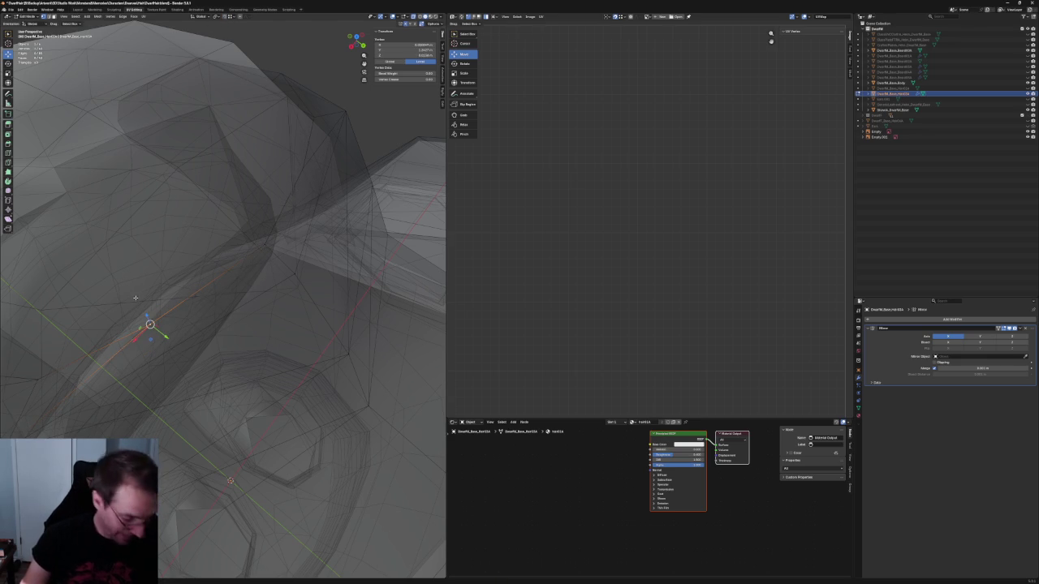
pyautogui.hotkey('shift', 'v')
pyautogui.click(193, 294)
pyautogui.hotkey('alt', 'z')
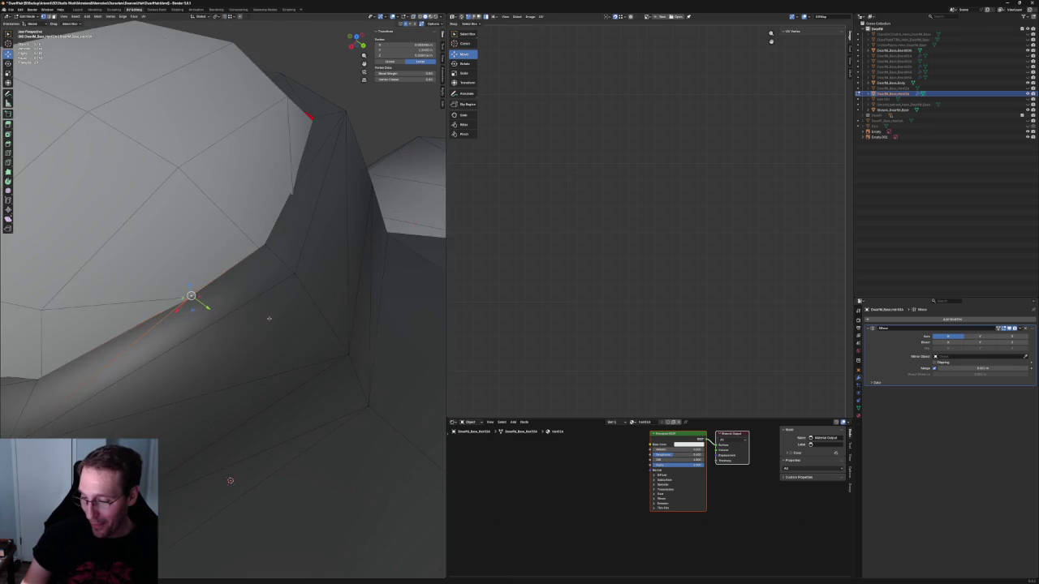
# Step: Clear the vertex selection and orbit out to view the whole character
pyautogui.scroll(3, 193, 295)
pyautogui.click(243, 339)
pyautogui.click(192, 301)
pyautogui.moveTo(191, 301)
pyautogui.mouseDown(button='middle')
pyautogui.moveTo(228, 314)
pyautogui.moveTo(287, 209)
pyautogui.mouseUp(button='middle')
pyautogui.click(287, 209)
pyautogui.scroll(-2, 264, 272)
pyautogui.moveTo(264, 272); pyautogui.dragTo(237, 249, button='middle')
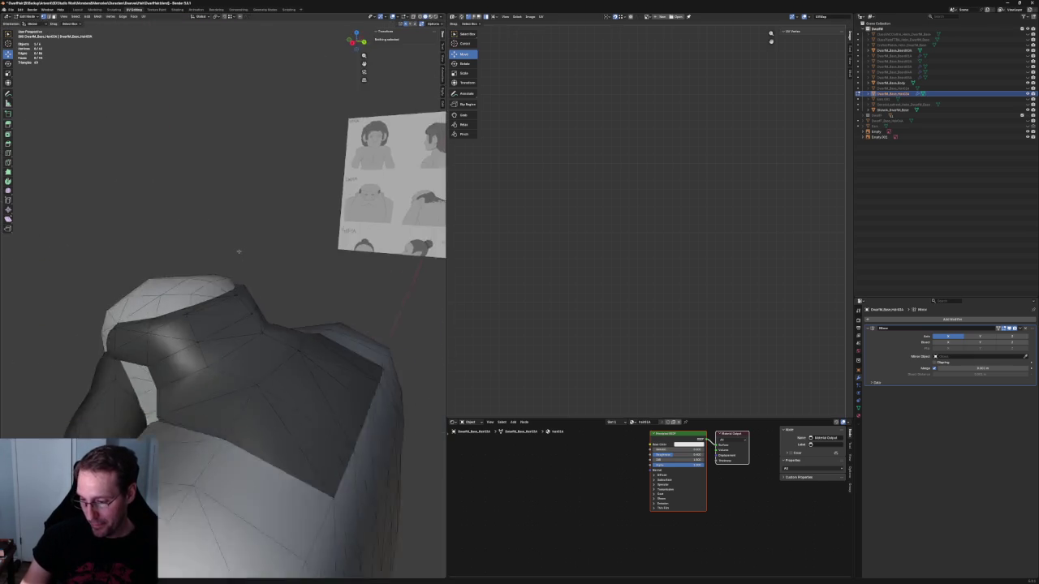
# Step: Show the hair in front orthographic view with X-ray enabled, zoomed on the head
pyautogui.scroll(-5, 244, 259)
pyautogui.scroll(-3, 281, 278)
pyautogui.press('KP_1')
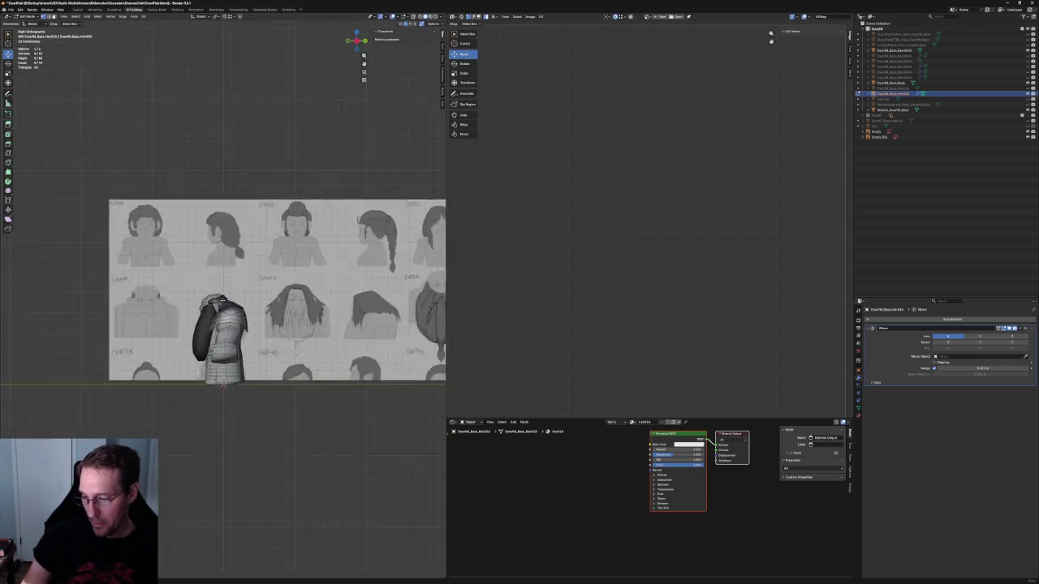
pyautogui.scroll(4, 158, 311)
pyautogui.scroll(3, 158, 311)
pyautogui.hotkey('alt', 'z')
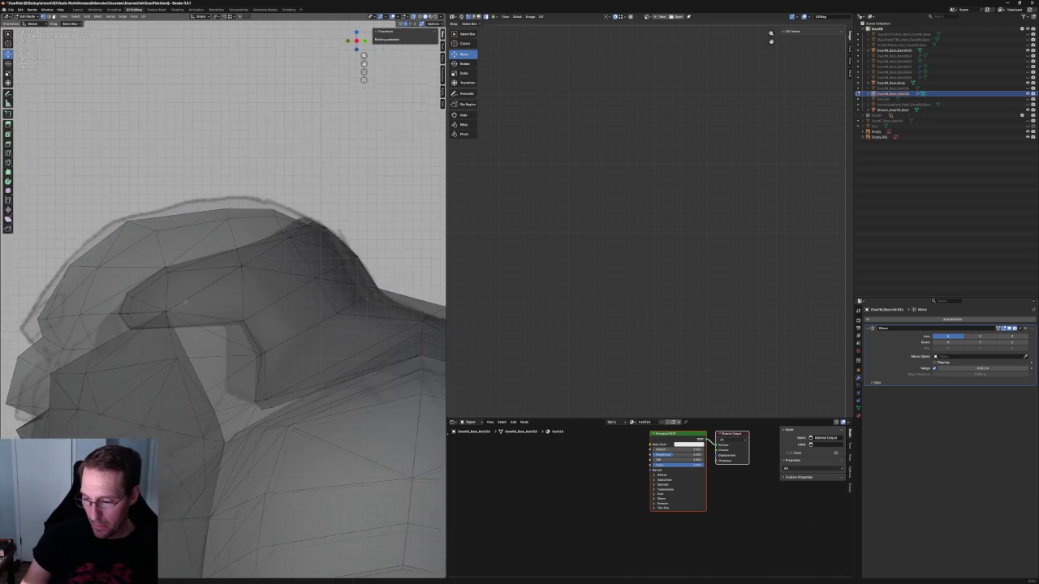
pyautogui.scroll(2, 209, 302)
pyautogui.scroll(-2, 216, 302)
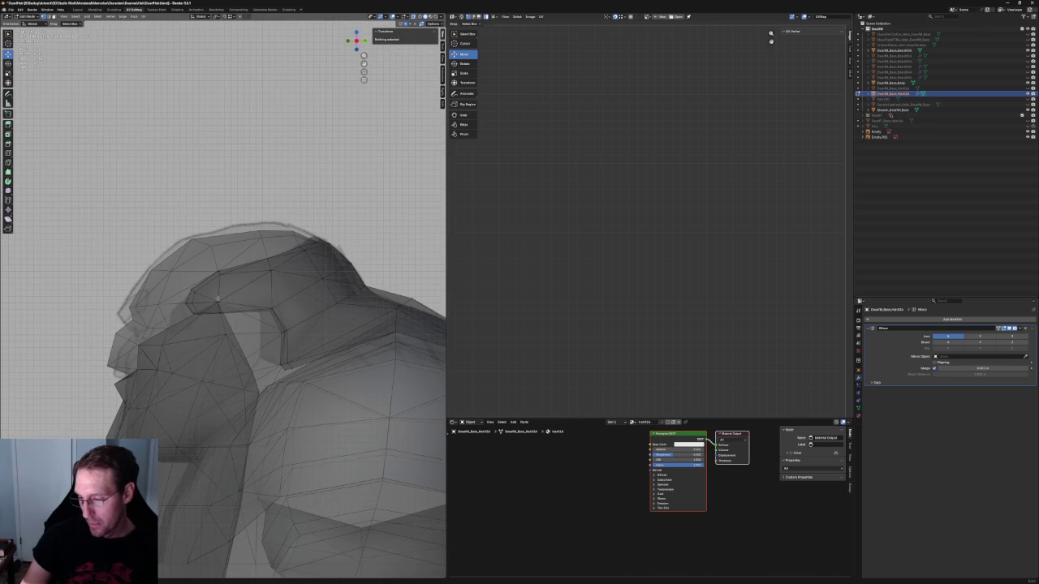
pyautogui.scroll(-3, 219, 292)
# Step: In Object Mode, select the reference image empty and move it slightly to line up with the hair
pyautogui.press('Tab')
pyautogui.click(285, 303)
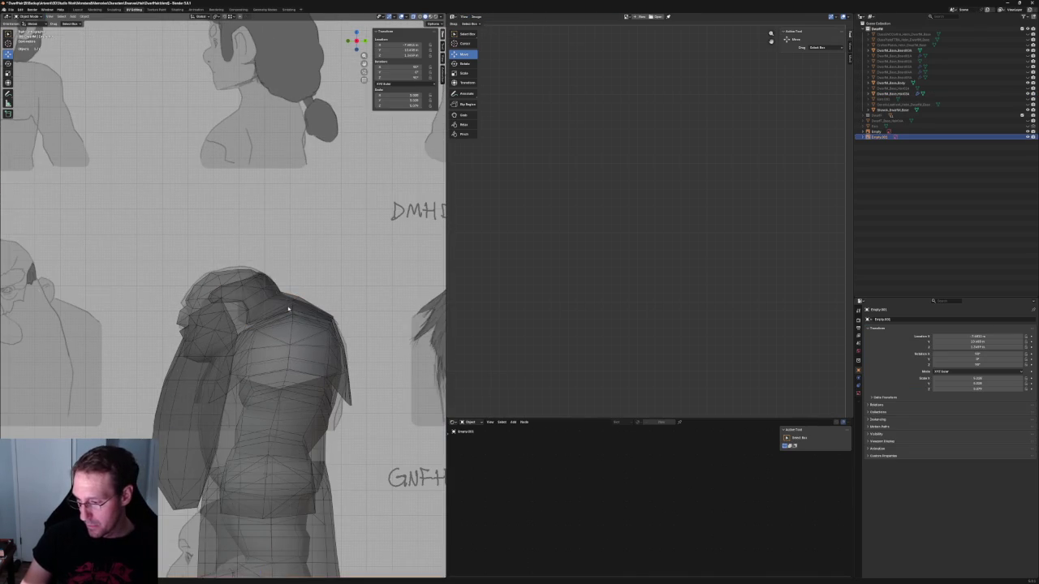
pyautogui.press('KP_Decimal')
pyautogui.scroll(3, 297, 298)
pyautogui.press('g')
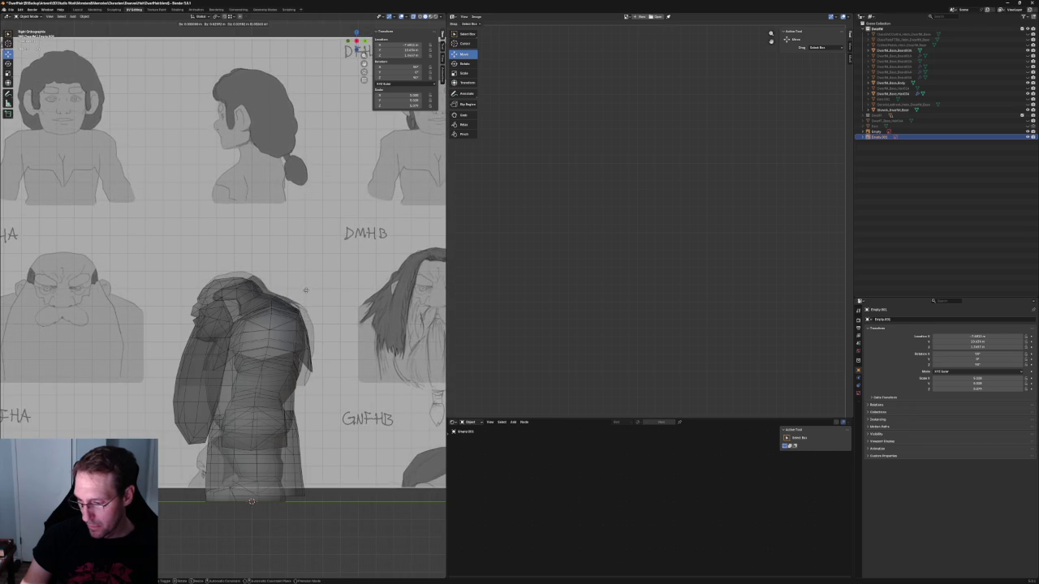
pyautogui.click(304, 294)
pyautogui.scroll(5, 305, 292)
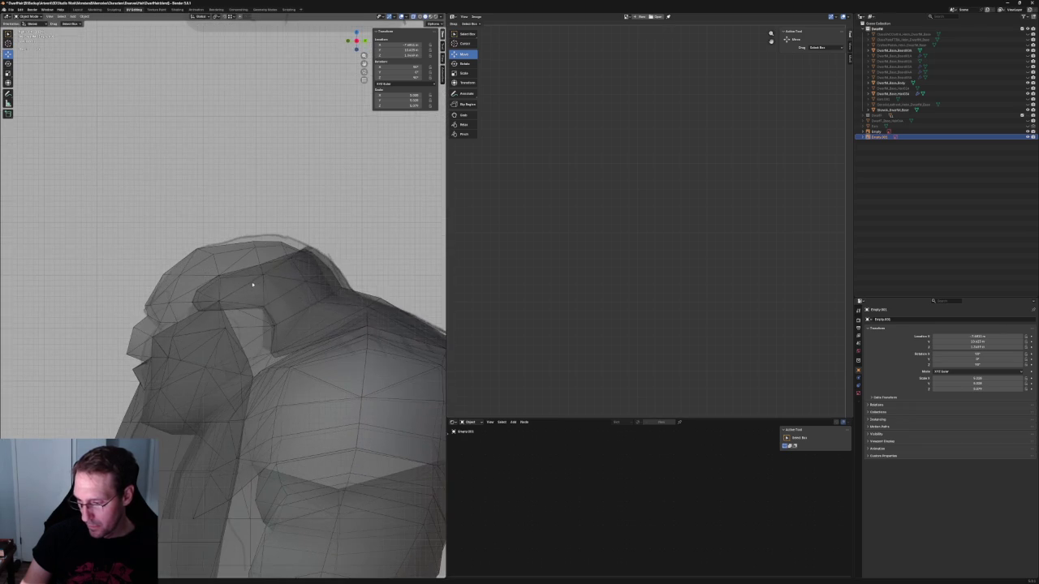
# Step: In Edit Mode on the hair mesh, move the long ridge edge outward
pyautogui.click(304, 284)
pyautogui.moveTo(303, 284); pyautogui.dragTo(303, 282, button='middle')
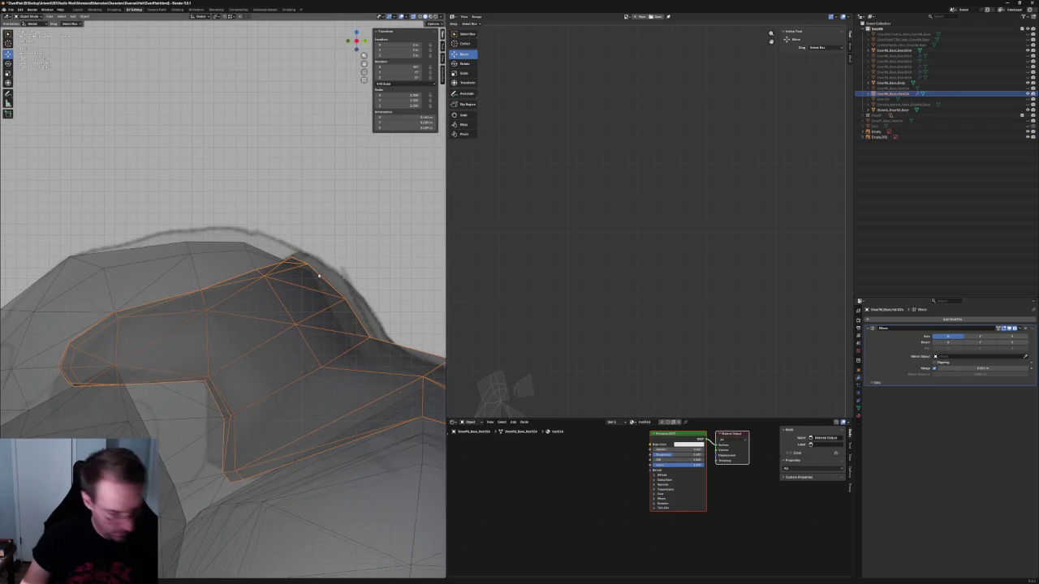
pyautogui.press('Tab')
pyautogui.click(344, 317)
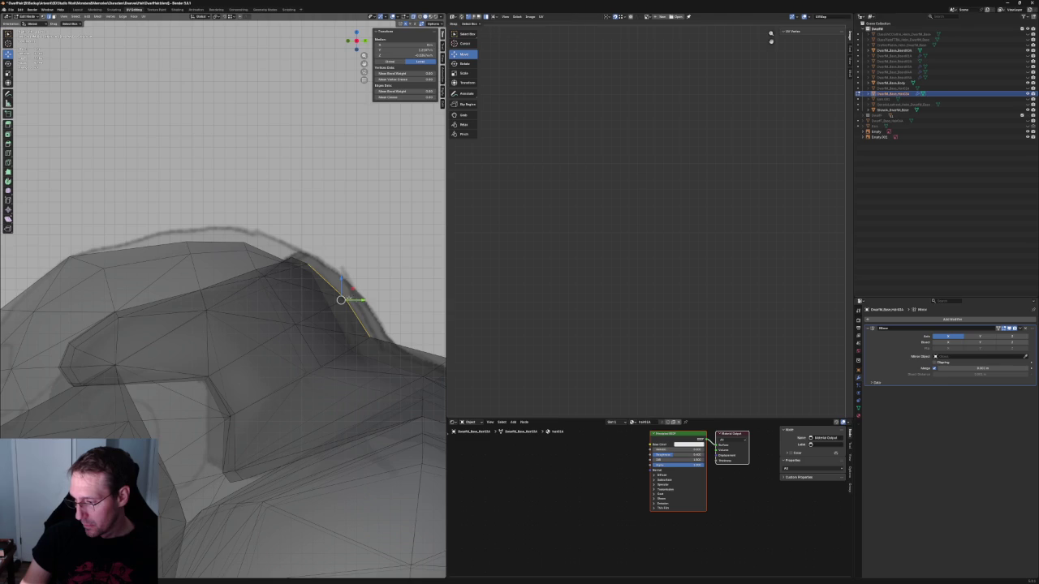
pyautogui.press('g')
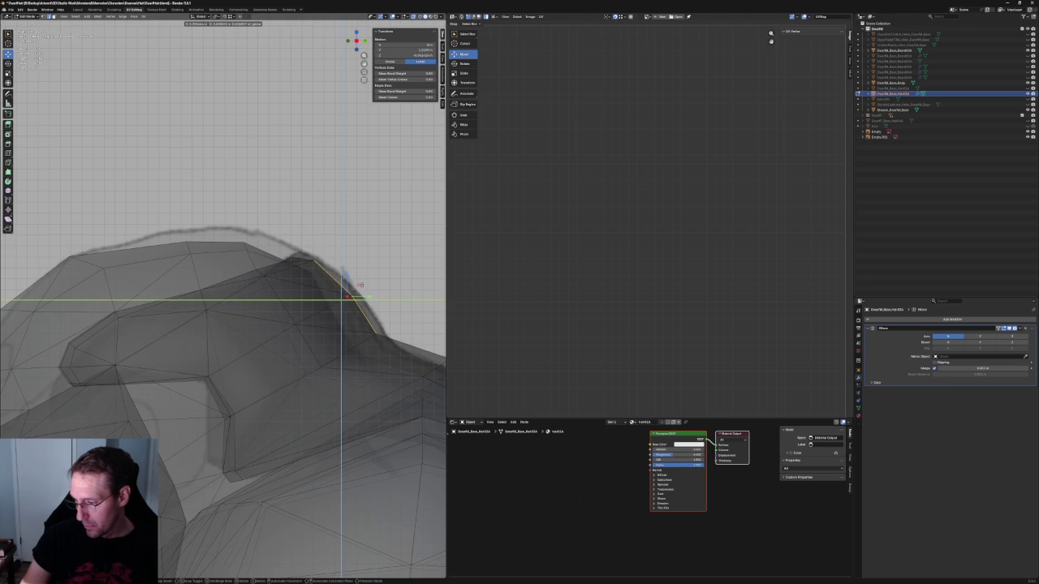
pyautogui.press('Return')
pyautogui.click(355, 292)
pyautogui.press('g')
pyautogui.press('Return')
# Step: Switch to an orthographic side view and raise a hair vertex near the shoulder slightly
pyautogui.keyDown('shift'); pyautogui.moveTo(355, 293); pyautogui.dragTo(273, 305, button='middle'); pyautogui.keyUp('shift')
pyautogui.scroll(-2, 274, 305)
pyautogui.scroll(-5, 274, 305)
pyautogui.hotkey('alt', 'z')
pyautogui.moveTo(274, 306)
pyautogui.mouseDown(button='middle')
pyautogui.moveTo(218, 490)
pyautogui.moveTo(298, 273)
pyautogui.mouseUp(button='middle')
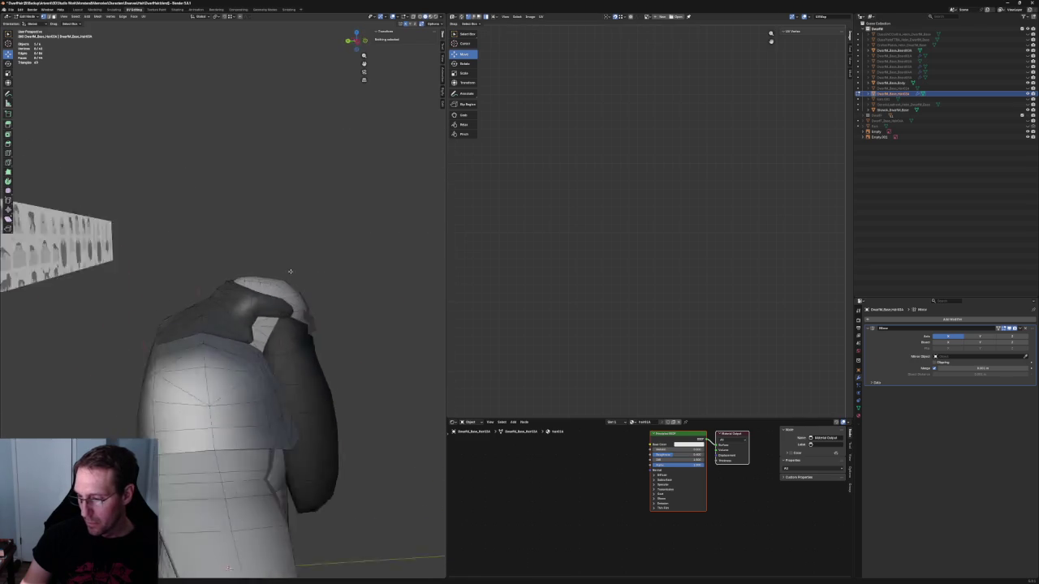
pyautogui.moveTo(298, 274); pyautogui.dragTo(294, 277, button='middle')
pyautogui.press('`')
pyautogui.click(261, 261)
pyautogui.scroll(2, 225, 336)
pyautogui.scroll(3, 226, 336)
pyautogui.scroll(2, 226, 336)
pyautogui.click(226, 336)
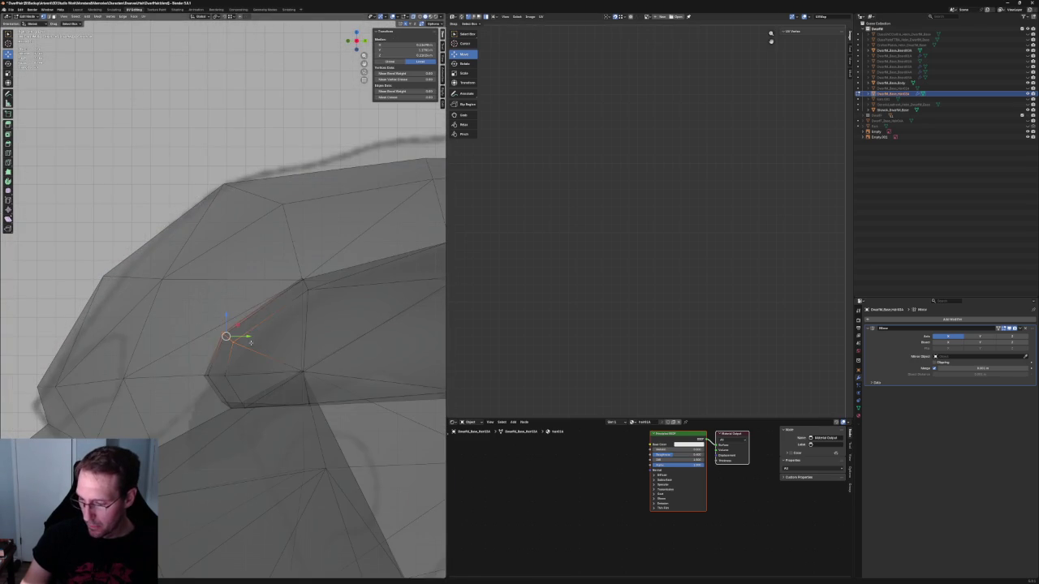
pyautogui.hotkey('alt', 'z')
pyautogui.press('g')
# Step: Nudge another hair vertex into place with X-ray on
pyautogui.moveTo(288, 279)
pyautogui.mouseDown(button='middle')
pyautogui.moveTo(249, 295)
pyautogui.moveTo(185, 285)
pyautogui.moveTo(181, 294)
pyautogui.moveTo(214, 300)
pyautogui.mouseUp(button='middle')
pyautogui.hotkey('alt', 'z')
pyautogui.click(155, 311)
pyautogui.press('g')
pyautogui.click(166, 317)
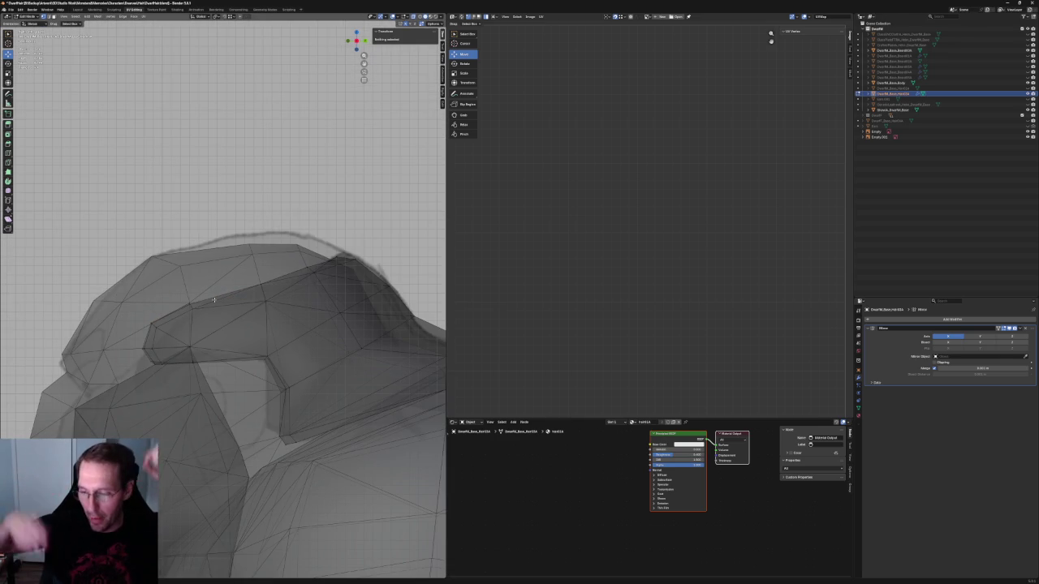
# Step: Try a Y-constrained move on a hair-edge vertex, cancel it, and clear the selection
pyautogui.scroll(3, 184, 316)
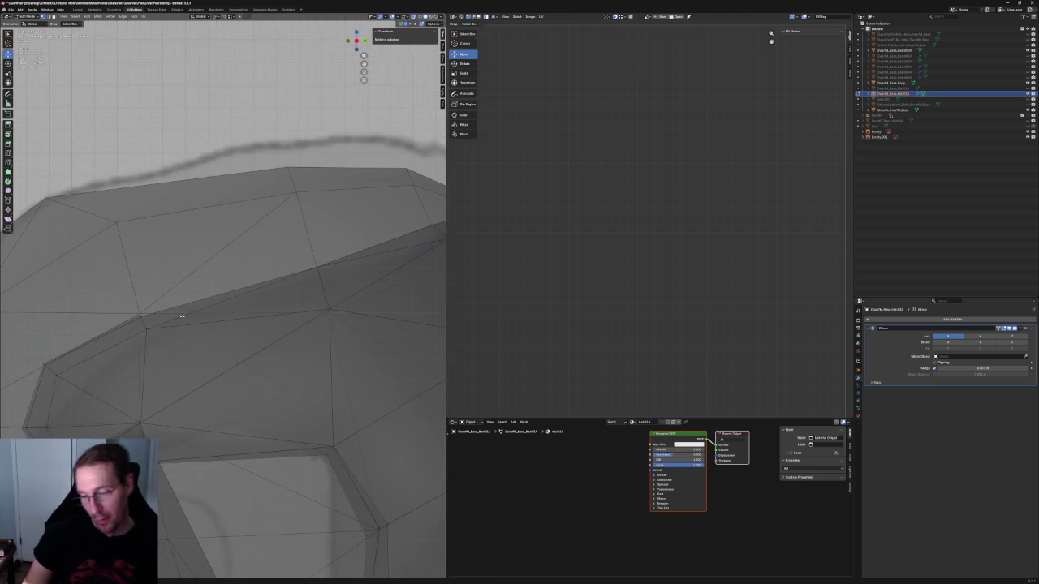
pyautogui.moveTo(185, 316); pyautogui.dragTo(218, 306, button='middle')
pyautogui.click(217, 307)
pyautogui.press('g')
pyautogui.press('y')
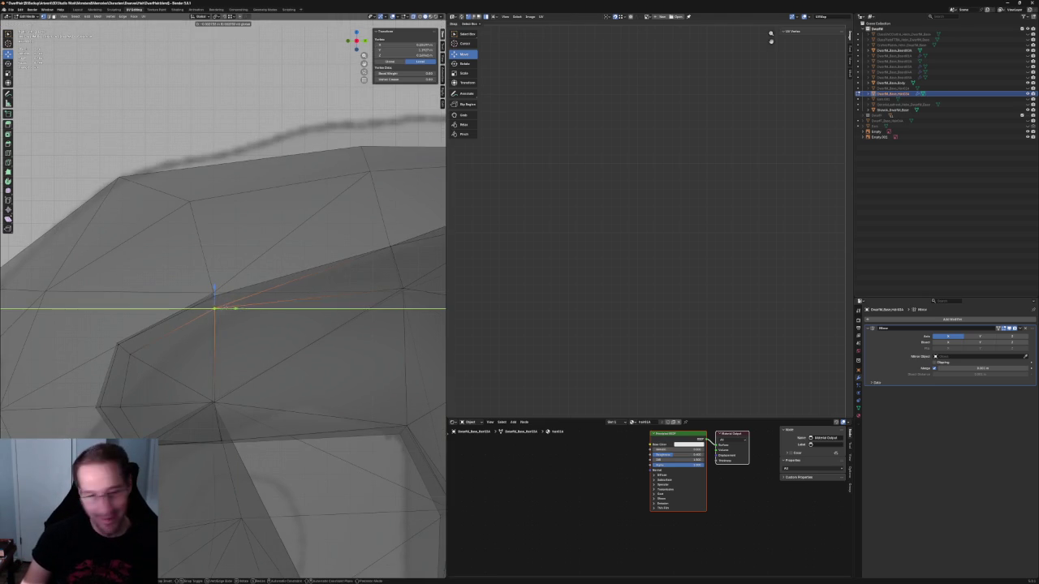
pyautogui.rightClick(224, 309)
pyautogui.hotkey('alt', 'a')
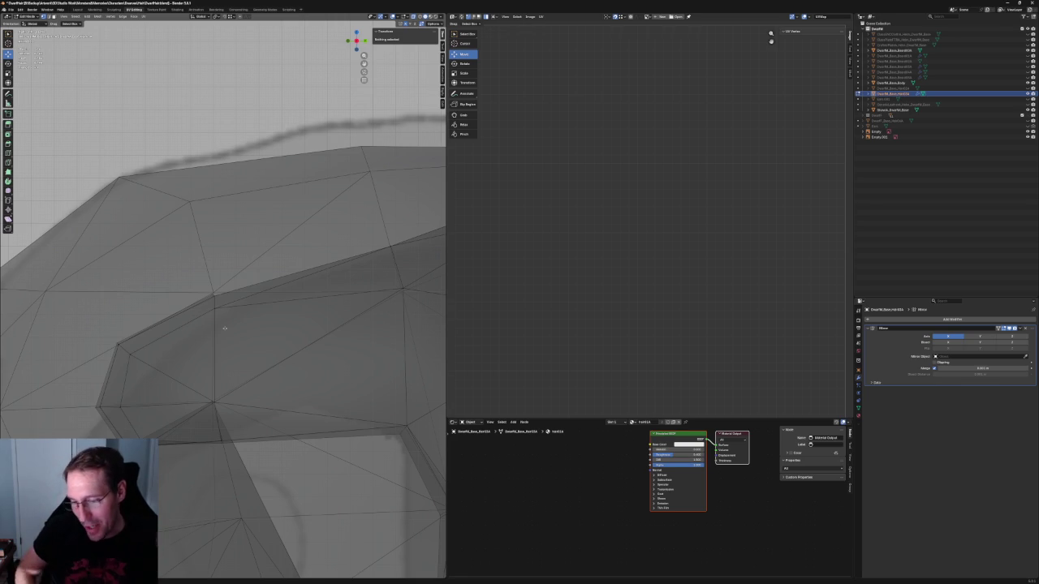
pyautogui.press('KP_3')
# Step: Box-select the hair corner vertices and move them slightly up and left
pyautogui.scroll(2, 252, 383)
pyautogui.moveTo(252, 383); pyautogui.dragTo(186, 293)
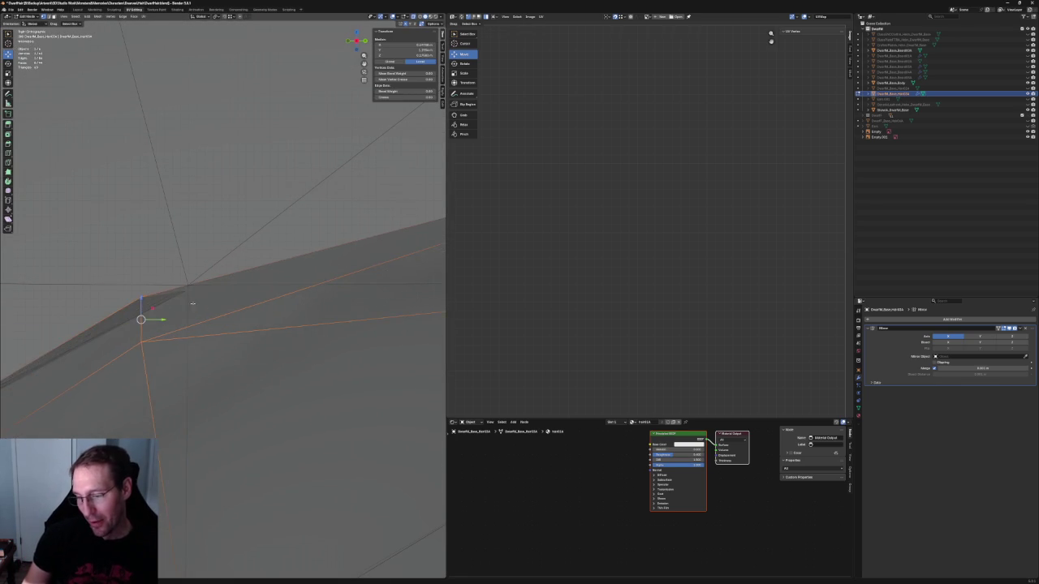
pyautogui.moveTo(191, 319); pyautogui.dragTo(221, 322)
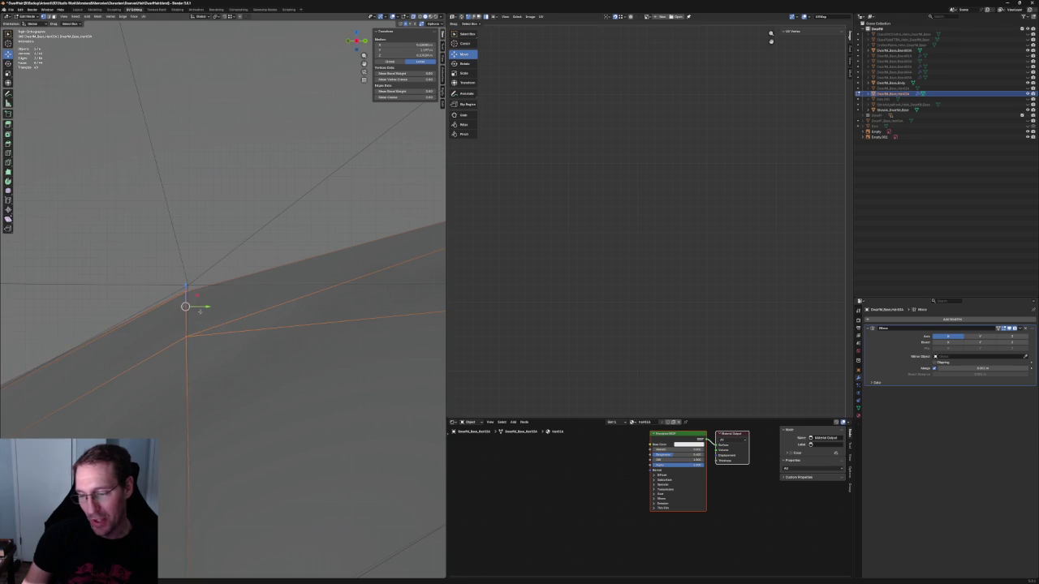
pyautogui.scroll(-5, 333, 278)
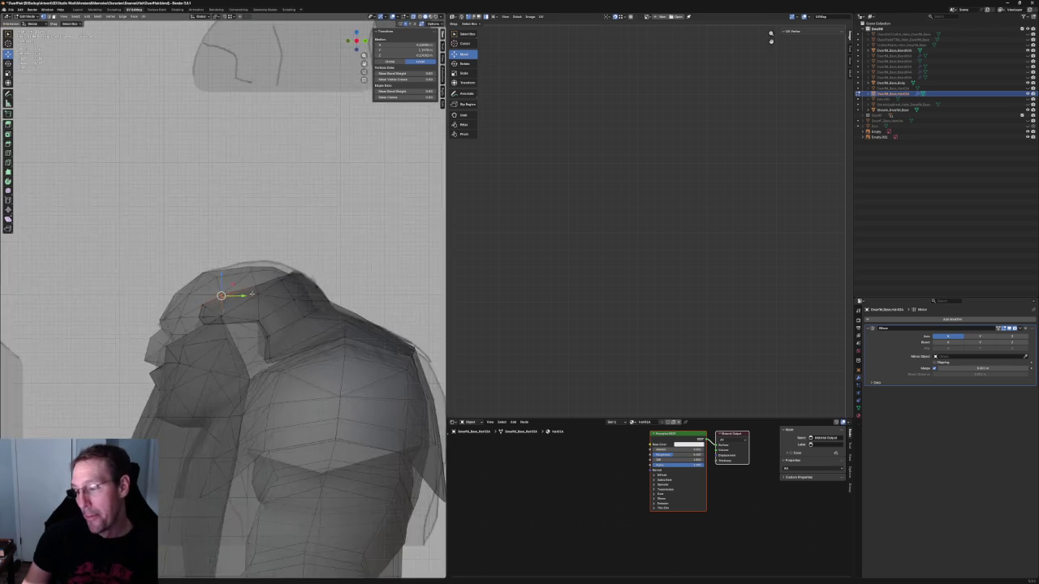
pyautogui.scroll(3, 333, 279)
# Step: Move a single ridge vertex to a new position closer to the sketch outline
pyautogui.moveTo(333, 278); pyautogui.dragTo(243, 300, button='middle')
pyautogui.click(238, 305)
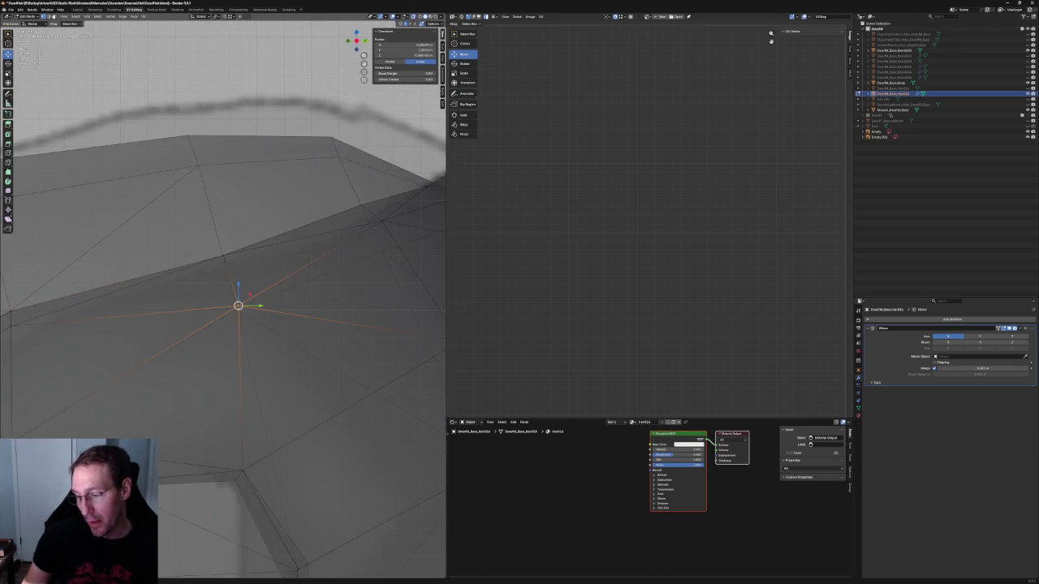
pyautogui.scroll(-3, 238, 306)
pyautogui.press('g')
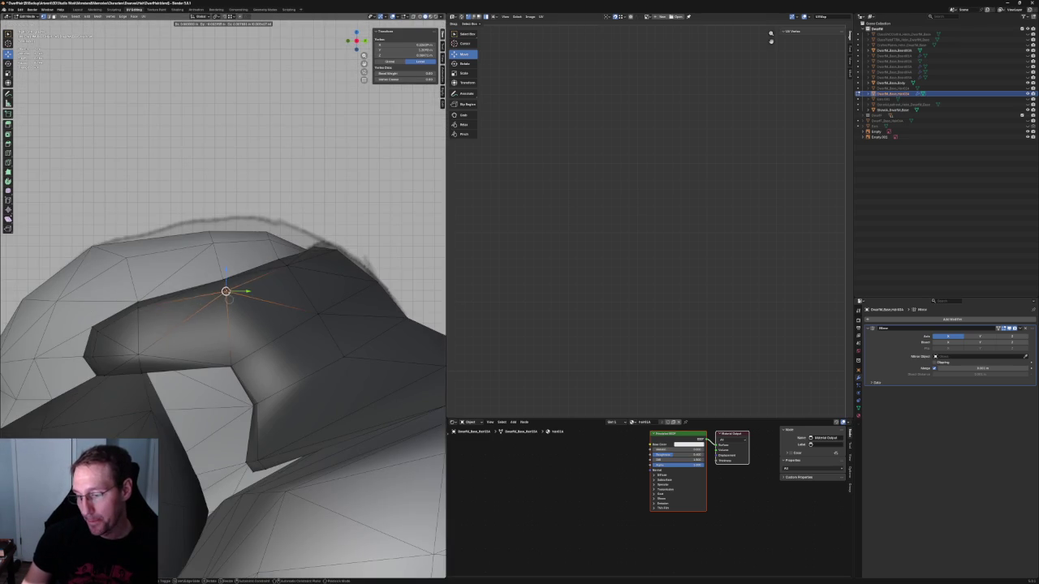
pyautogui.click(228, 300)
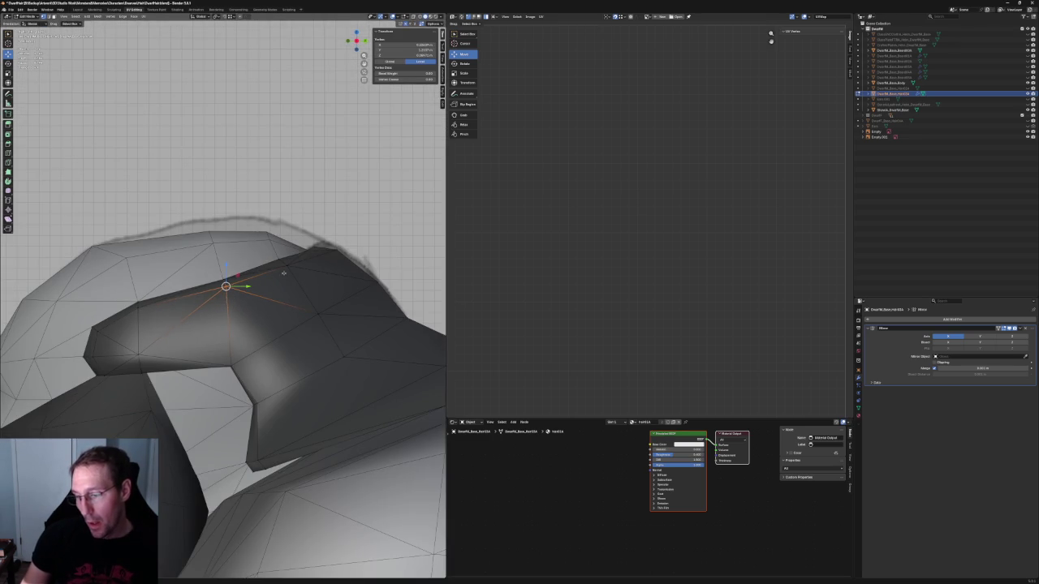
pyautogui.scroll(-5, 314, 268)
pyautogui.moveTo(315, 269)
pyautogui.mouseDown(button='middle')
pyautogui.moveTo(236, 304)
pyautogui.moveTo(286, 248)
pyautogui.mouseUp(button='middle')
pyautogui.scroll(5, 236, 305)
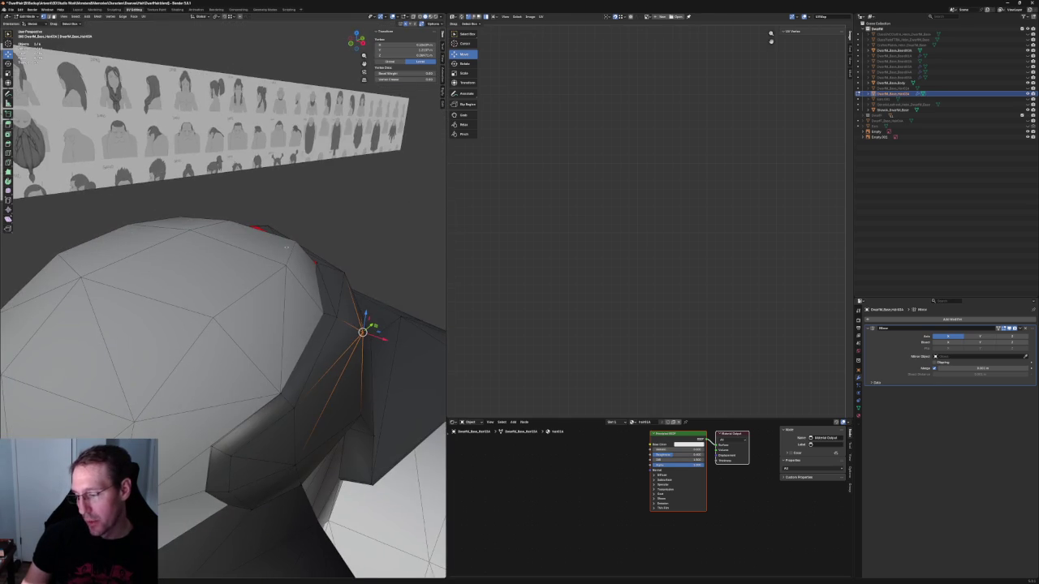
# Step: Compare the hair against the side-view sketch in orthographic, then orbit it and clear the selection
pyautogui.press('KP_3')
pyautogui.scroll(2, 231, 326)
pyautogui.scroll(2, 231, 327)
pyautogui.scroll(2, 230, 326)
pyautogui.hotkey('alt', 'z')
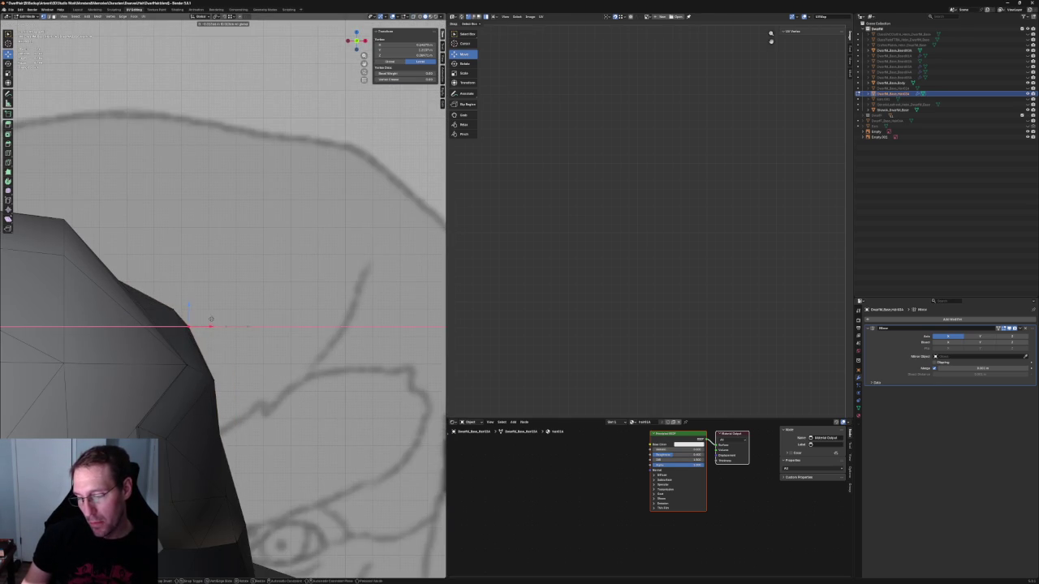
pyautogui.scroll(-3, 208, 308)
pyautogui.moveTo(226, 342)
pyautogui.mouseDown(button='middle')
pyautogui.moveTo(225, 356)
pyautogui.moveTo(185, 342)
pyautogui.mouseUp(button='middle')
pyautogui.click(185, 343)
pyautogui.click(184, 341)
pyautogui.hotkey('alt', 'a')
pyautogui.moveTo(185, 341); pyautogui.dragTo(280, 292, button='middle')
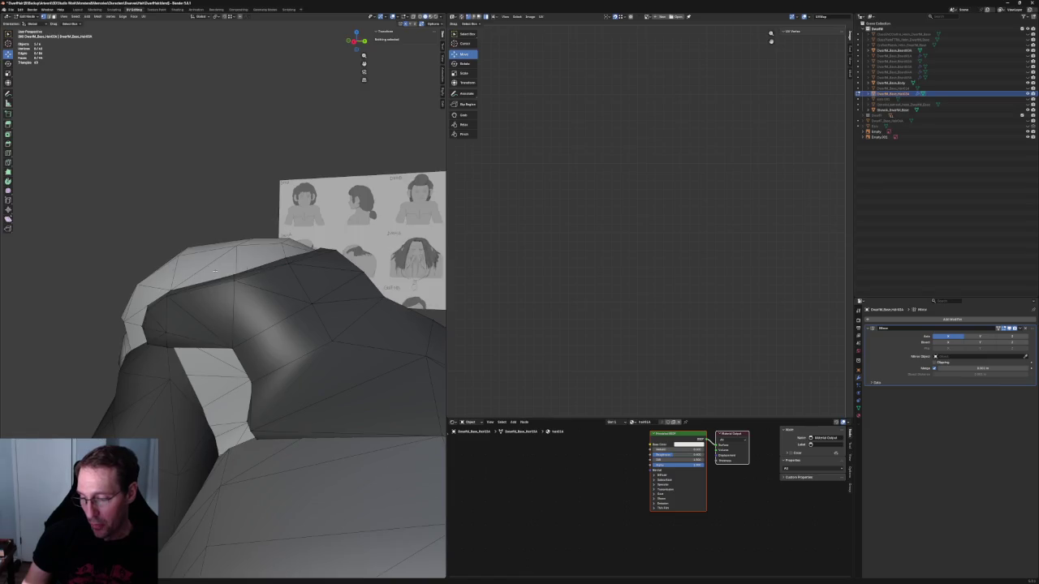
# Step: With X-ray on, nudge the hairline corner vertex slightly upward
pyautogui.scroll(3, 280, 292)
pyautogui.scroll(3, 288, 282)
pyautogui.scroll(3, 296, 272)
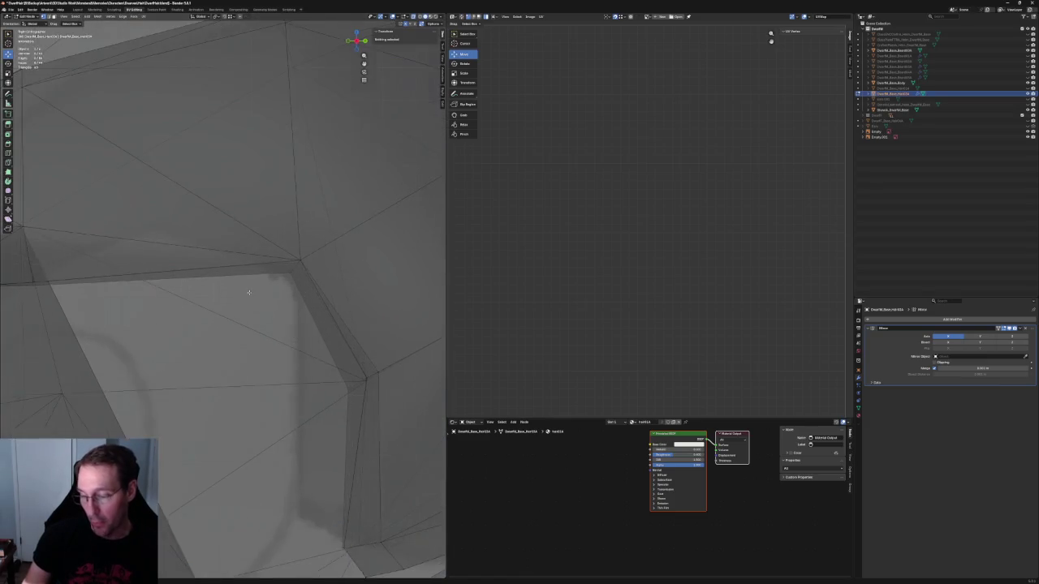
pyautogui.scroll(2, 301, 264)
pyautogui.hotkey('alt', 'z')
pyautogui.click(297, 271)
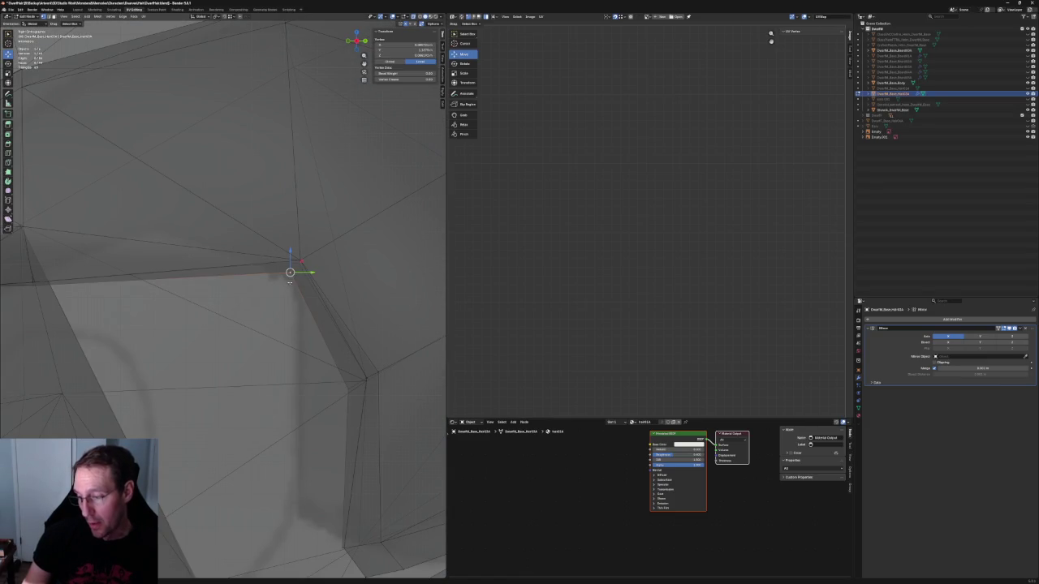
pyautogui.press('g')
pyautogui.click(298, 266)
# Step: Select the small group of edges by the corner and shift them slightly left
pyautogui.moveTo(298, 266); pyautogui.dragTo(234, 344, button='middle')
pyautogui.hotkey('alt', 'z')
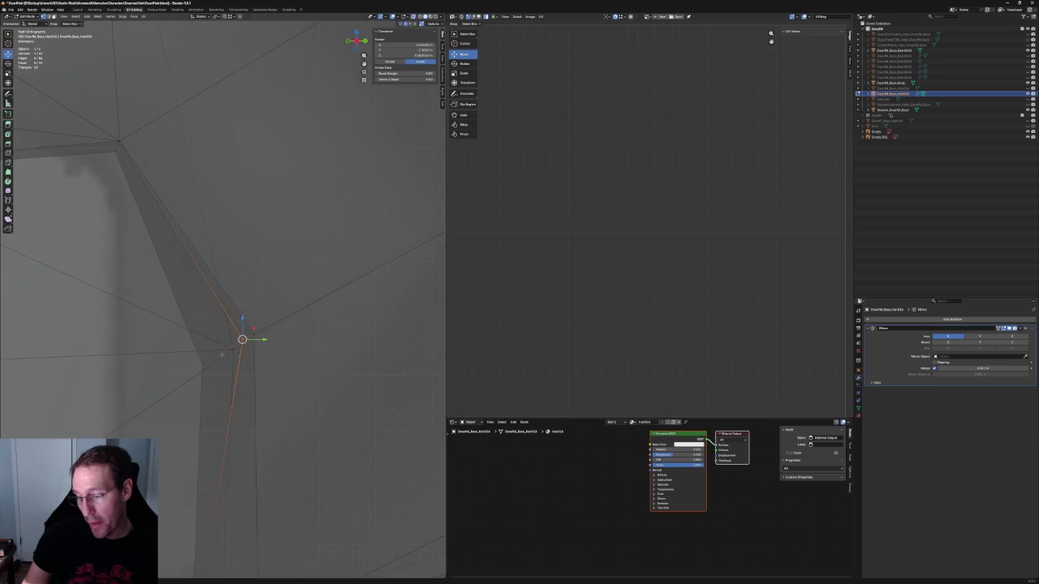
pyautogui.moveTo(290, 316); pyautogui.dragTo(212, 355)
pyautogui.hotkey('alt', 'z')
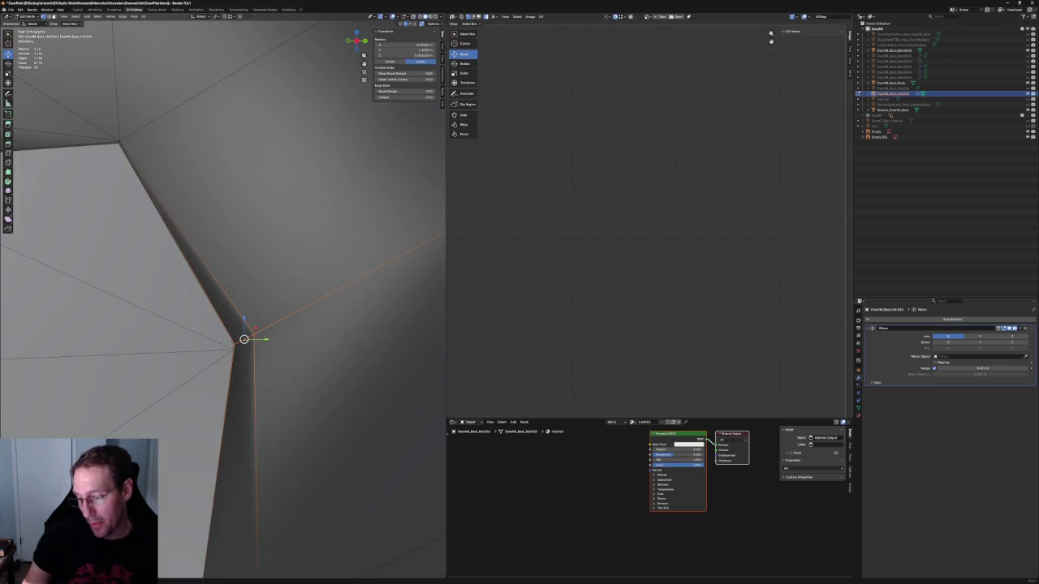
pyautogui.moveTo(276, 321); pyautogui.dragTo(256, 341)
pyautogui.hotkey('alt', 'z')
pyautogui.press('g')
pyautogui.click(240, 344)
# Step: Move the lower-fold edge along the Y axis, then clear the selection
pyautogui.moveTo(241, 344)
pyautogui.mouseDown(button='middle')
pyautogui.moveTo(259, 309)
pyautogui.moveTo(204, 232)
pyautogui.mouseUp(button='middle')
pyautogui.hotkey('alt', 'z')
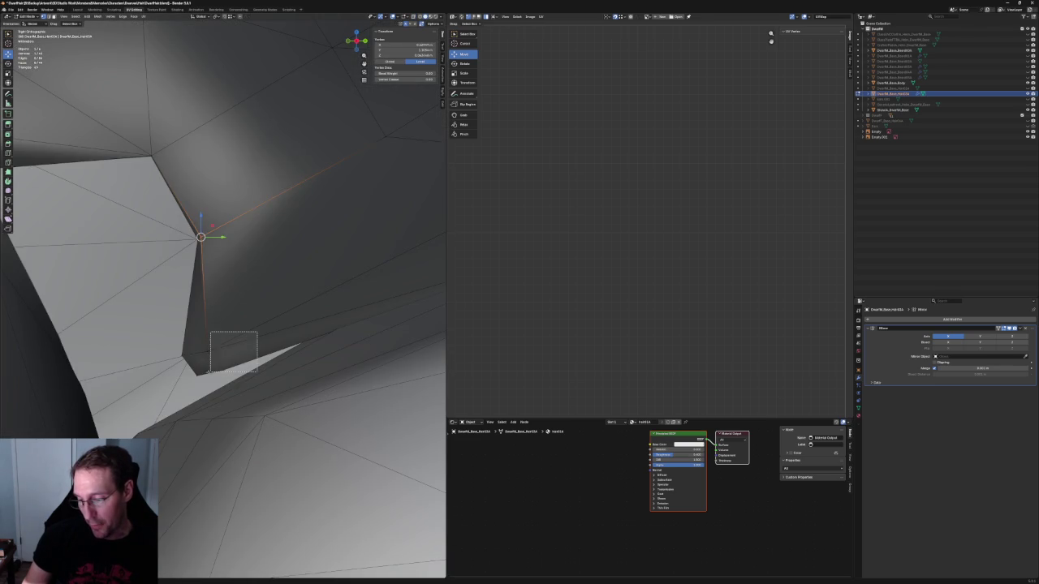
pyautogui.moveTo(255, 332); pyautogui.dragTo(209, 362)
pyautogui.press('g')
pyautogui.press('y')
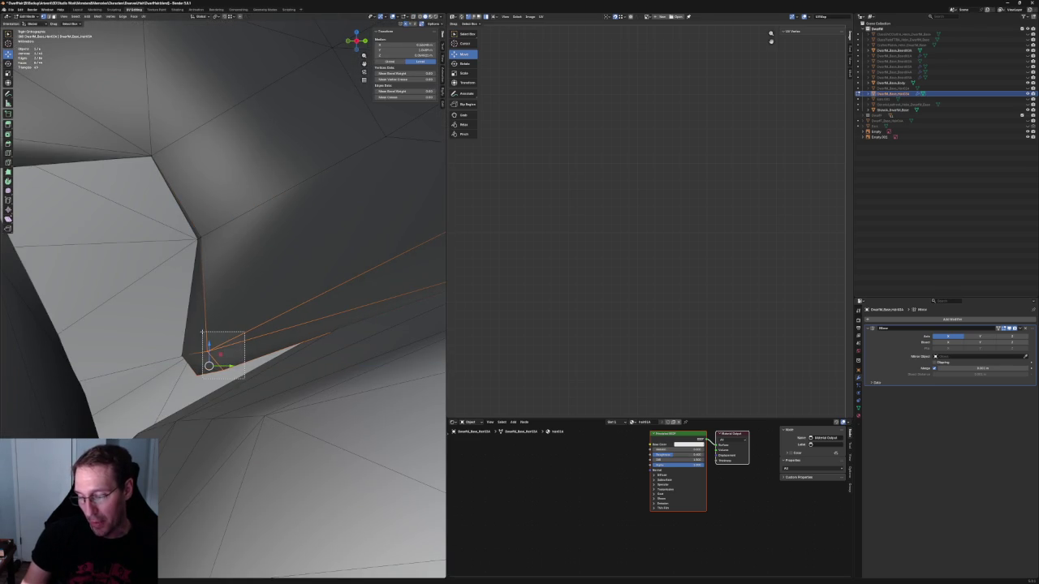
pyautogui.click(217, 357)
pyautogui.click(280, 325)
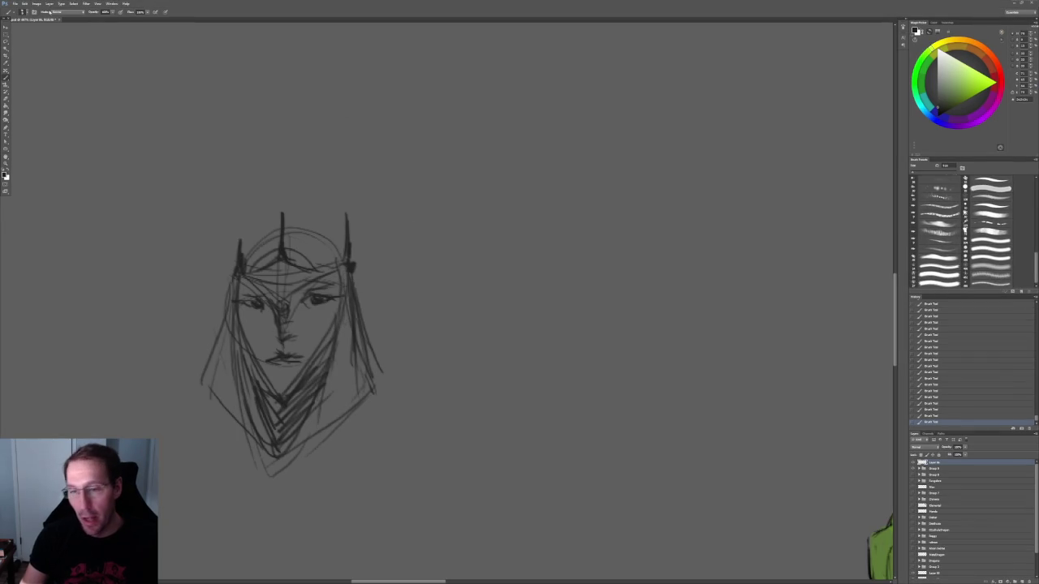
# Step: Browse to the character's Male > Textures folder and open the face and jacket textures together
pyautogui.click(15, 4)
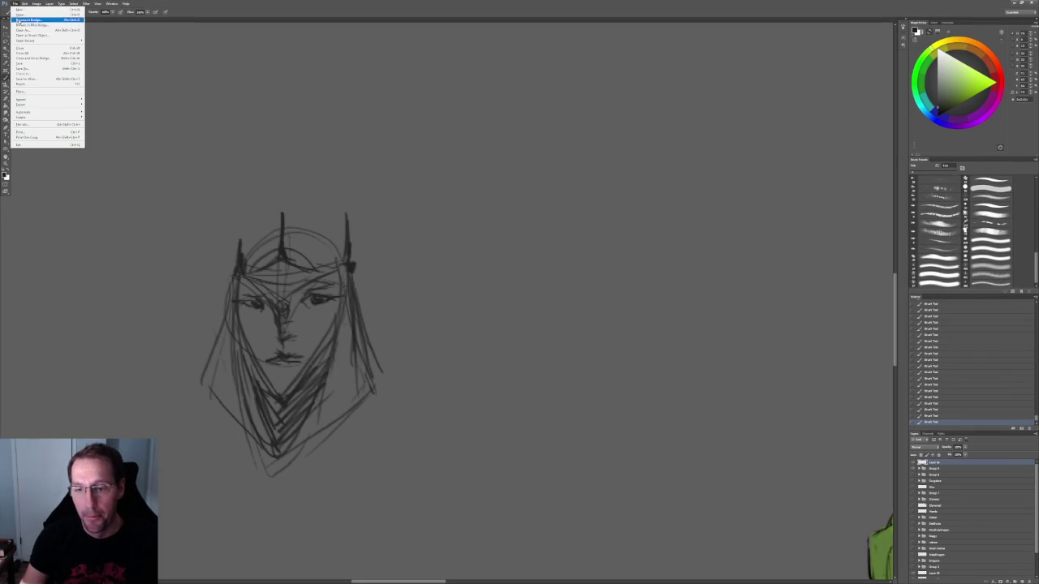
pyautogui.click(24, 17)
pyautogui.moveTo(574, 154)
pyautogui.mouseDown()
pyautogui.moveTo(385, 114)
pyautogui.moveTo(201, 126)
pyautogui.mouseUp()
pyautogui.click(82, 151)
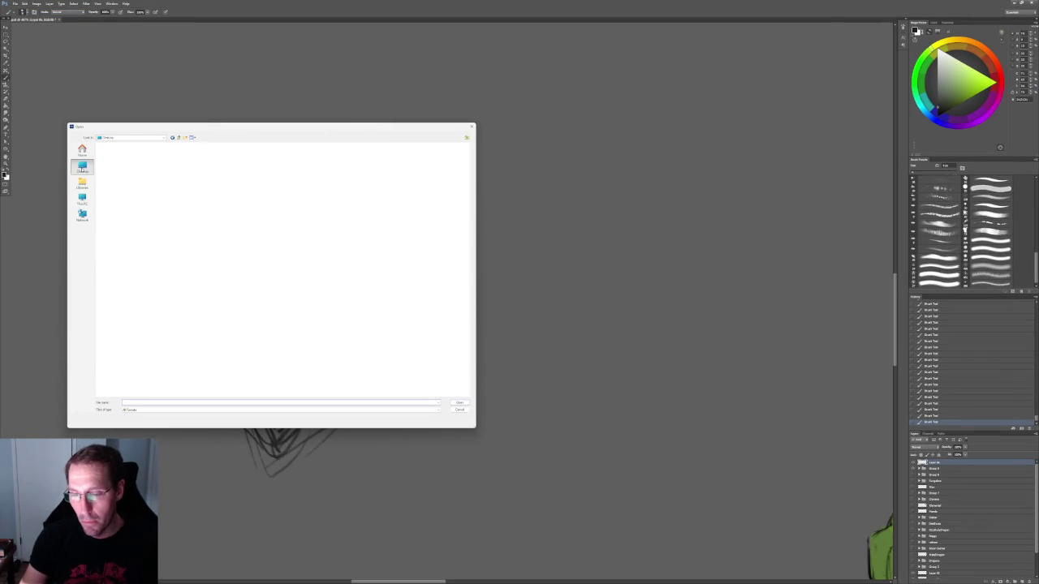
pyautogui.doubleClick(131, 168)
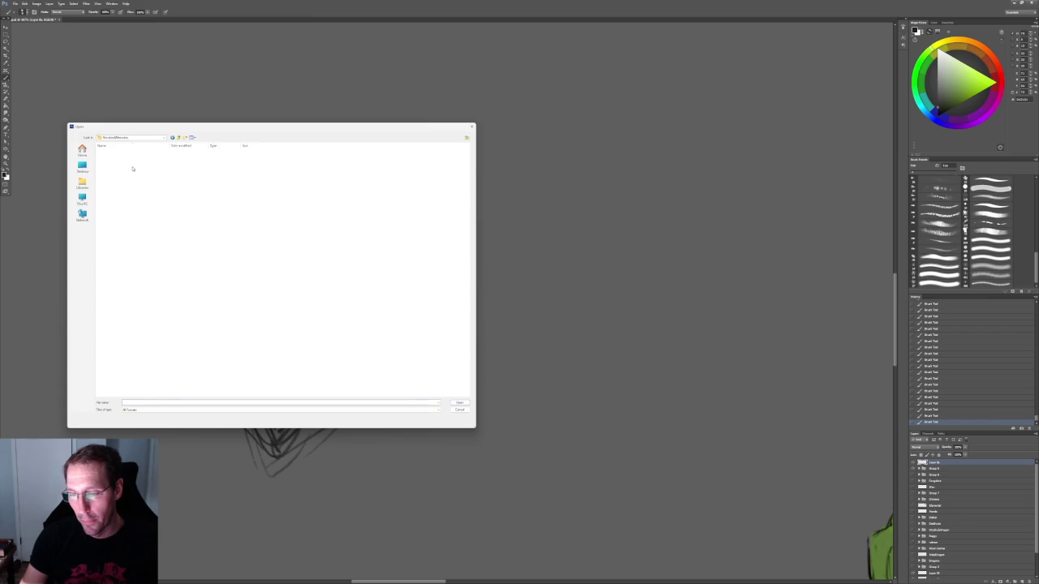
pyautogui.doubleClick(114, 153)
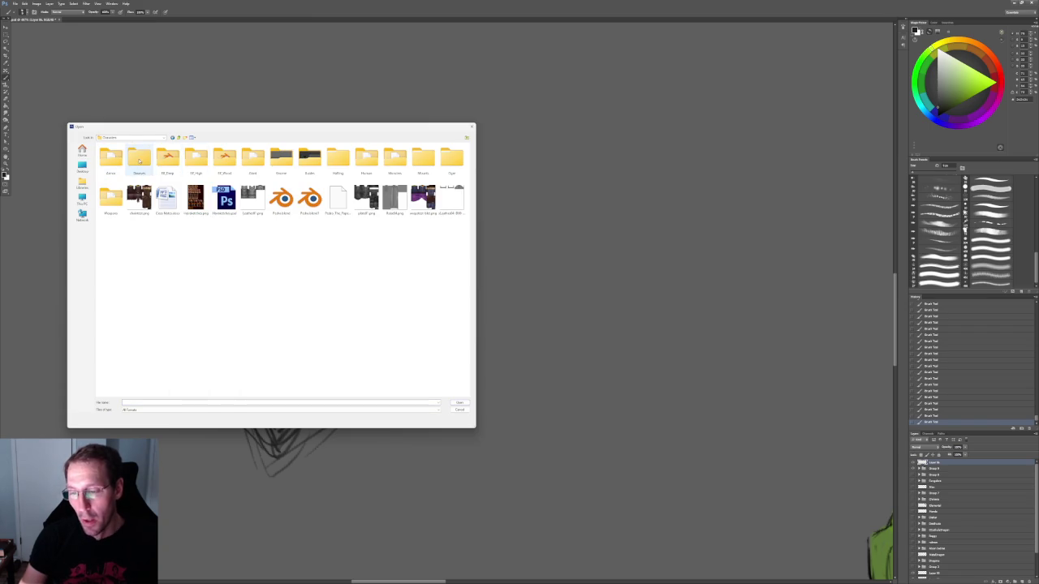
pyautogui.doubleClick(139, 159)
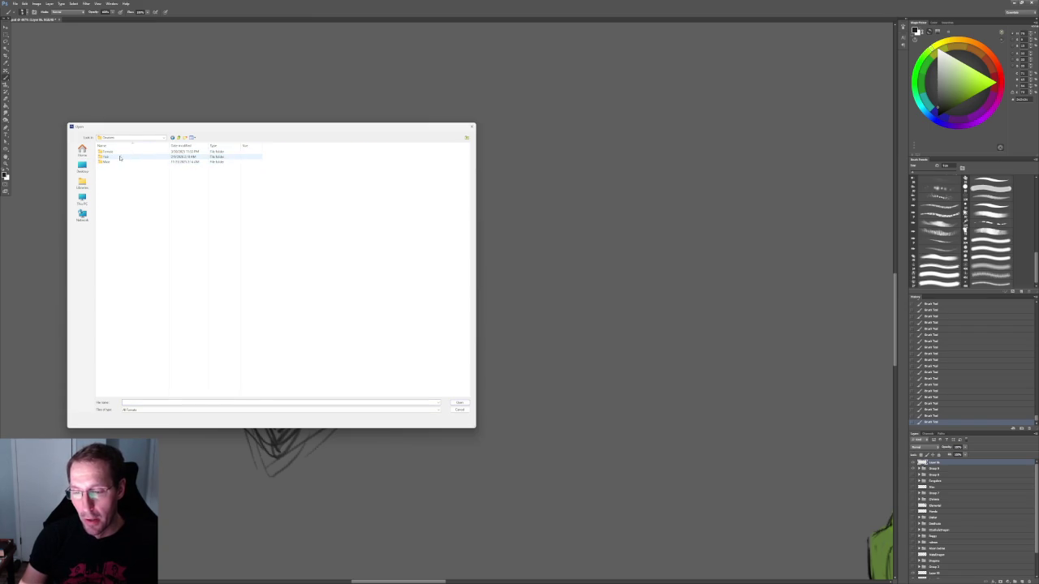
pyautogui.doubleClick(118, 163)
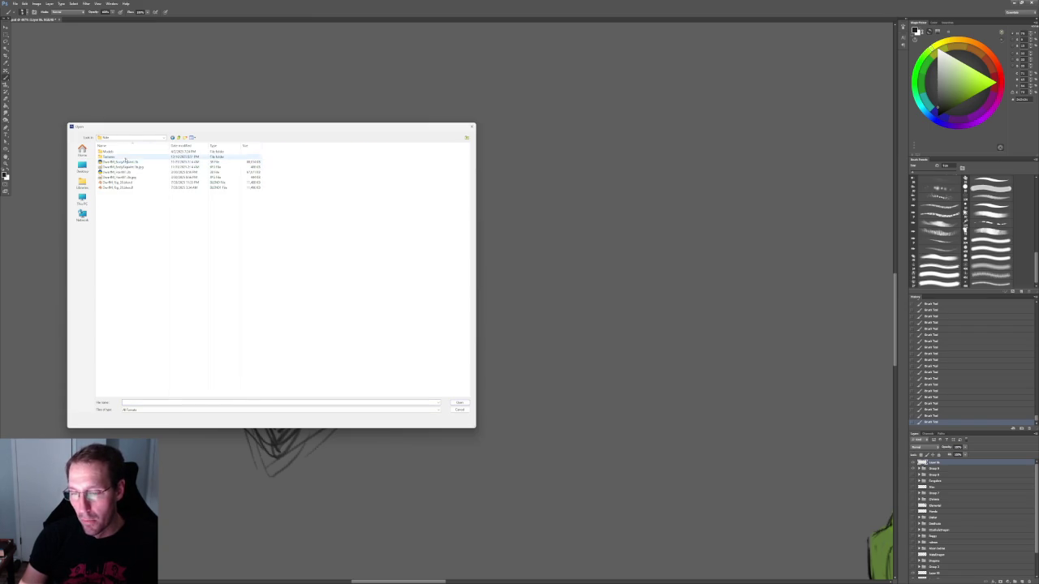
pyautogui.doubleClick(120, 159)
pyautogui.click(224, 159)
pyautogui.keyDown('ctrl'); pyautogui.click(138, 159); pyautogui.keyUp('ctrl')
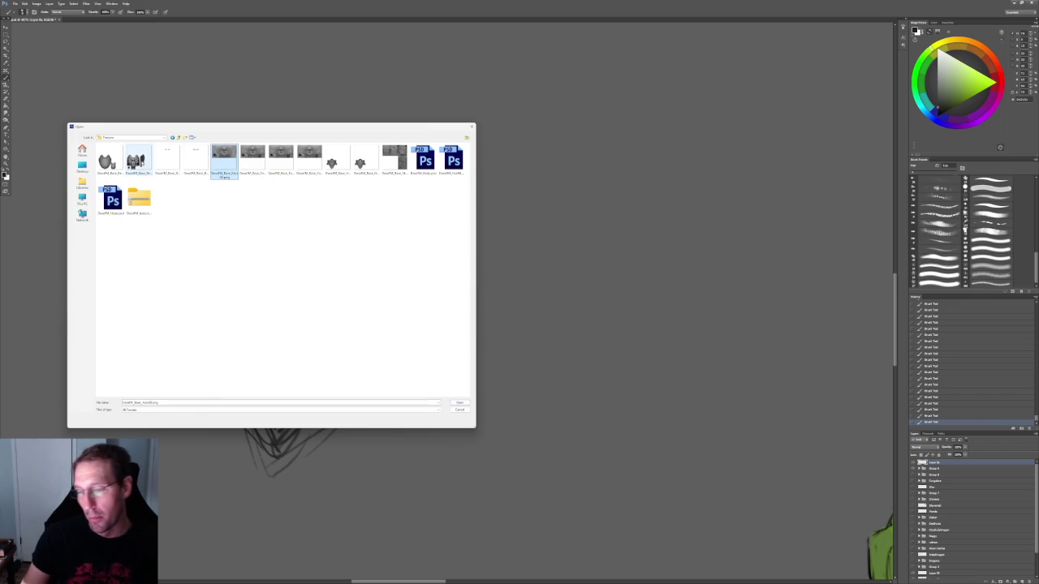
pyautogui.click(459, 403)
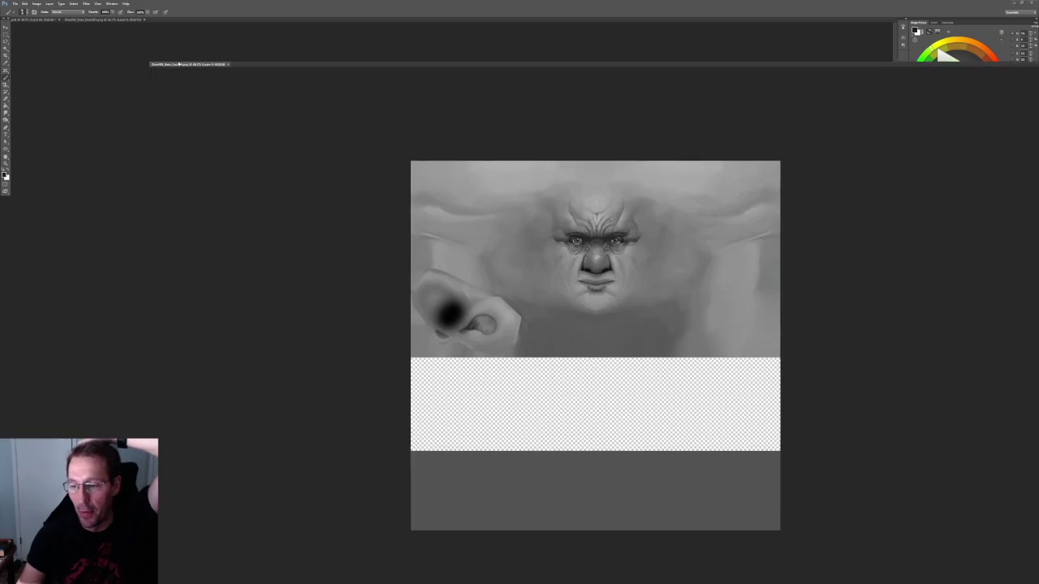
# Step: Float both textures, drag the jacket layer into the face document, and begin shrinking it
pyautogui.moveTo(186, 18); pyautogui.dragTo(188, 65)
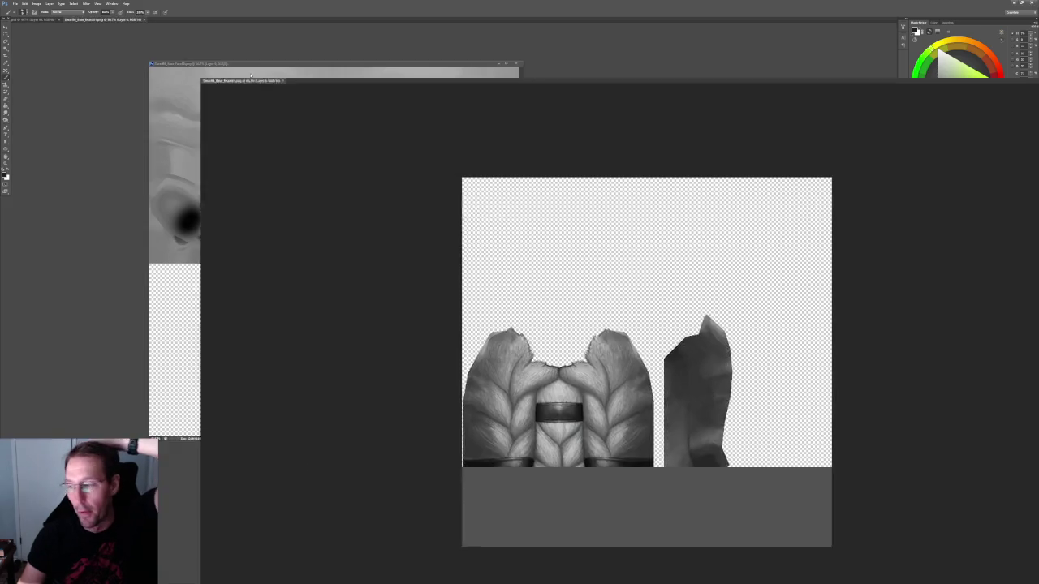
pyautogui.moveTo(103, 23); pyautogui.dragTo(254, 51)
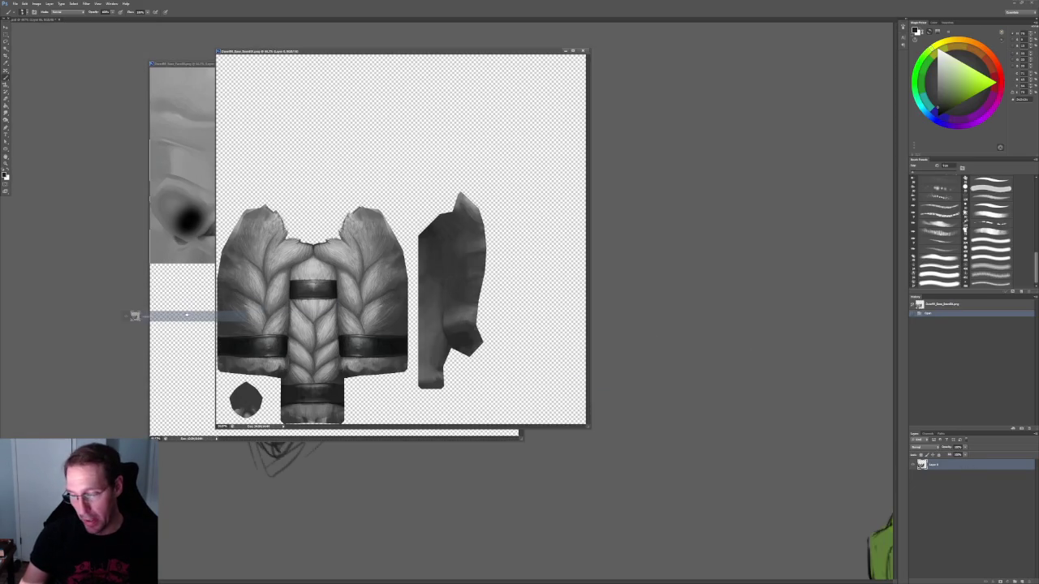
pyautogui.moveTo(971, 463); pyautogui.dragTo(140, 314)
pyautogui.click(509, 210)
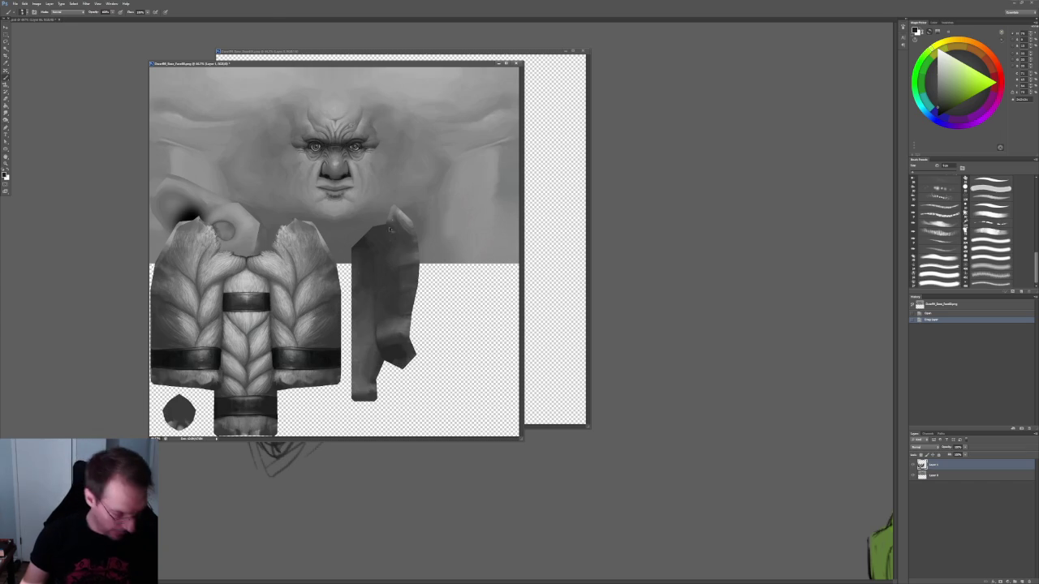
pyautogui.hotkey('ctrl', 't')
pyautogui.keyDown('shift'); pyautogui.moveTo(420, 204); pyautogui.dragTo(362, 260); pyautogui.keyUp('shift')
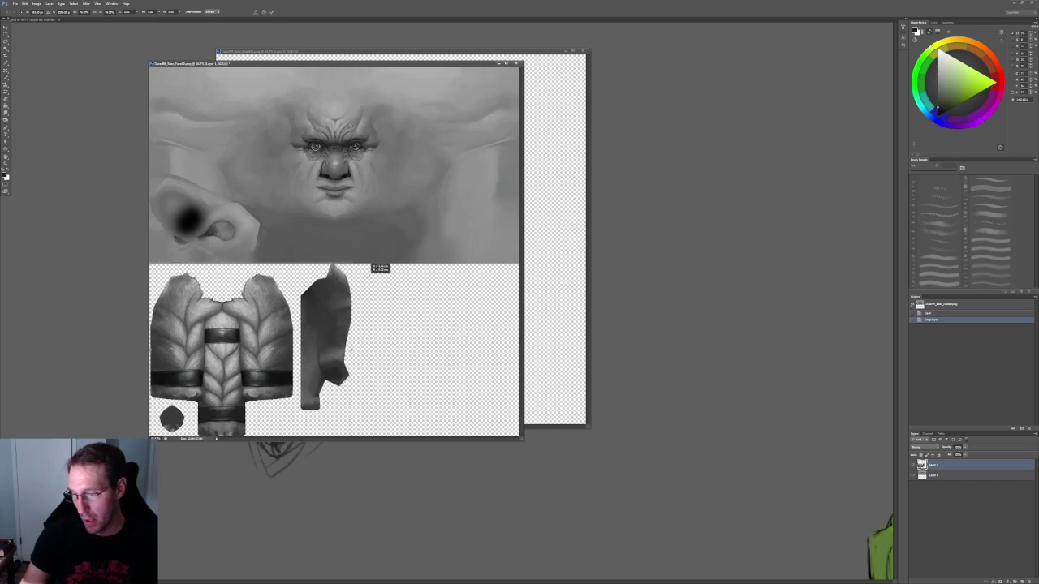
# Step: Rescale the jacket layer into the face texture's empty lower half, apply it, and hide it
pyautogui.press('Escape')
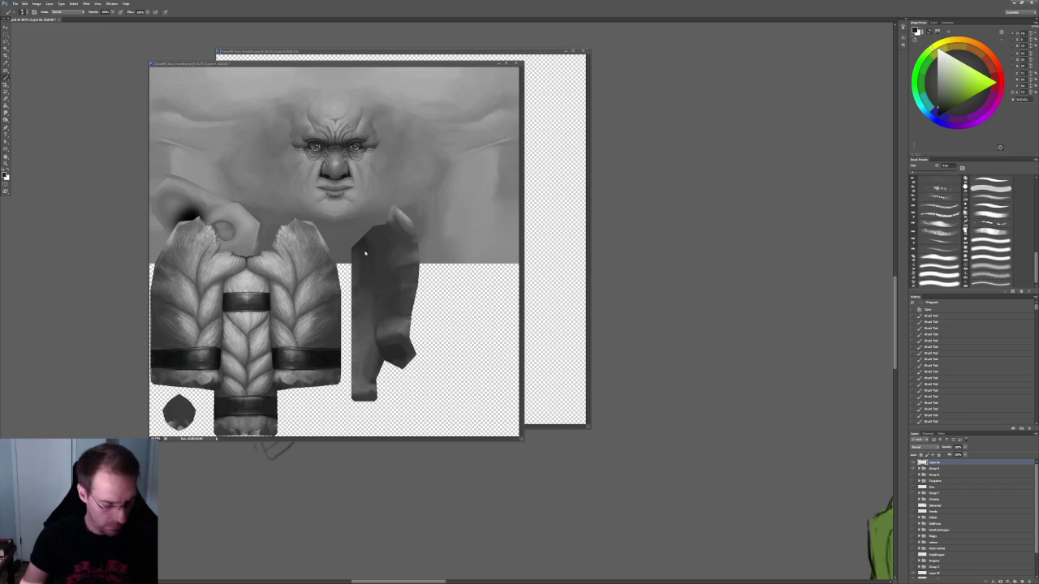
pyautogui.hotkey('ctrl', 't')
pyautogui.press('Escape')
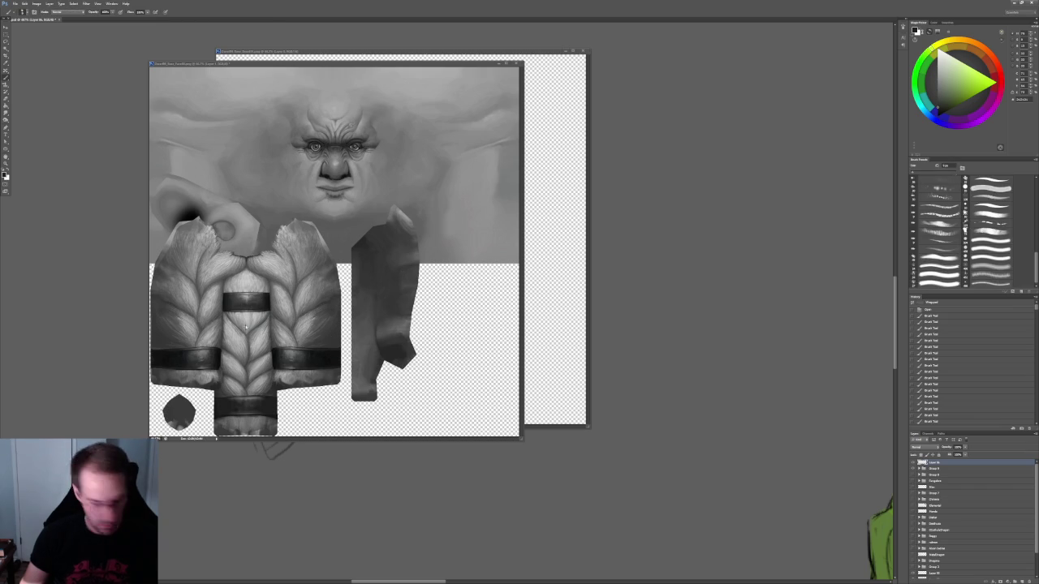
pyautogui.hotkey('ctrl', 'Tab')
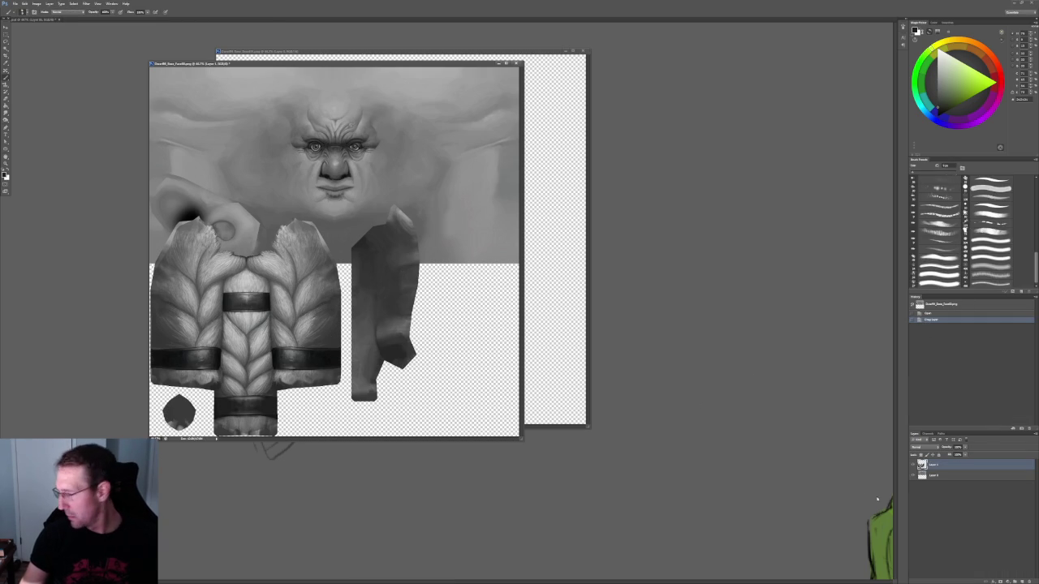
pyautogui.hotkey('ctrl', 't')
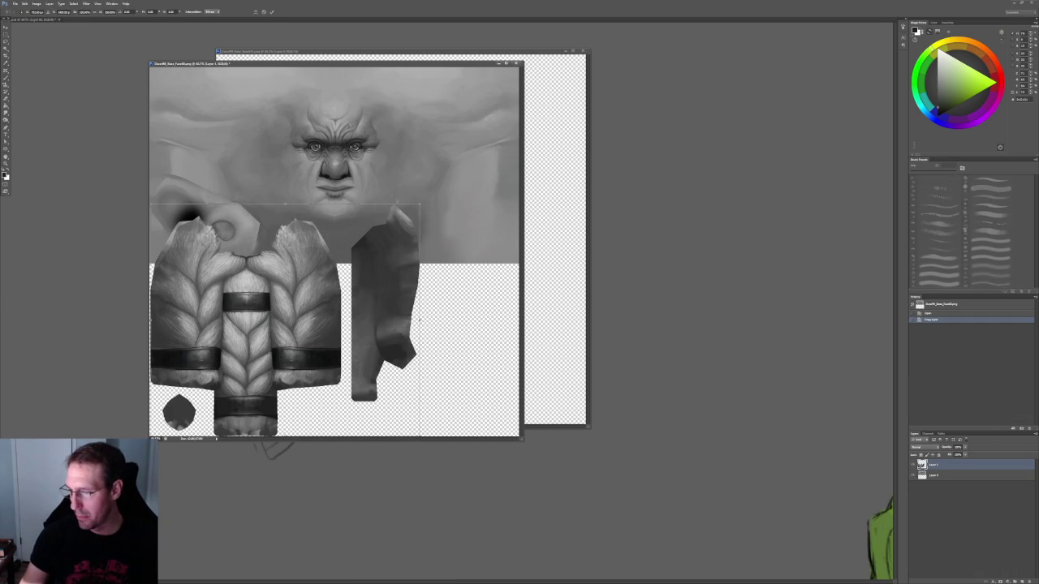
pyautogui.keyDown('shift'); pyautogui.moveTo(419, 206); pyautogui.dragTo(352, 264); pyautogui.keyUp('shift')
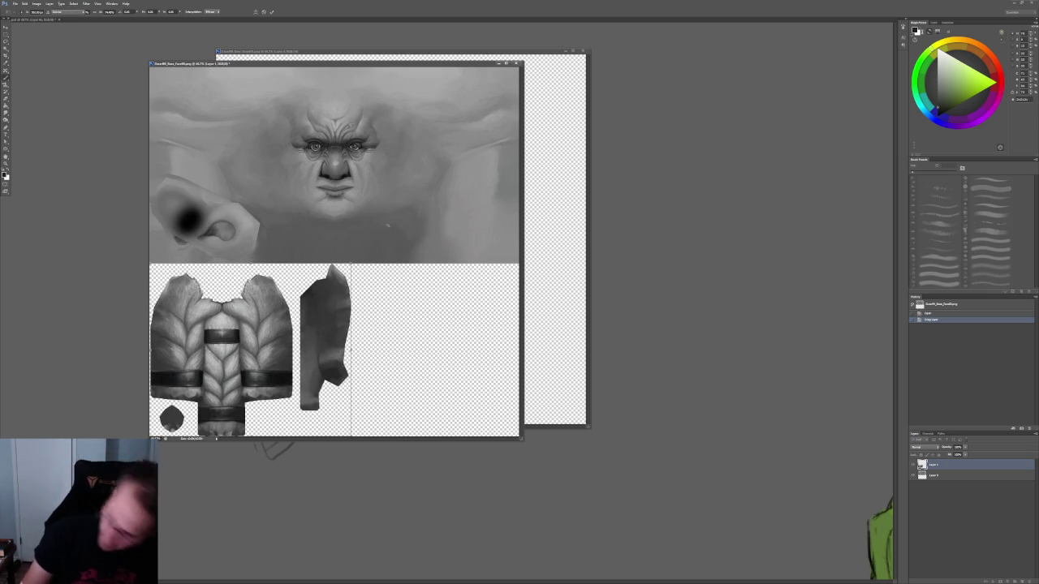
pyautogui.press('Return')
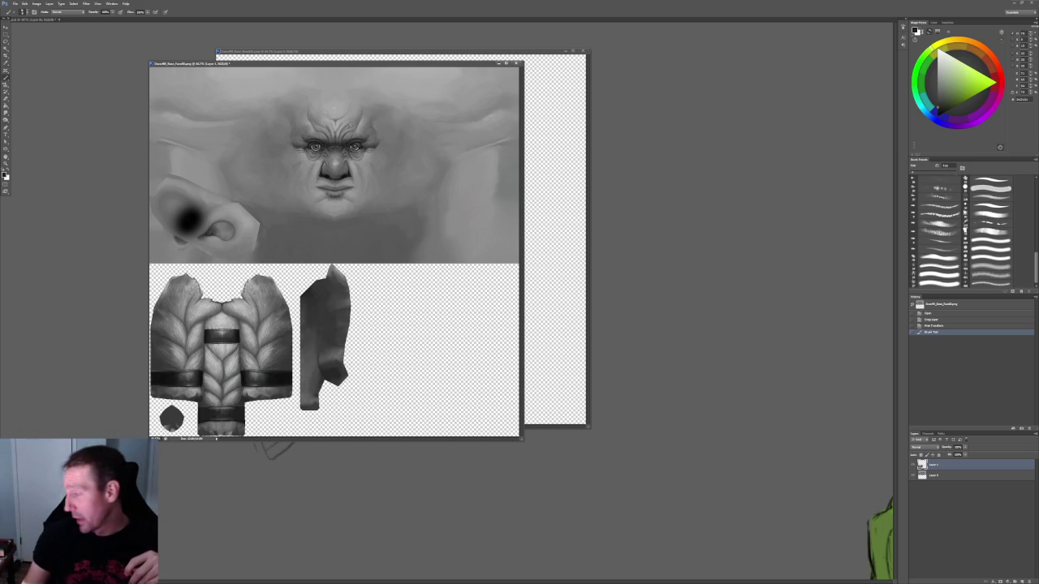
pyautogui.click(912, 464)
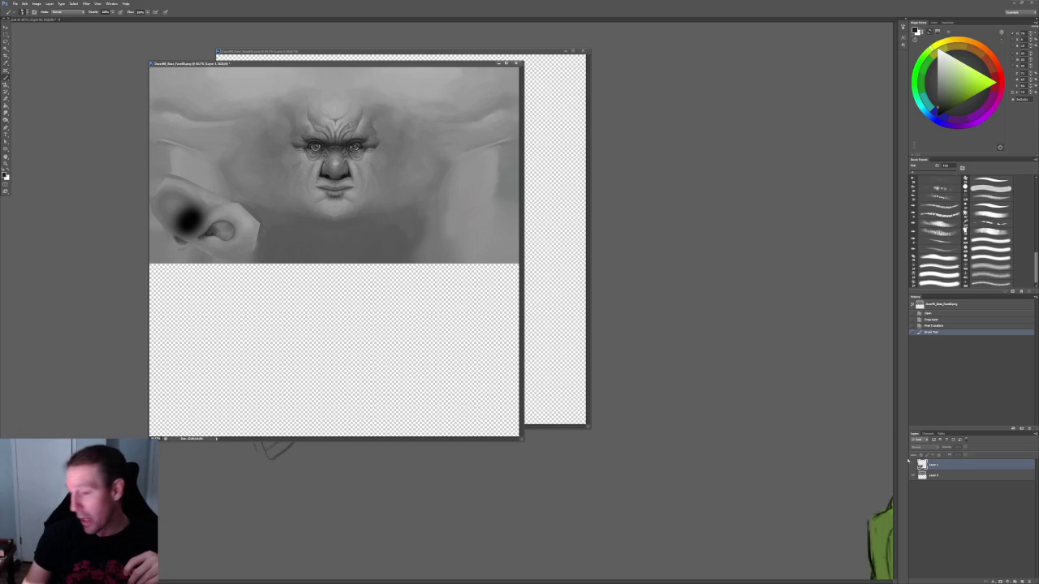
# Step: Rearrange the texture windows, close the face texture without saving, and return to Blender
pyautogui.moveTo(323, 64); pyautogui.dragTo(647, 61)
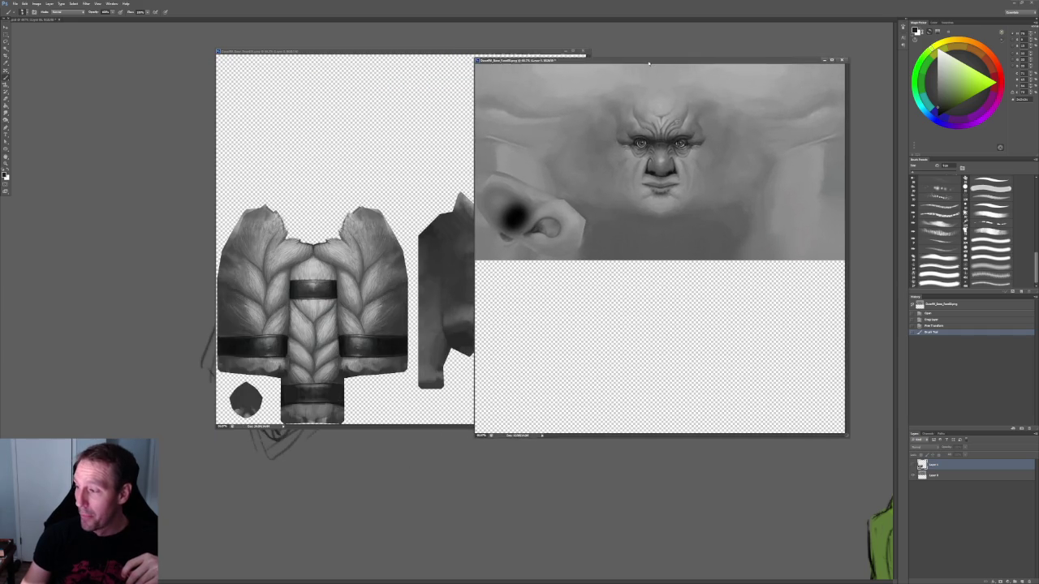
pyautogui.moveTo(407, 51); pyautogui.dragTo(260, 46)
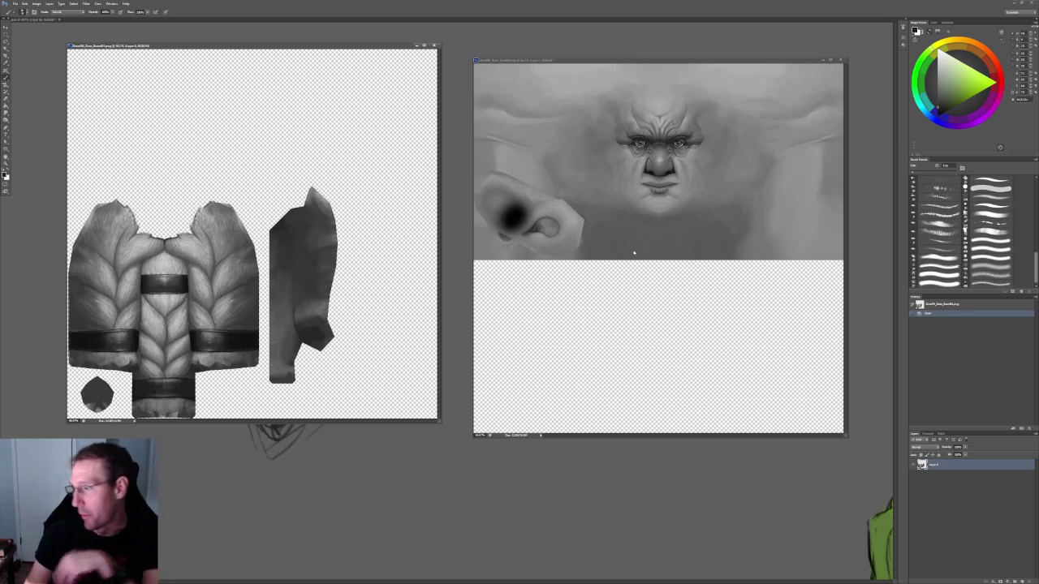
pyautogui.moveTo(623, 60); pyautogui.dragTo(312, 78)
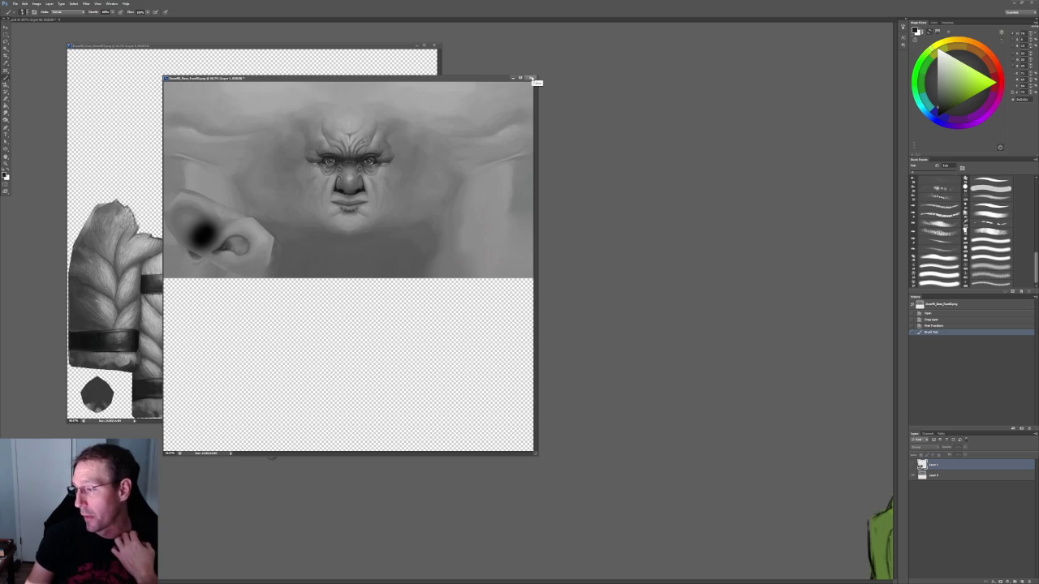
pyautogui.click(532, 78)
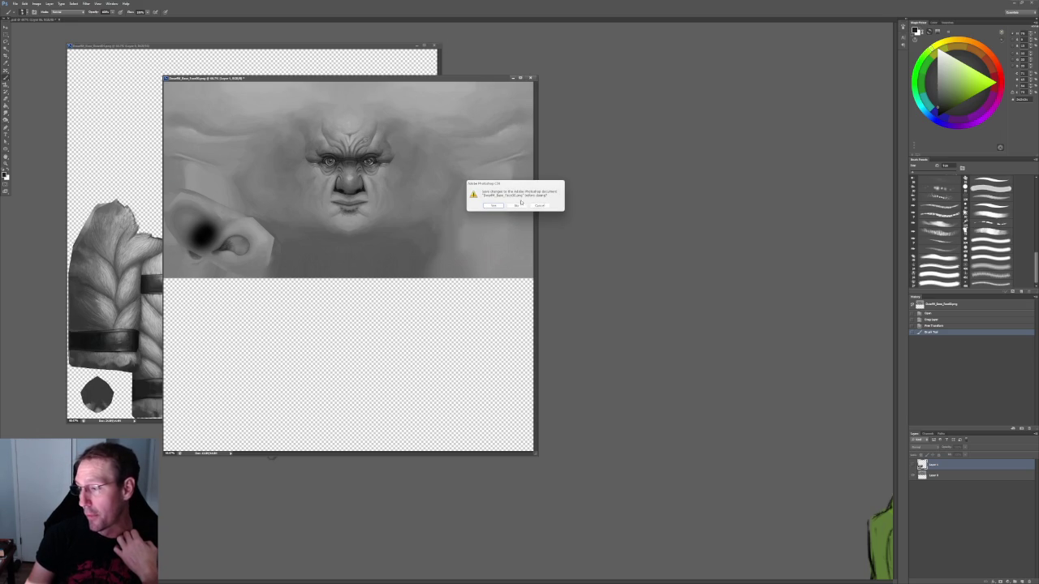
pyautogui.click(518, 205)
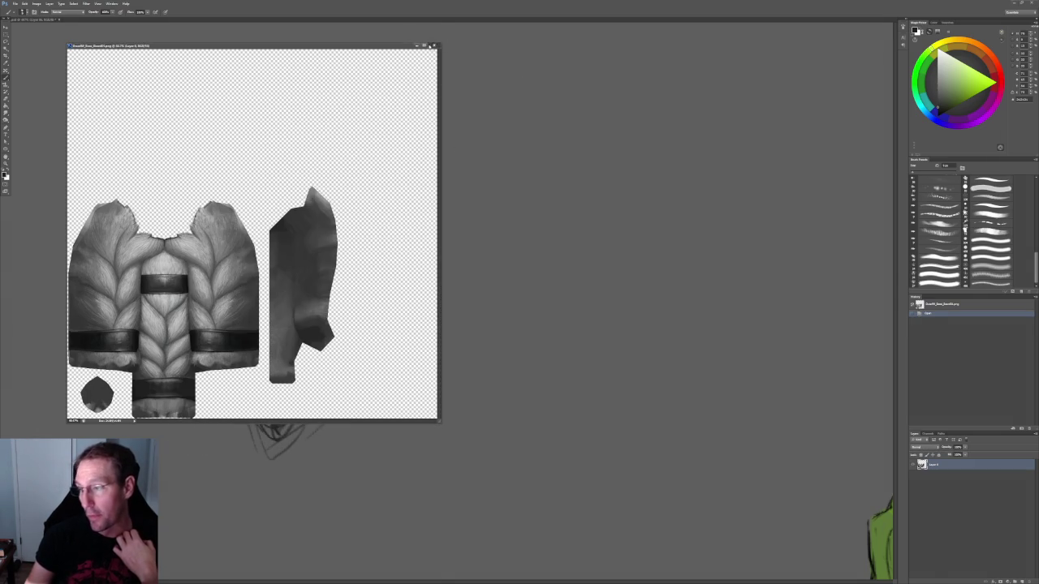
pyautogui.hotkey('ctrl', 'w')
pyautogui.hotkey('alt', 'Tab')
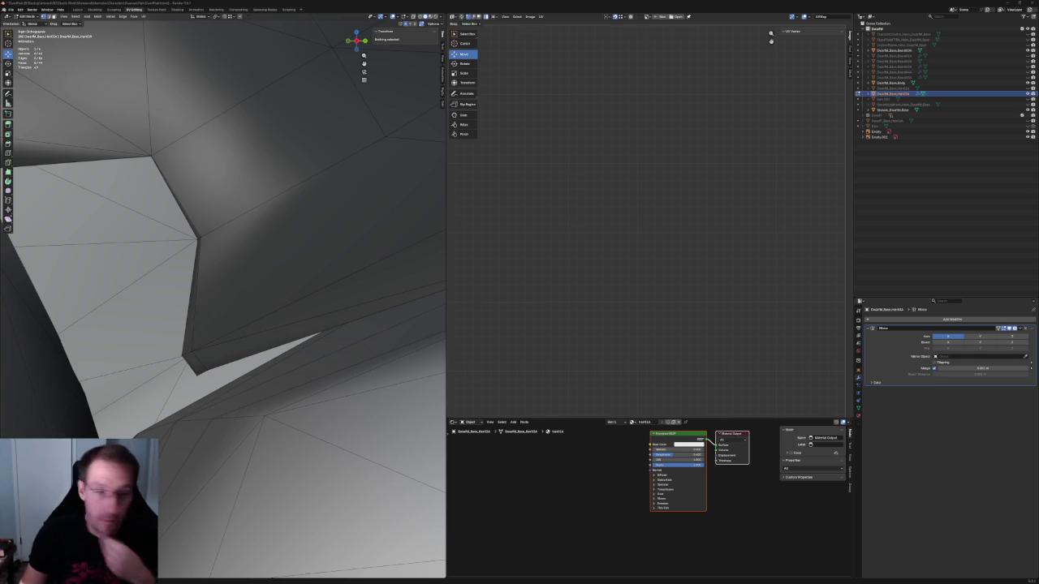
# Step: Zoom out on the hair mesh near the head
pyautogui.scroll(-2, 223, 296)
# Step: In X-ray, select the strand's lower corner vertex and drop it slightly
pyautogui.scroll(-3, 223, 297)
pyautogui.scroll(-3, 223, 297)
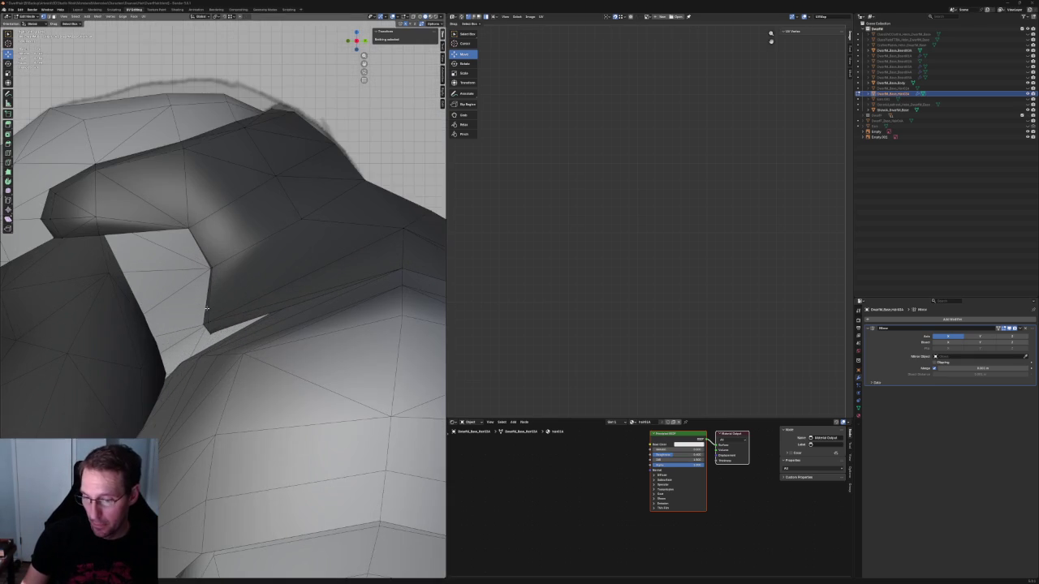
pyautogui.scroll(2, 250, 287)
pyautogui.scroll(-2, 250, 286)
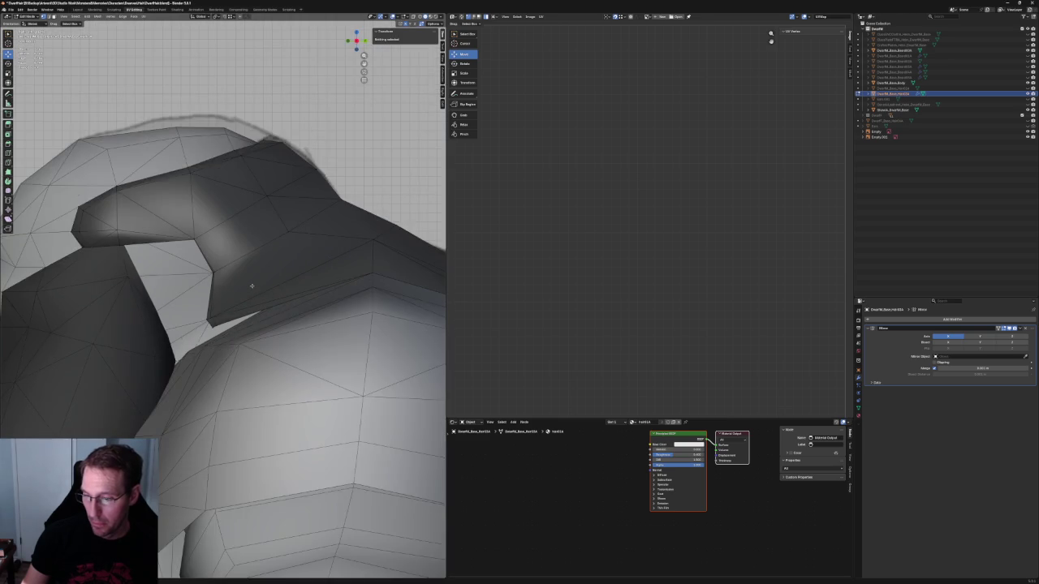
pyautogui.hotkey('alt', 'z')
pyautogui.scroll(-1, 251, 286)
pyautogui.scroll(1, 245, 282)
pyautogui.scroll(2, 246, 282)
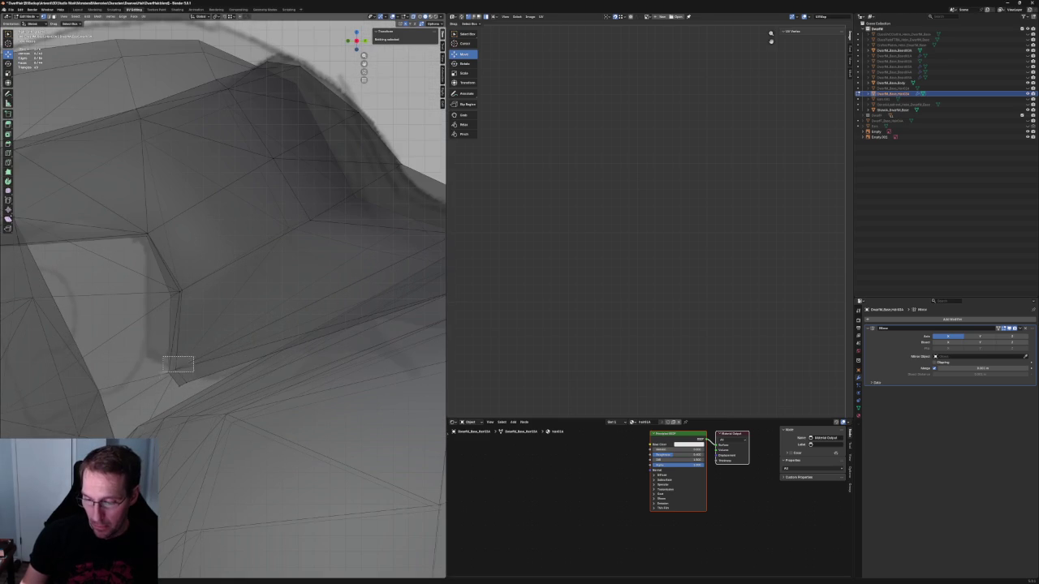
pyautogui.click(174, 366)
pyautogui.press('g')
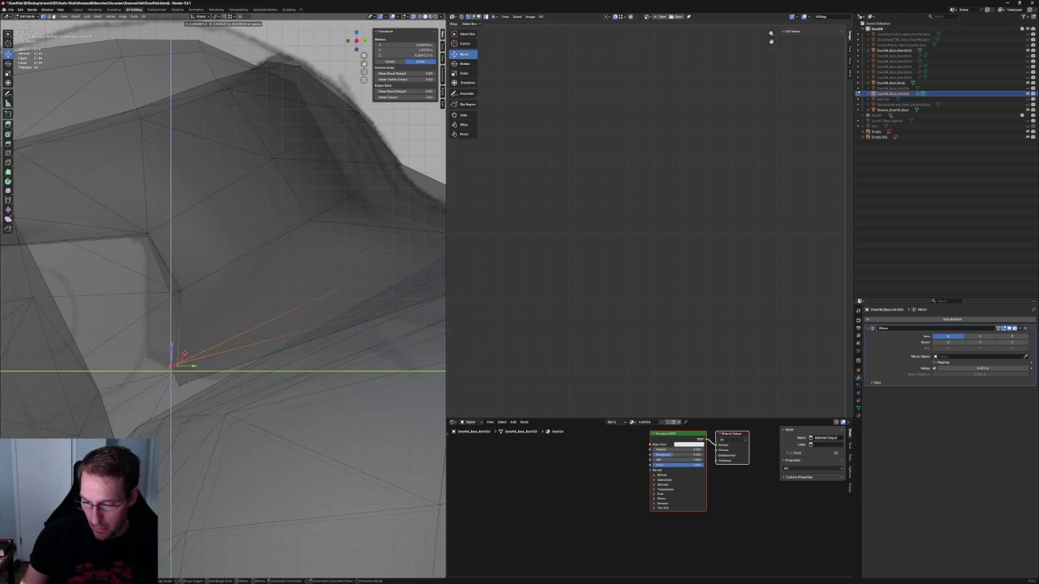
pyautogui.click(178, 370)
# Step: Move the corner vertex twice more, constrained to the YZ plane (Shift+X)
pyautogui.press('g')
pyautogui.hotkey('shift', 'x')
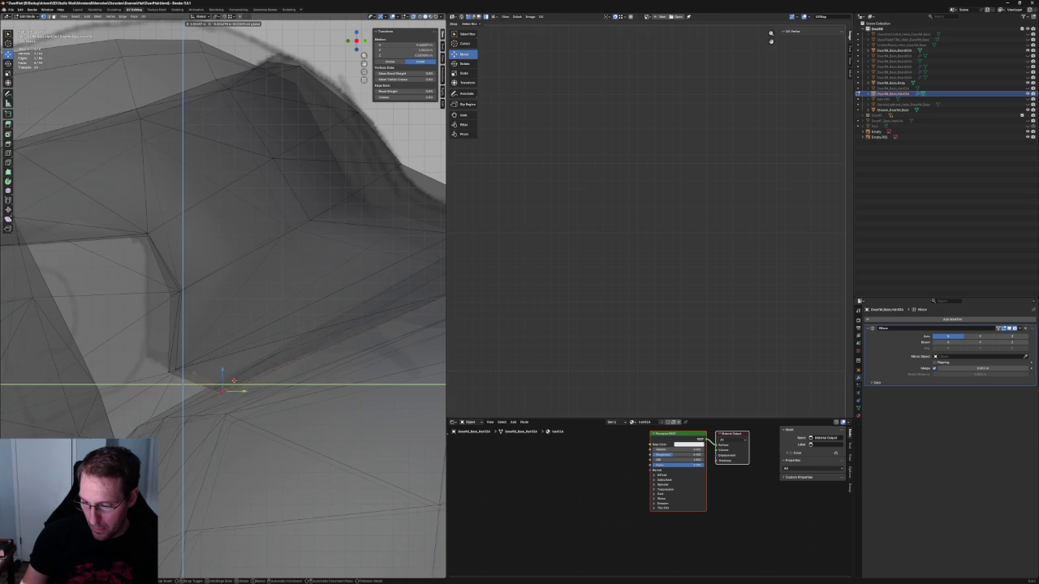
pyautogui.click(236, 375)
pyautogui.scroll(-3, 239, 369)
pyautogui.scroll(-2, 254, 361)
pyautogui.moveTo(254, 360); pyautogui.dragTo(224, 349, button='middle')
pyautogui.press('g')
pyautogui.hotkey('shift', 'x')
pyautogui.click(225, 354)
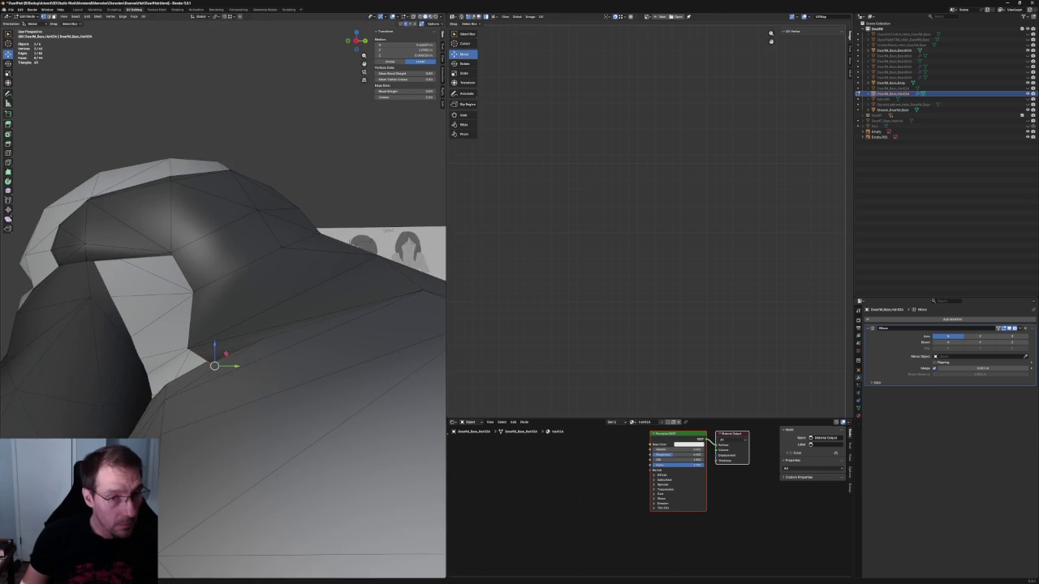
# Step: From front and orthographic side views, move the corner vertex down against the head
pyautogui.press('KP_1')
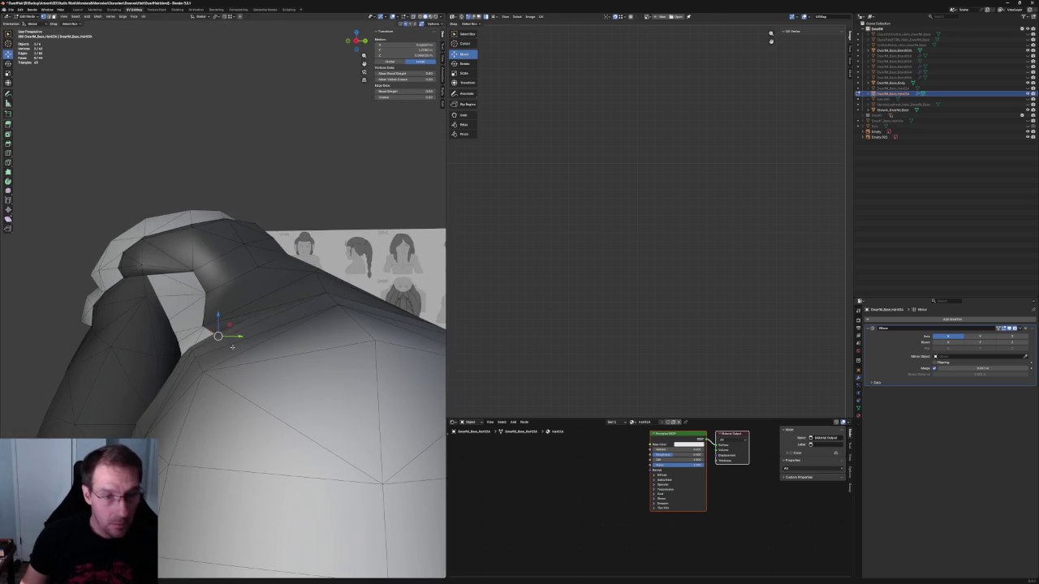
pyautogui.scroll(3, 243, 337)
pyautogui.moveTo(257, 332)
pyautogui.mouseDown(button='middle')
pyautogui.moveTo(261, 305)
pyautogui.moveTo(265, 335)
pyautogui.moveTo(224, 334)
pyautogui.mouseUp(button='middle')
pyautogui.hotkey('alt', 'z')
pyautogui.hotkey('alt', 'z')
pyautogui.scroll(-3, 224, 324)
pyautogui.scroll(-2, 223, 325)
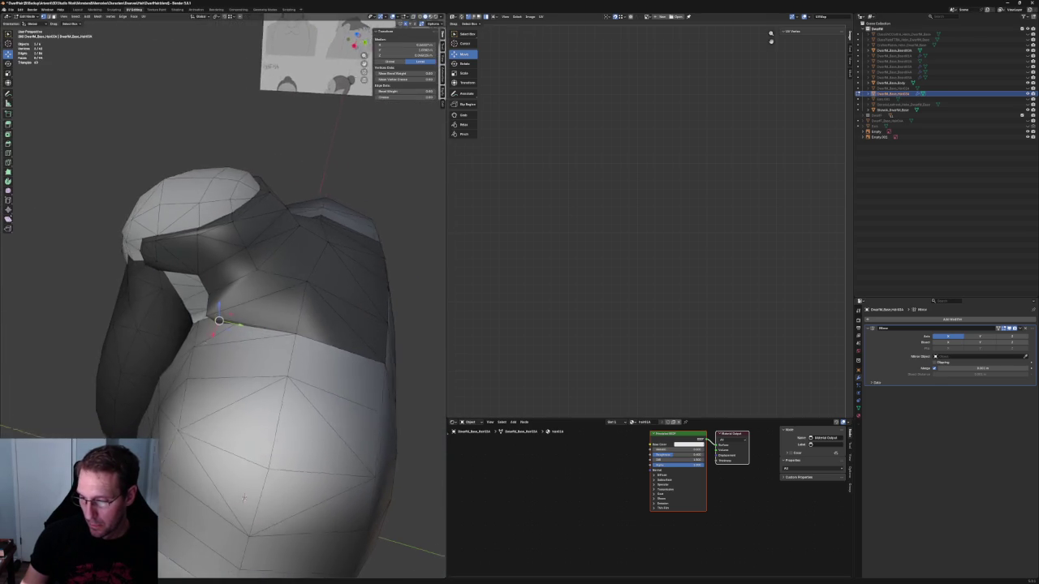
pyautogui.scroll(-3, 224, 325)
pyautogui.scroll(-1, 223, 325)
pyautogui.press('`')
pyautogui.click(263, 321)
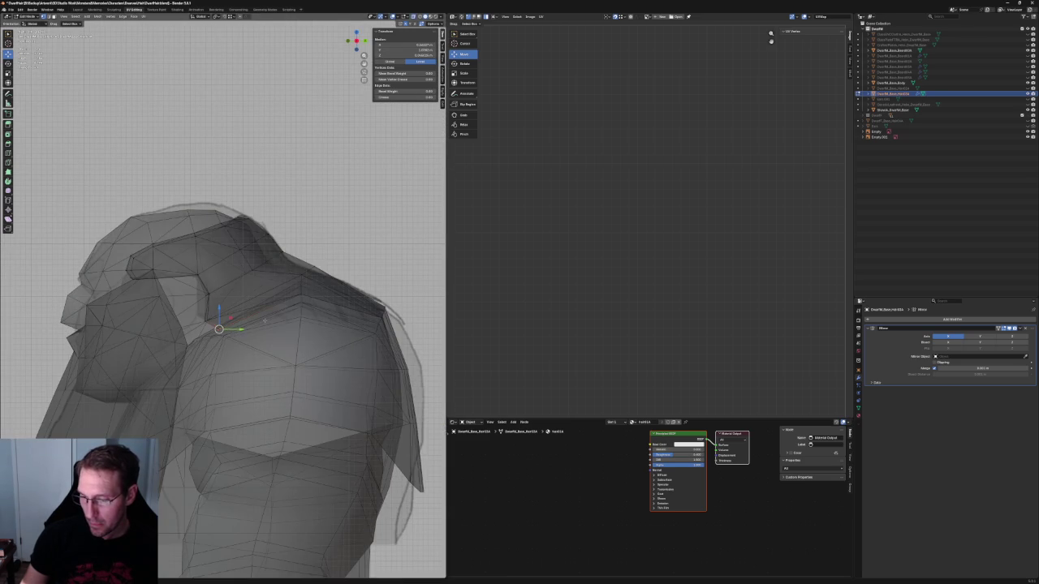
pyautogui.scroll(4, 243, 329)
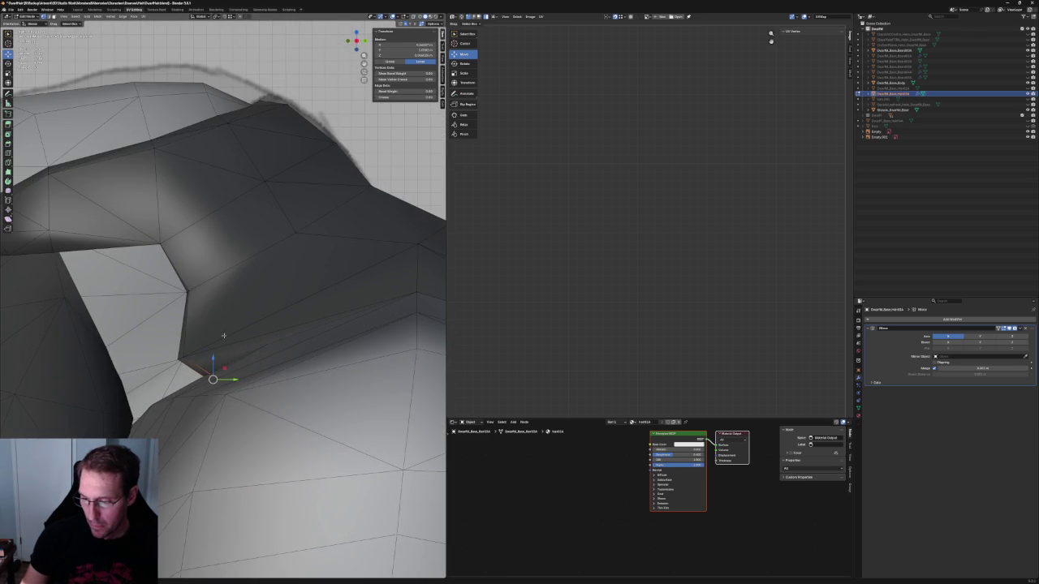
pyautogui.press('g')
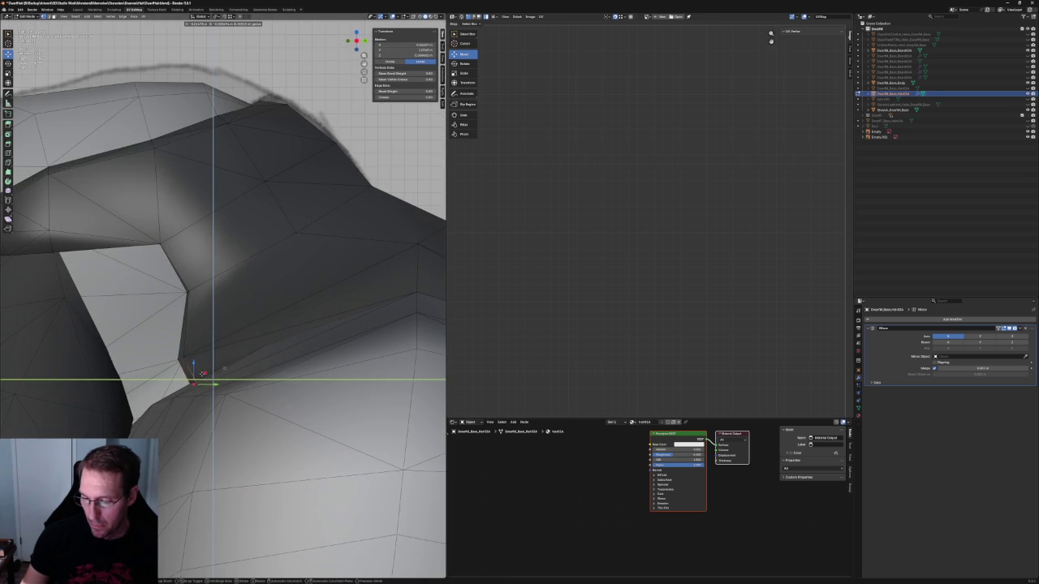
pyautogui.click(200, 373)
pyautogui.moveTo(200, 372)
pyautogui.mouseDown(button='middle')
pyautogui.moveTo(215, 325)
pyautogui.moveTo(281, 231)
pyautogui.moveTo(298, 264)
pyautogui.mouseUp(button='middle')
pyautogui.hotkey('alt', 'z')
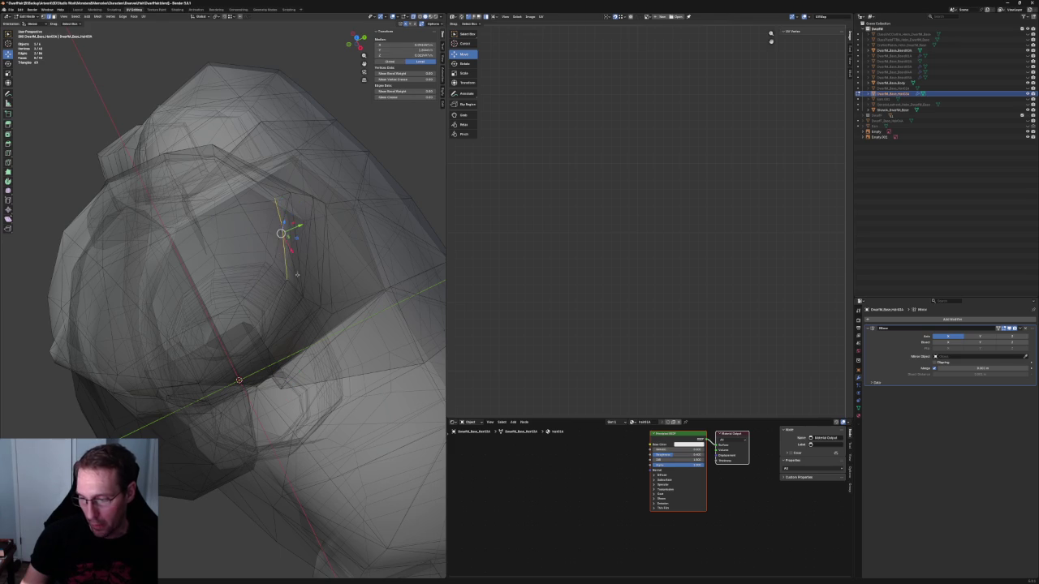
# Step: In front view, frame the selected edge and move it in the YZ plane toward the reference
pyautogui.press('KP_1')
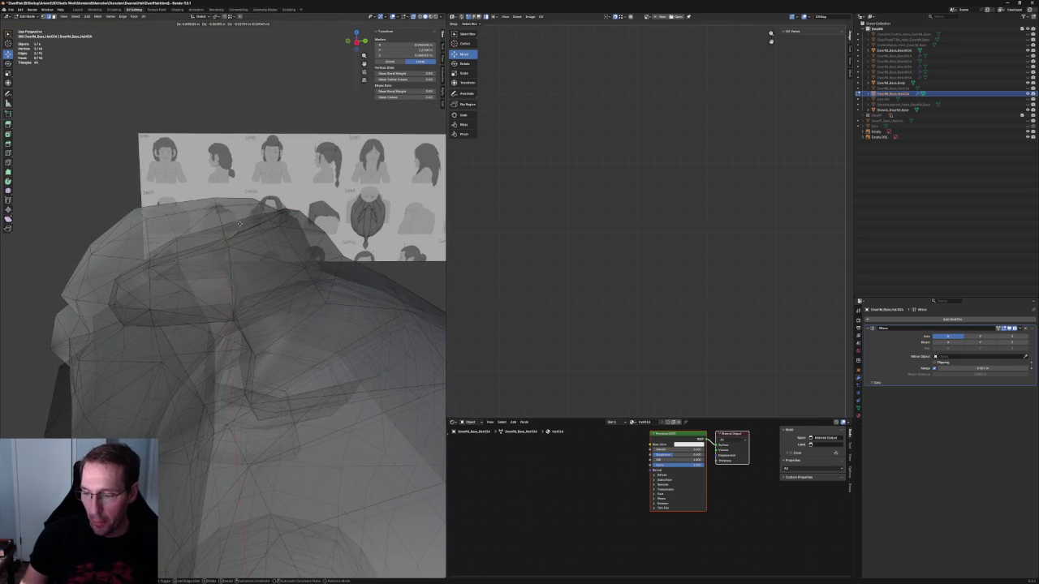
pyautogui.scroll(5, 239, 221)
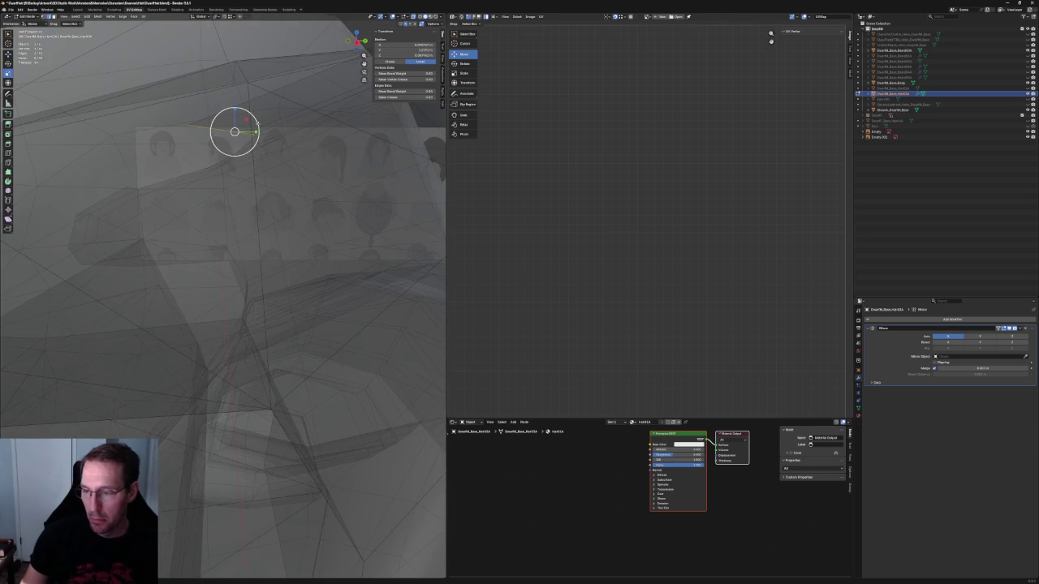
pyautogui.press('KP_Decimal')
pyautogui.press('s')
pyautogui.hotkey('shift', 'x')
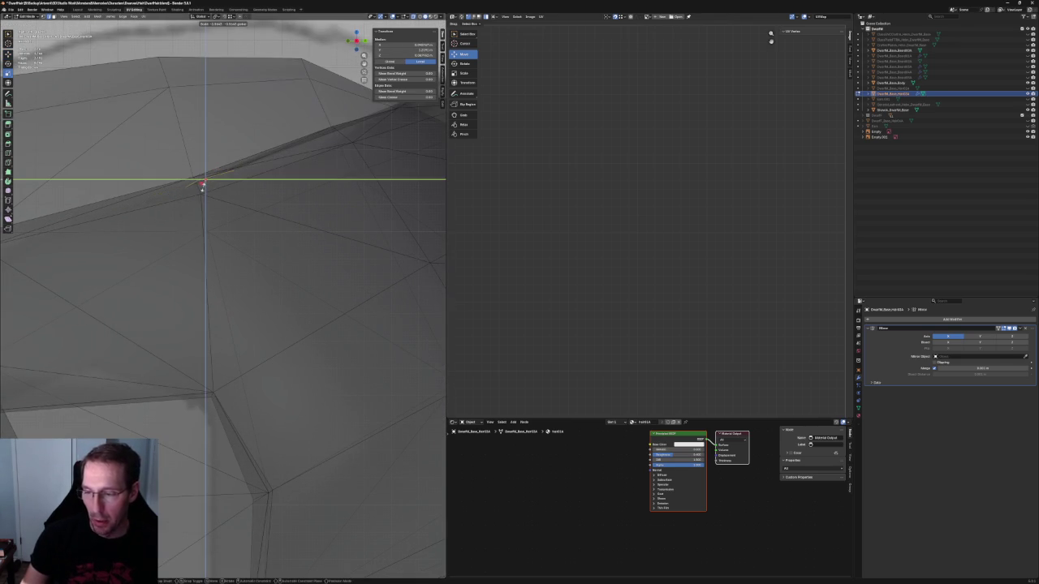
pyautogui.press('Escape')
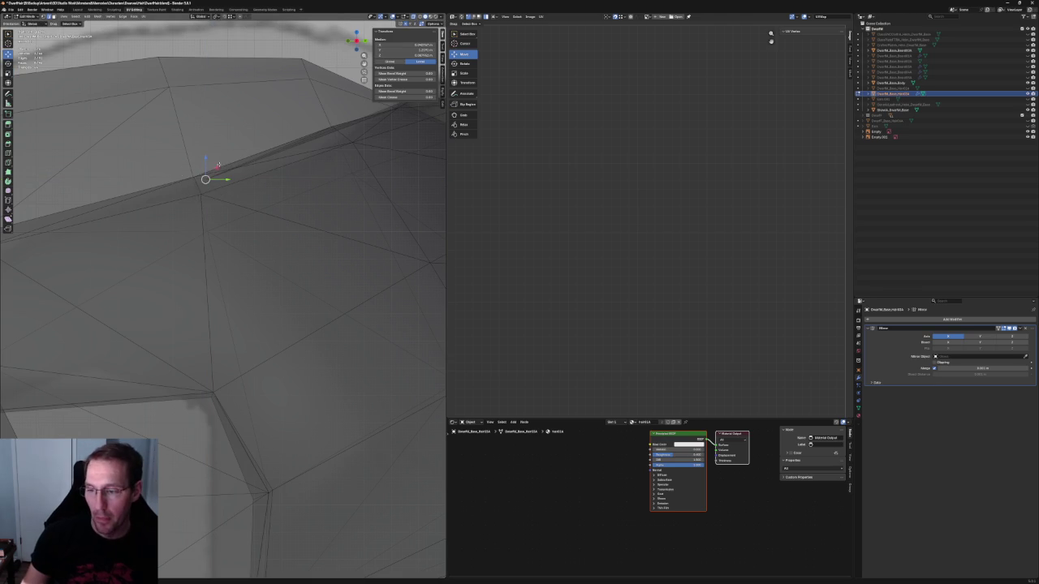
pyautogui.press('g')
pyautogui.hotkey('shift', 'x')
pyautogui.scroll(-5, 204, 162)
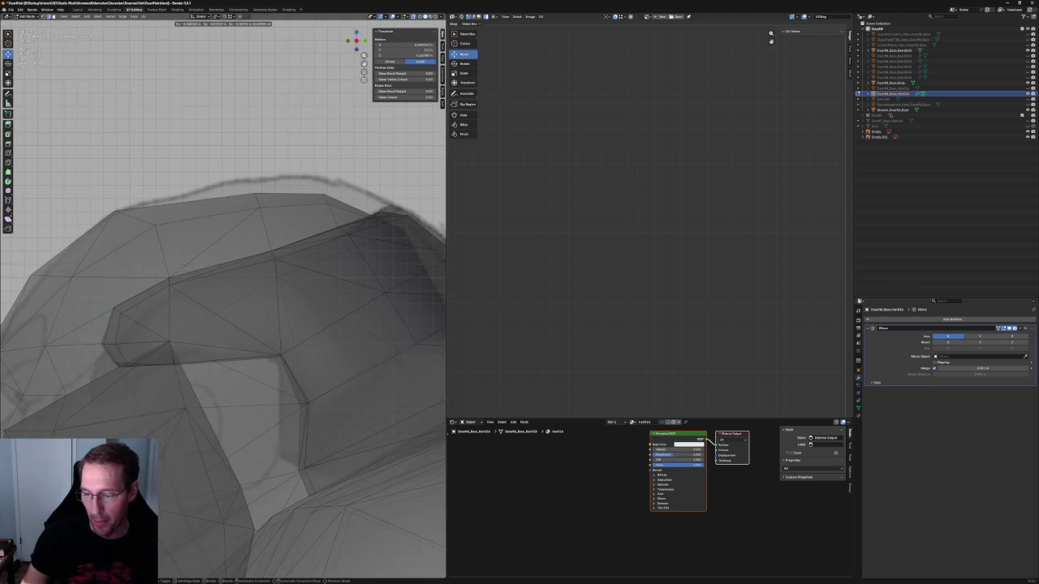
pyautogui.scroll(-2, 182, 264)
pyautogui.click(197, 278)
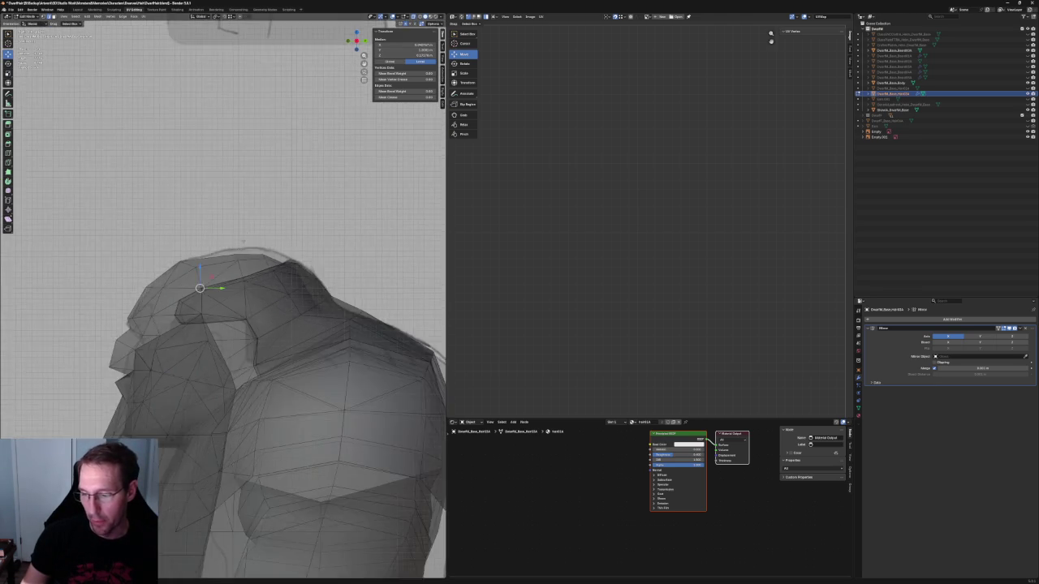
# Step: Select a hair crown vertex and move it onto the reference outline
pyautogui.moveTo(204, 282); pyautogui.dragTo(319, 235, button='middle')
pyautogui.scroll(2, 268, 243)
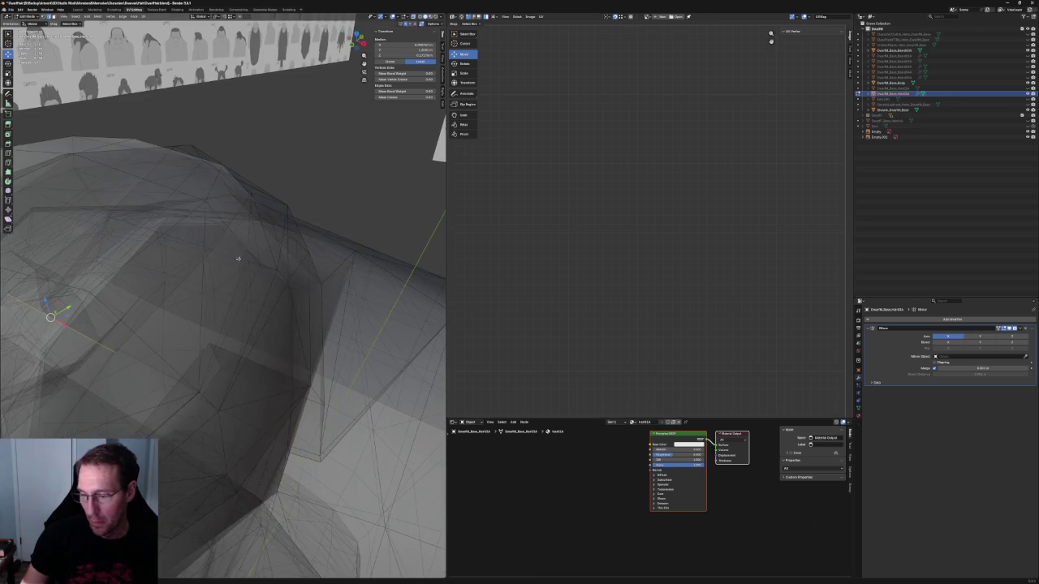
pyautogui.hotkey('alt', 'a')
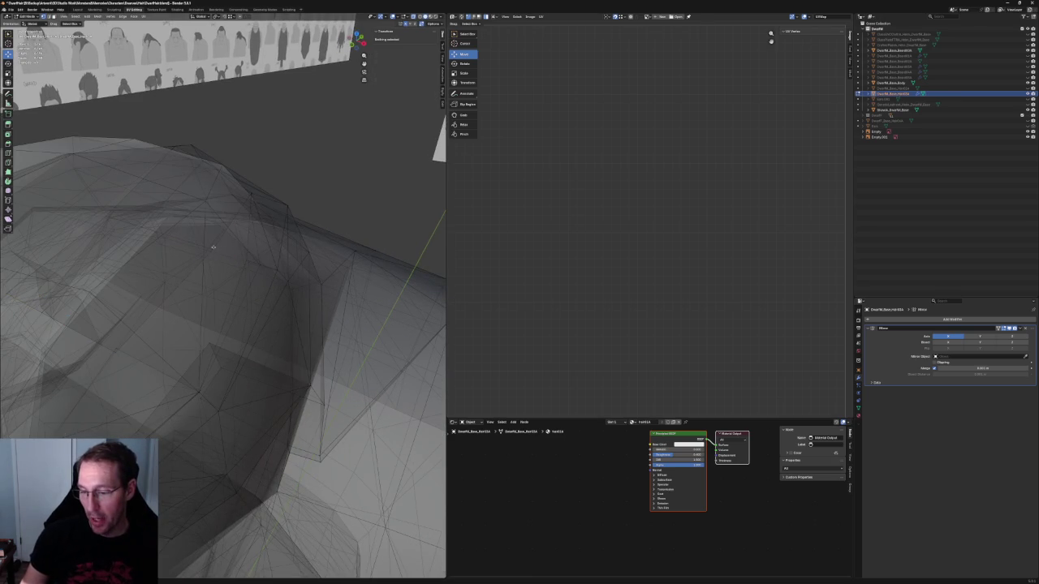
pyautogui.click(213, 247)
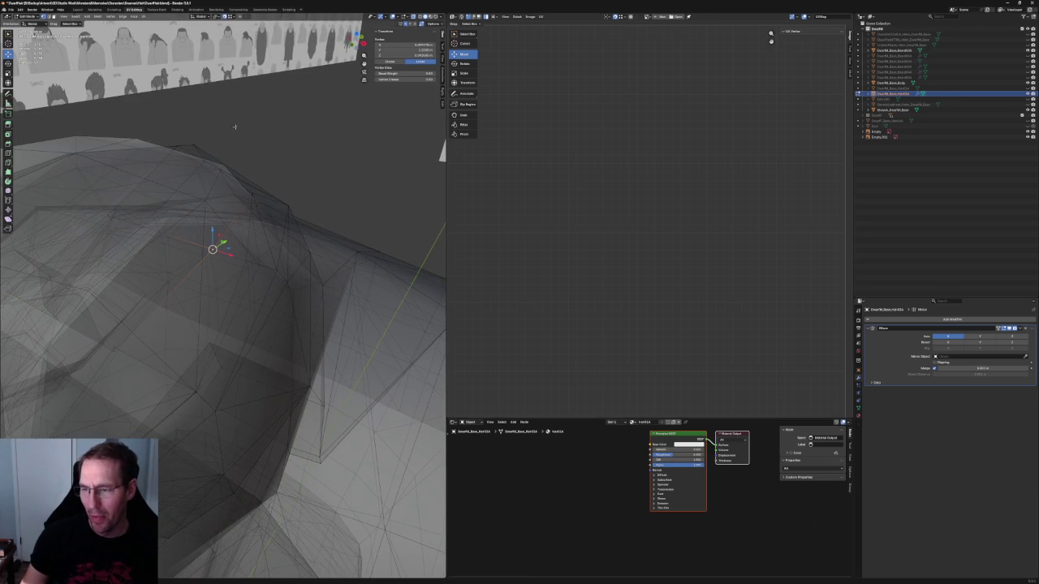
pyautogui.moveTo(212, 249); pyautogui.dragTo(246, 259)
pyautogui.moveTo(203, 325)
pyautogui.mouseDown(button='middle')
pyautogui.moveTo(140, 316)
pyautogui.moveTo(156, 351)
pyautogui.mouseUp(button='middle')
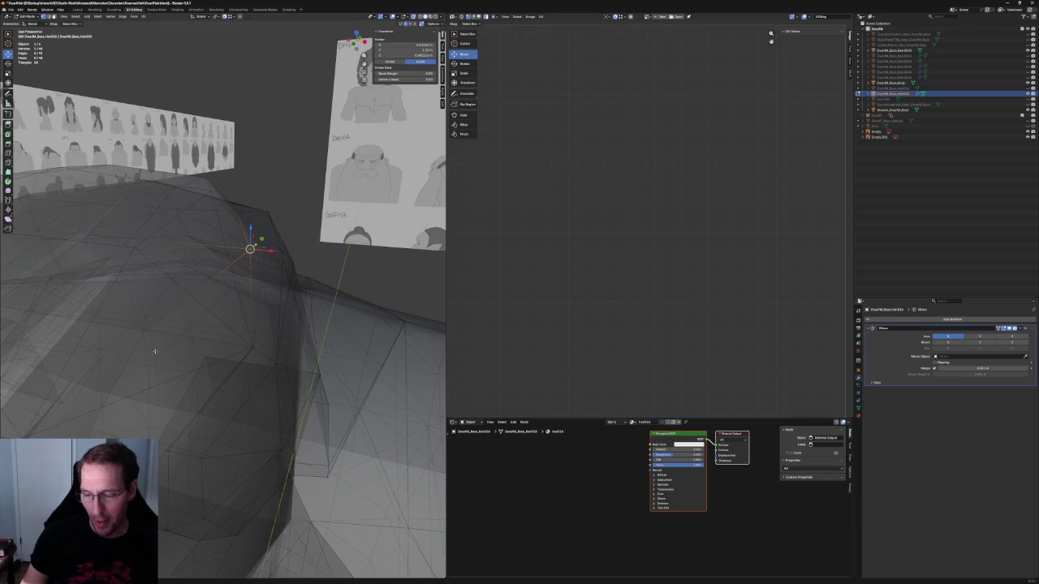
pyautogui.press('g')
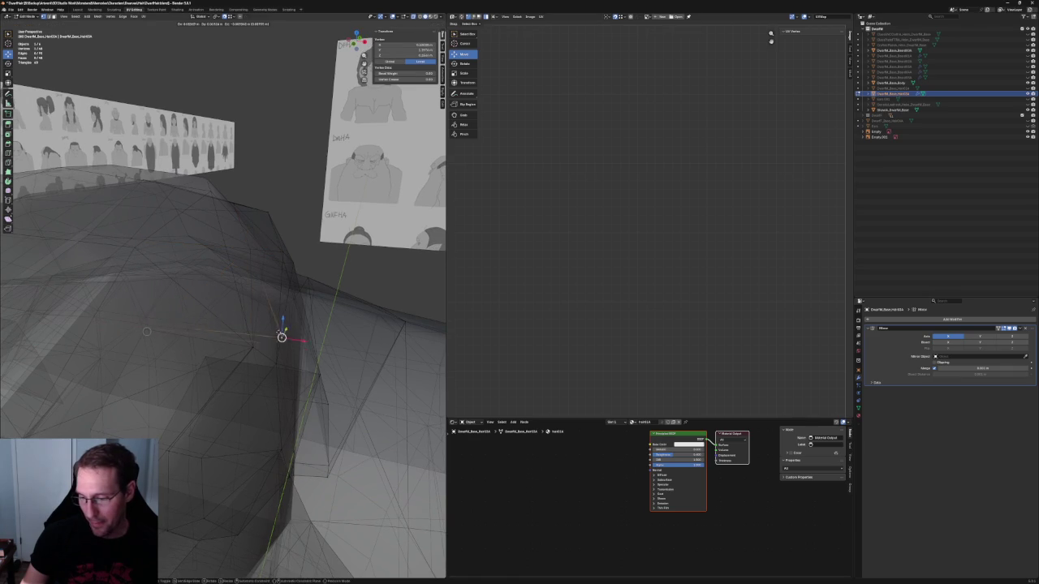
pyautogui.click(253, 348)
pyautogui.moveTo(254, 347)
pyautogui.mouseDown(button='middle')
pyautogui.moveTo(258, 258)
pyautogui.moveTo(239, 260)
pyautogui.moveTo(208, 299)
pyautogui.moveTo(248, 297)
pyautogui.moveTo(238, 306)
pyautogui.moveTo(278, 294)
pyautogui.mouseUp(button='middle')
pyautogui.hotkey('alt', 'z')
pyautogui.hotkey('alt', 'z')
pyautogui.hotkey('alt', 'z')
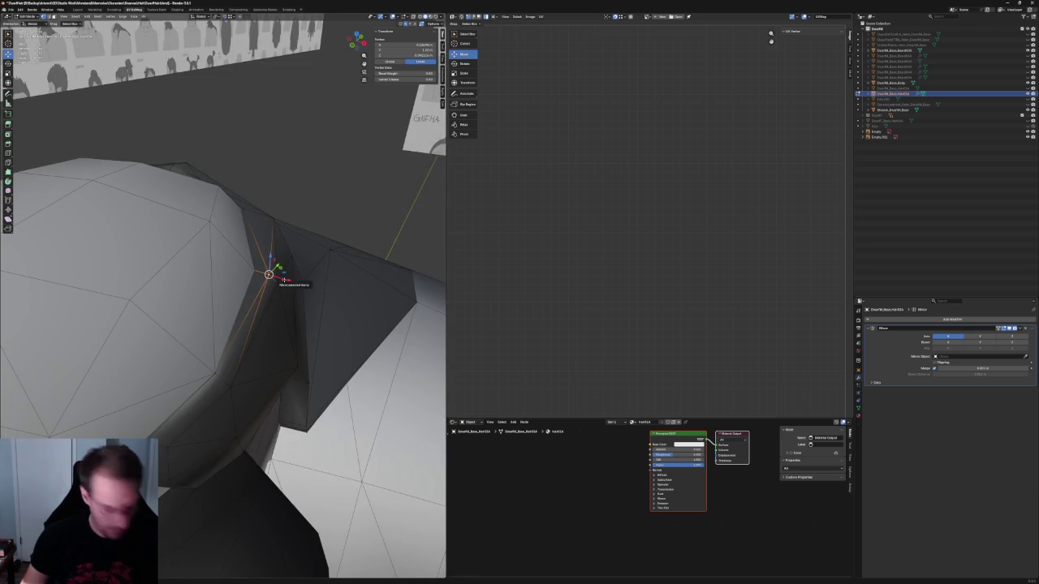
# Step: Check neighbouring hair vertices from several angles against the reference sketches
pyautogui.click(255, 269)
pyautogui.hotkey('alt', 'a')
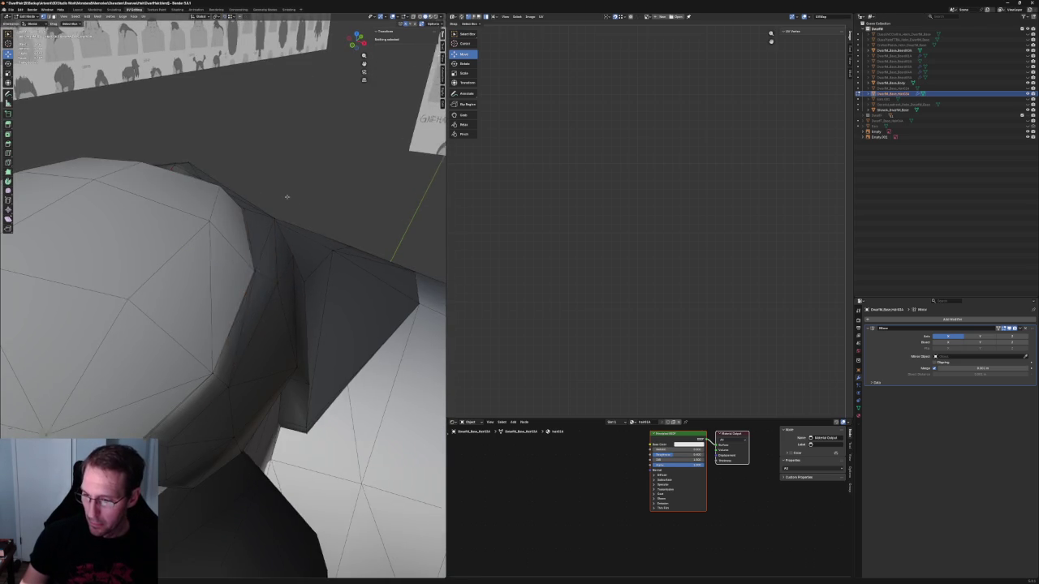
pyautogui.moveTo(255, 276); pyautogui.dragTo(241, 420, button='middle')
pyautogui.hotkey('alt', 'z')
pyautogui.moveTo(290, 236)
pyautogui.mouseDown(button='middle')
pyautogui.moveTo(256, 220)
pyautogui.moveTo(244, 262)
pyautogui.mouseUp(button='middle')
pyautogui.click(297, 235)
pyautogui.hotkey('alt', 'a')
pyautogui.moveTo(258, 215)
pyautogui.mouseDown(button='middle')
pyautogui.moveTo(253, 236)
pyautogui.moveTo(185, 192)
pyautogui.mouseUp(button='middle')
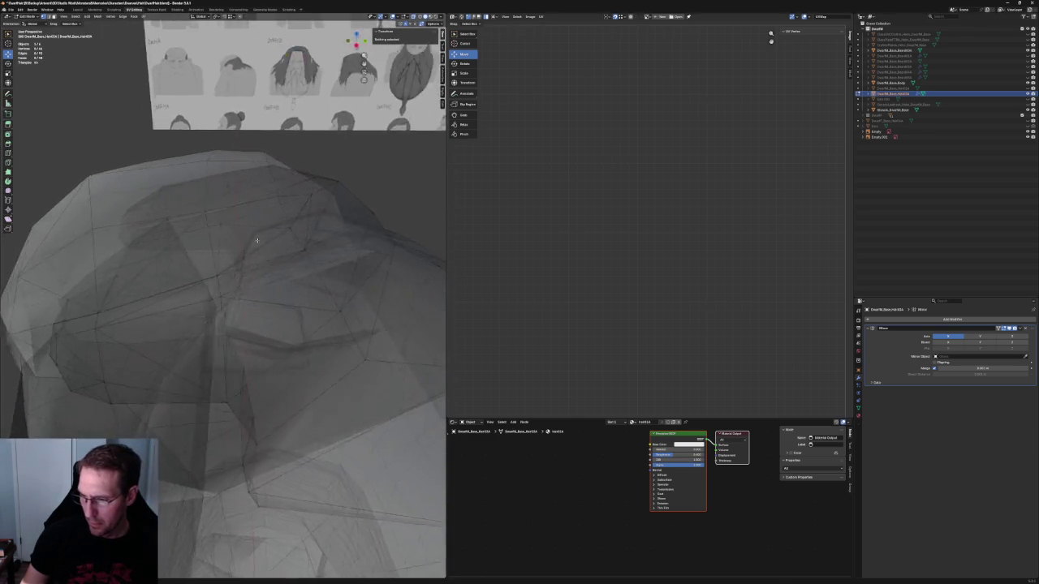
# Step: Set the central crown vertex's X position to 0, then deselect it
pyautogui.click(185, 191)
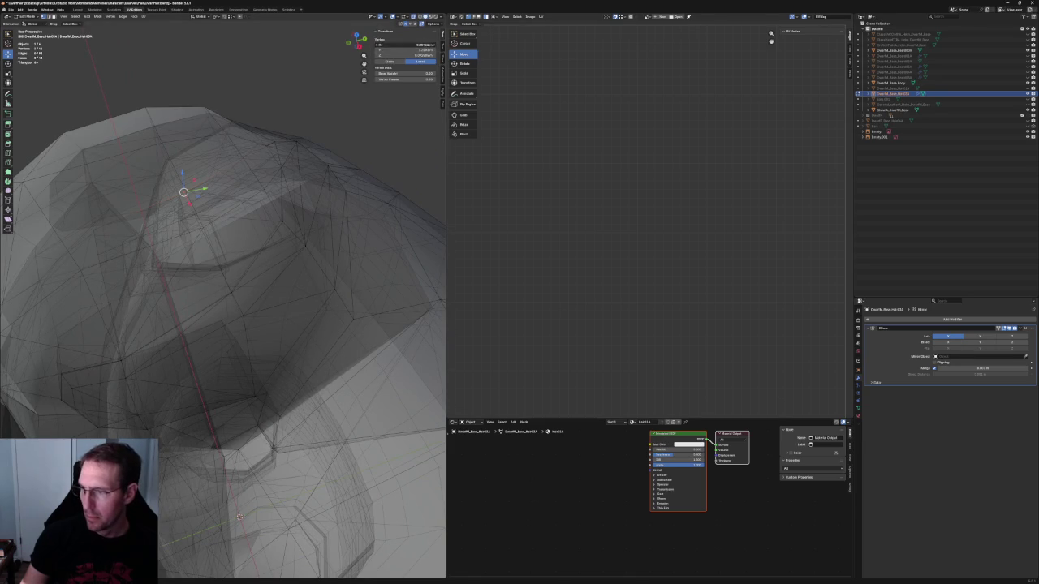
pyautogui.write('0')
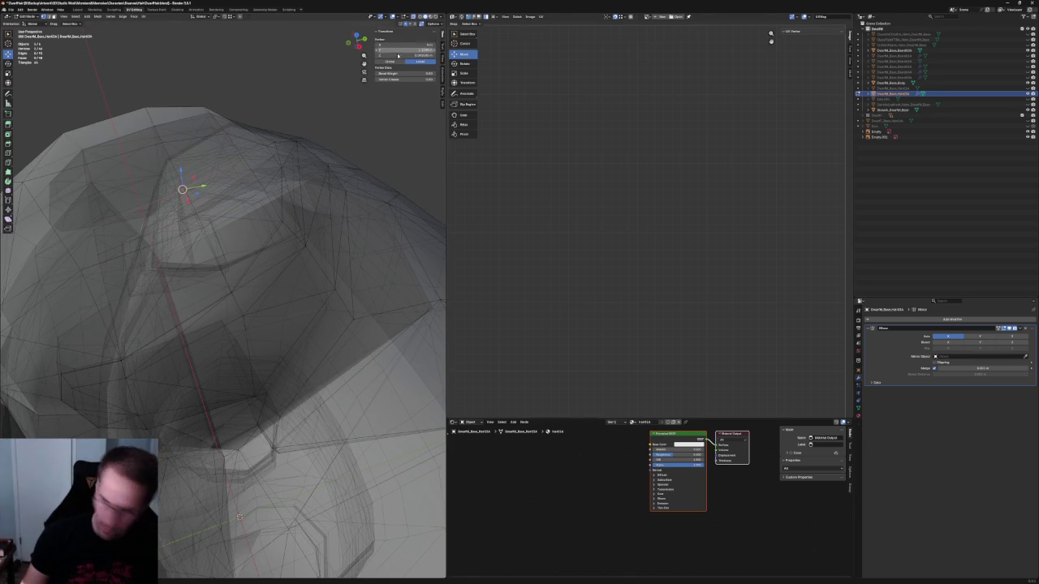
pyautogui.press('Return')
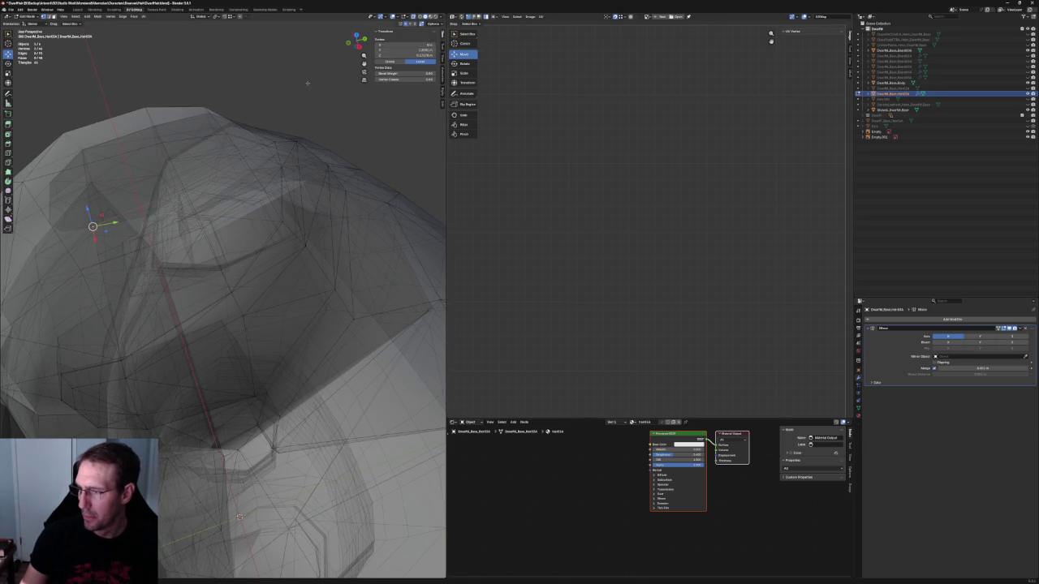
pyautogui.hotkey('alt', 'a')
pyautogui.moveTo(106, 228); pyautogui.dragTo(244, 170, button='middle')
pyautogui.hotkey('alt', 'z')
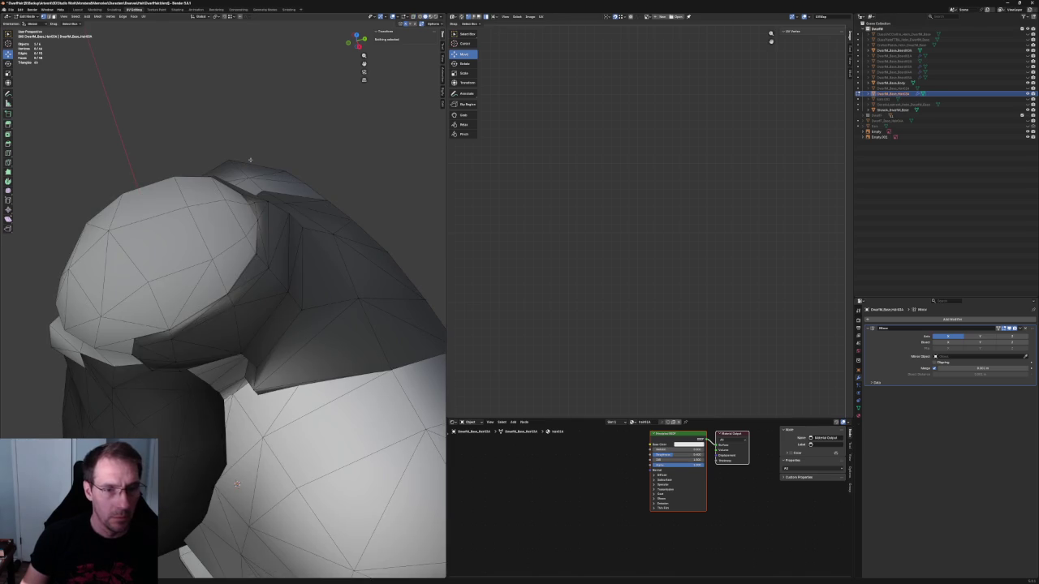
# Step: Select a vertex on the top edge of the hair mesh
pyautogui.scroll(-2, 250, 158)
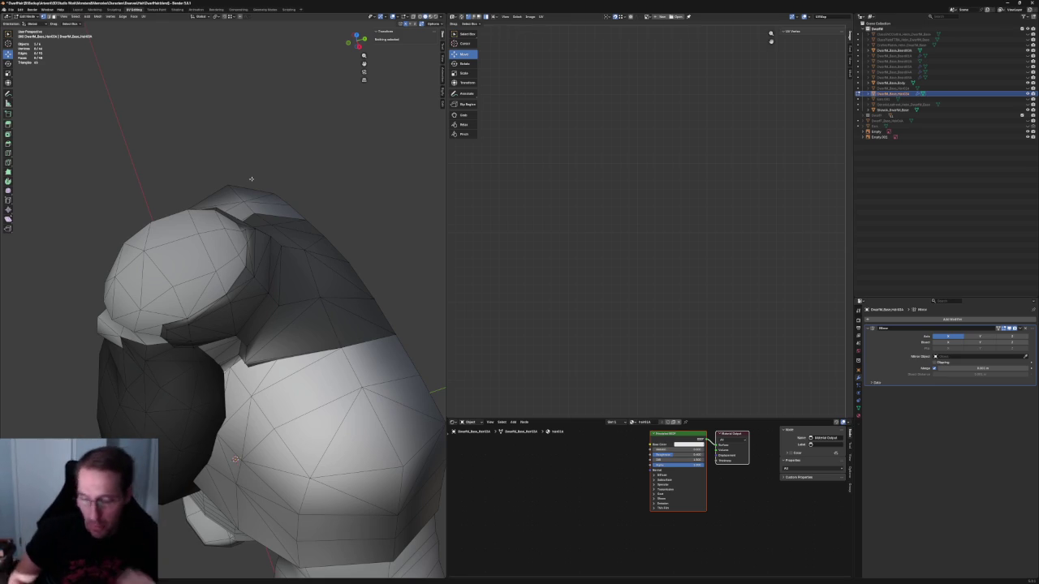
pyautogui.scroll(2, 138, 261)
pyautogui.scroll(2, 138, 261)
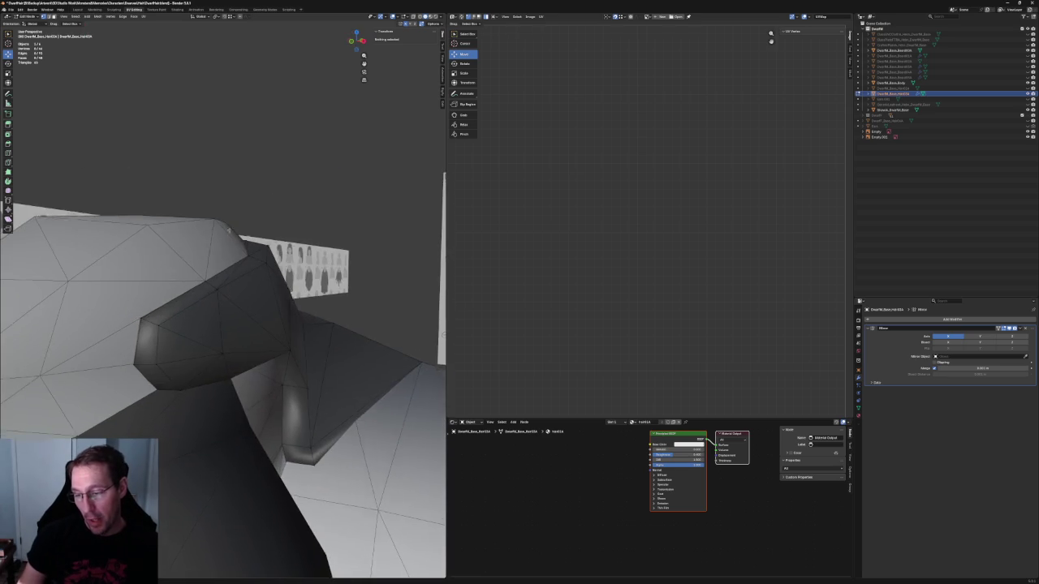
pyautogui.scroll(-2, 275, 218)
pyautogui.moveTo(275, 217); pyautogui.dragTo(194, 214, button='middle')
pyautogui.click(167, 172)
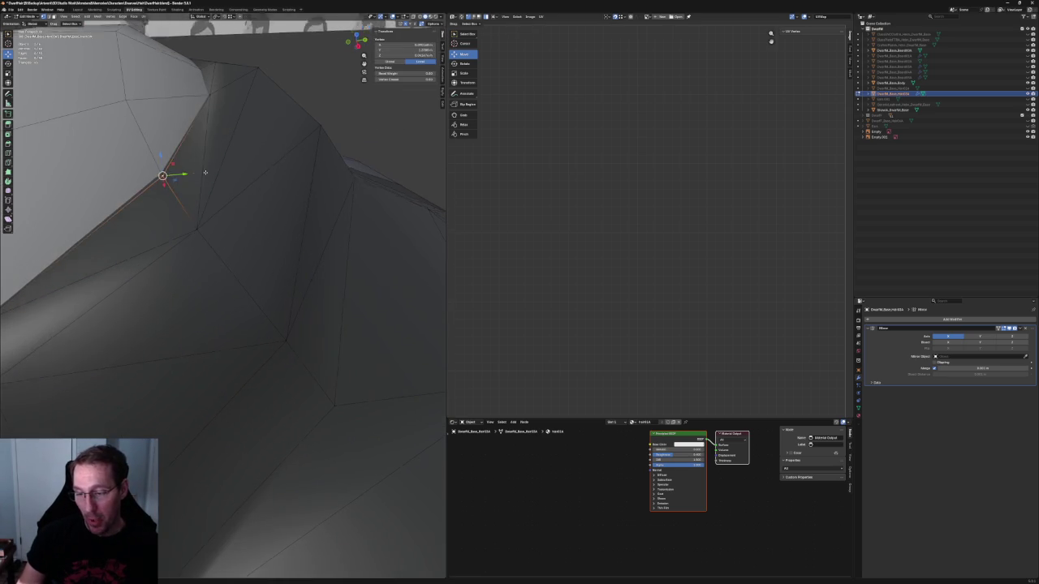
pyautogui.moveTo(167, 172); pyautogui.dragTo(159, 192, button='middle')
# Step: In X-ray side view, move the top hair vertex onto the sketch outline
pyautogui.scroll(-2, 159, 191)
pyautogui.scroll(-3, 209, 244)
pyautogui.moveTo(208, 244)
pyautogui.mouseDown(button='middle')
pyautogui.moveTo(211, 260)
pyautogui.moveTo(270, 229)
pyautogui.mouseUp(button='middle')
pyautogui.hotkey('alt', 'z')
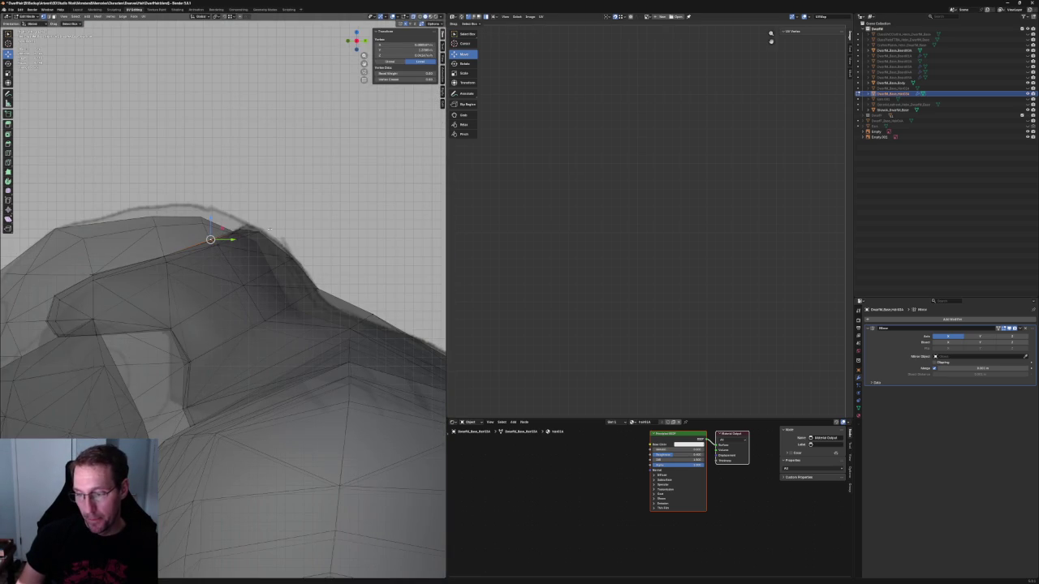
pyautogui.scroll(2, 269, 230)
pyautogui.scroll(3, 277, 132)
pyautogui.press('g')
pyautogui.press('Escape')
pyautogui.click(192, 156)
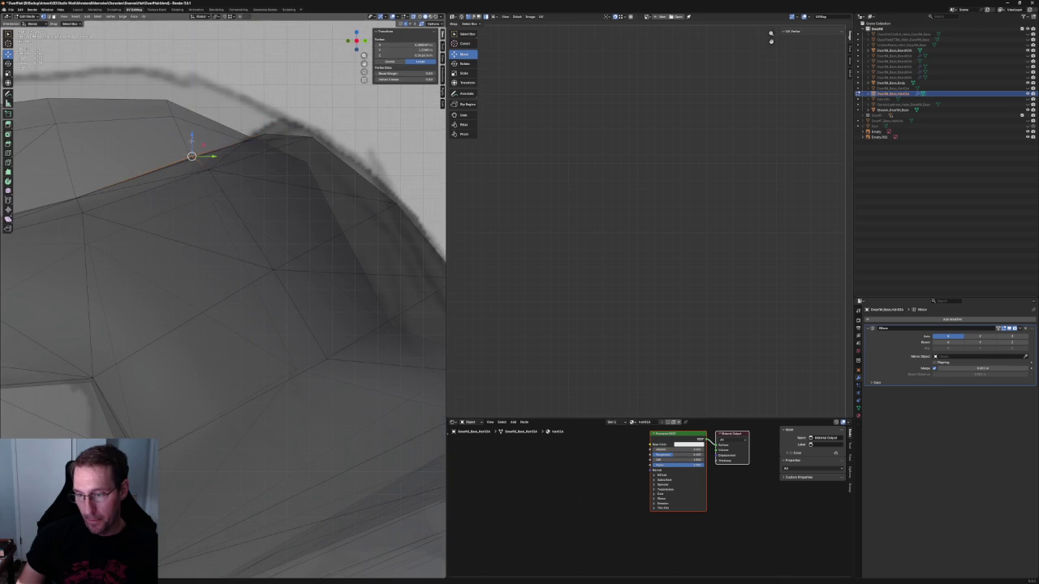
# Step: Check the hair's fit from a new angle, switching X-ray off and back on
pyautogui.scroll(-5, 199, 159)
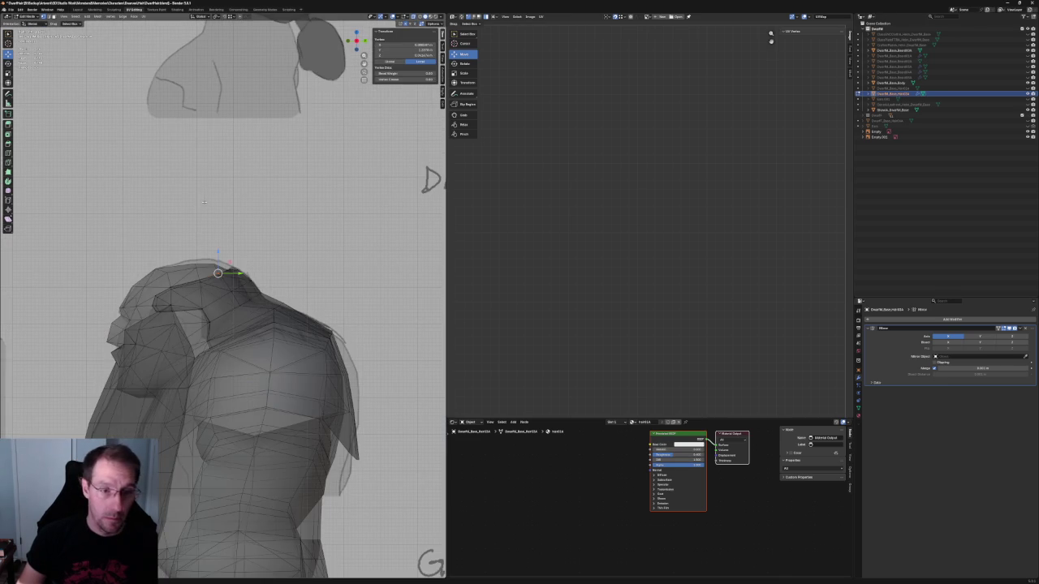
pyautogui.moveTo(207, 202); pyautogui.dragTo(253, 235, button='middle')
pyautogui.hotkey('alt', 'z')
pyautogui.scroll(1, 248, 230)
pyautogui.scroll(3, 250, 231)
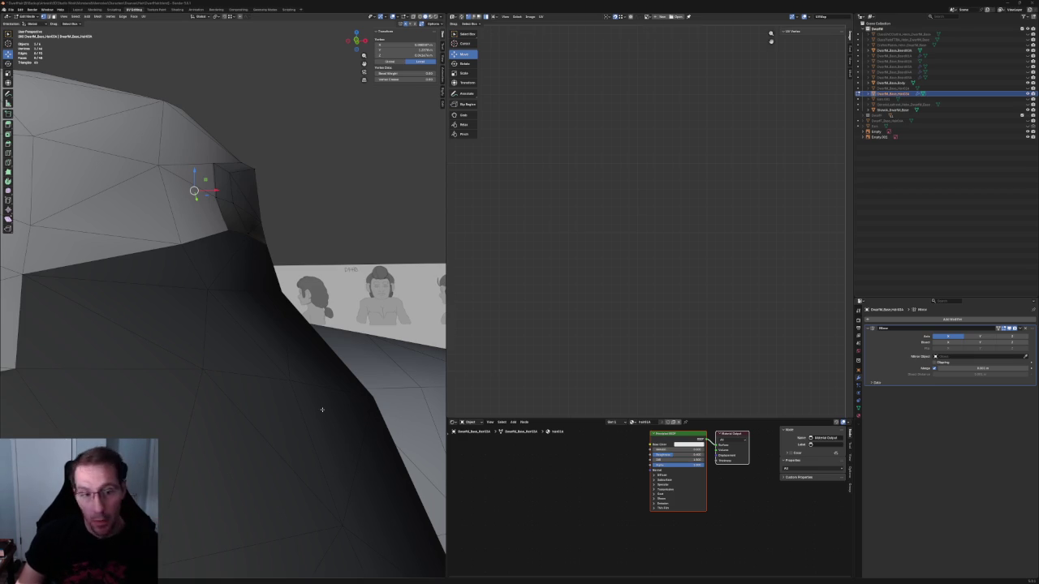
pyautogui.scroll(-5, 275, 324)
pyautogui.scroll(-2, 274, 325)
pyautogui.scroll(5, 274, 325)
pyautogui.hotkey('alt', 'z')
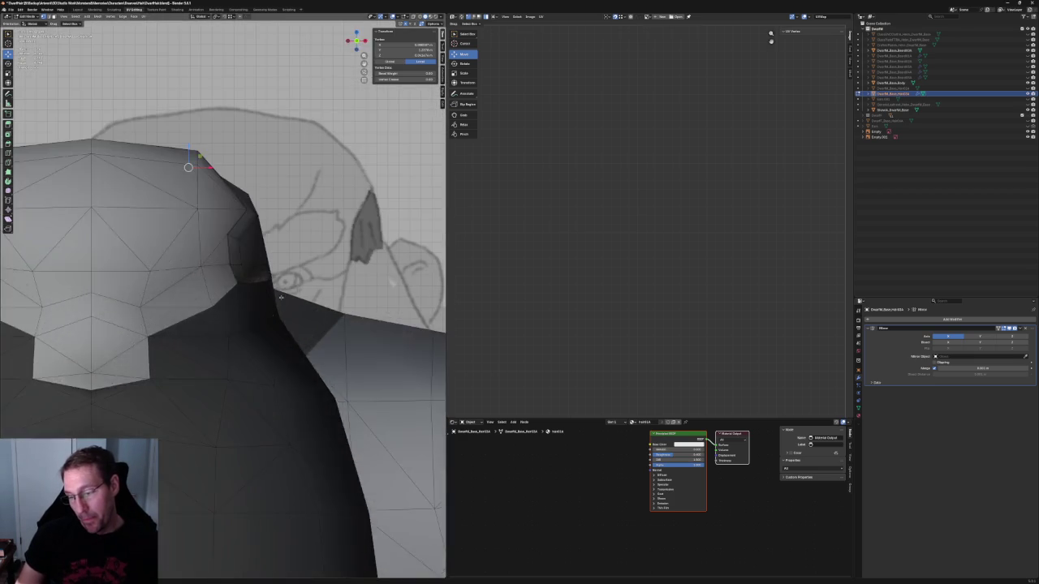
pyautogui.scroll(3, 274, 325)
# Step: Toggle local view back to the head mesh and compare the hair with the reference sheet
pyautogui.press('KP_Divide')
pyautogui.scroll(4, 254, 328)
pyautogui.press('KP_Divide')
pyautogui.hotkey('alt', 'z')
pyautogui.moveTo(254, 328)
pyautogui.mouseDown(button='middle')
pyautogui.moveTo(238, 321)
pyautogui.moveTo(244, 309)
pyautogui.mouseUp(button='middle')
pyautogui.hotkey('alt', 'z')
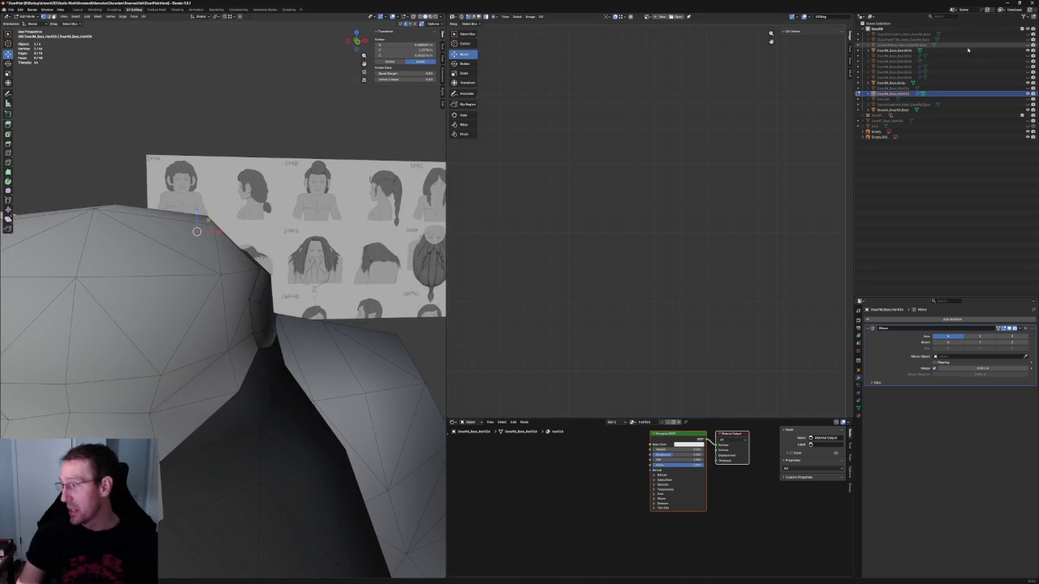
# Step: Show the red-shaded mesh and select the side edge of the forehead opening
pyautogui.click(1026, 82)
pyautogui.moveTo(205, 333)
pyautogui.mouseDown(button='middle')
pyautogui.moveTo(213, 279)
pyautogui.moveTo(191, 330)
pyautogui.moveTo(263, 312)
pyautogui.mouseUp(button='middle')
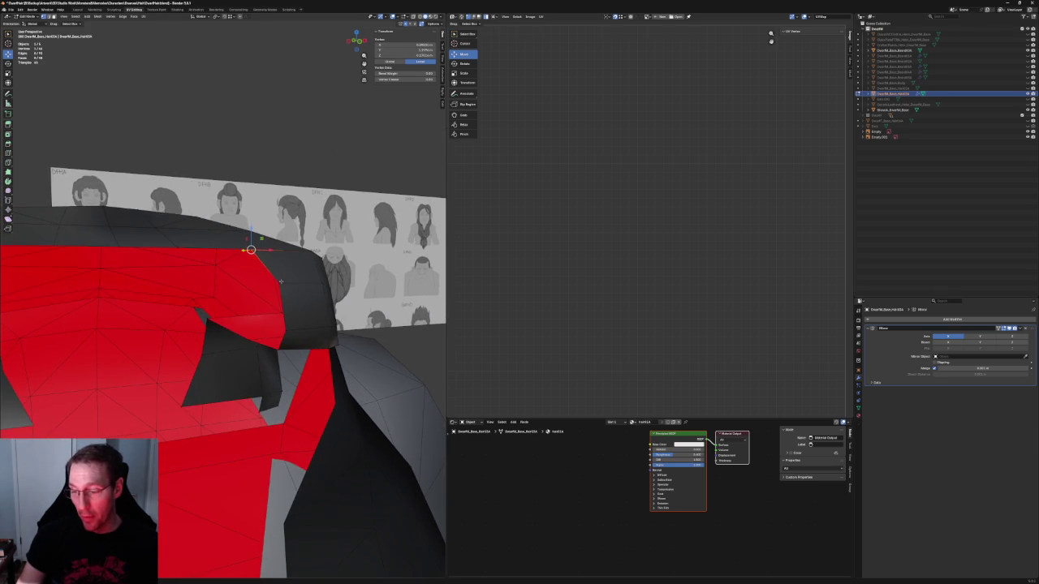
pyautogui.keyDown('shift'); pyautogui.click(263, 312); pyautogui.keyUp('shift')
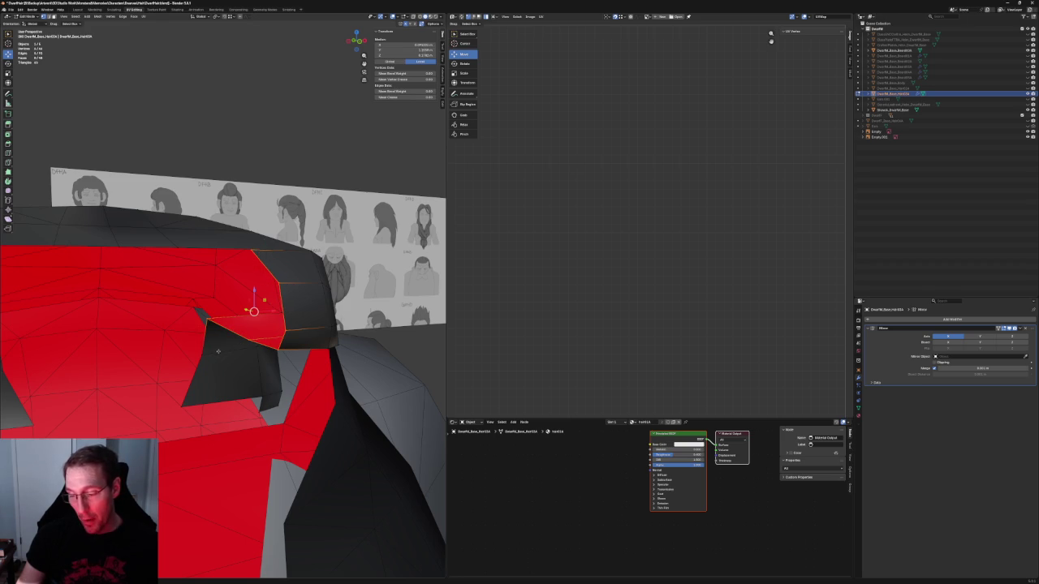
# Step: In front ortho view, scale the side edge to zero along X so it runs vertically
pyautogui.press('KP_1')
pyautogui.scroll(4, 290, 329)
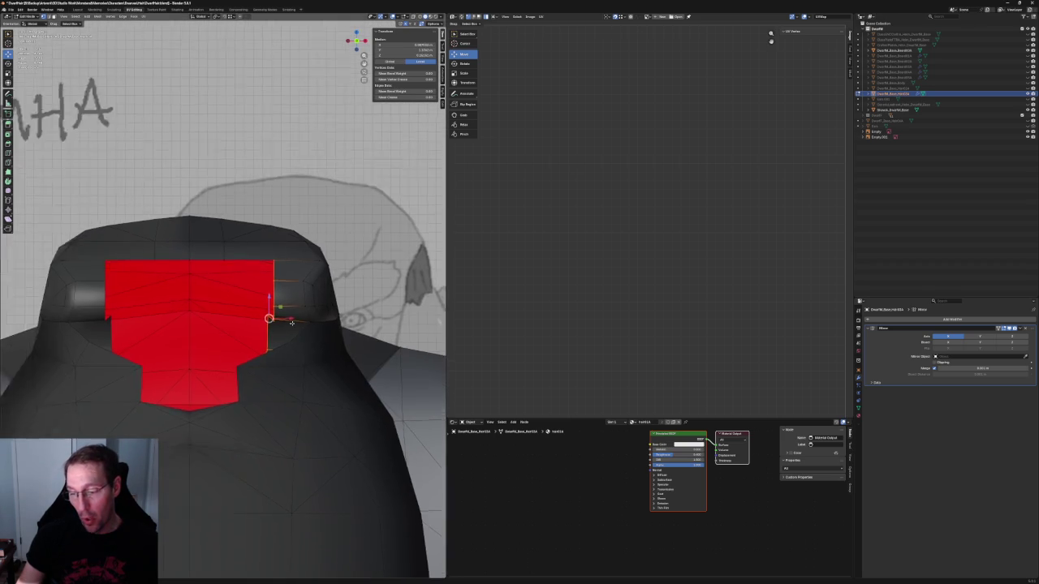
pyautogui.press('s')
pyautogui.press('x')
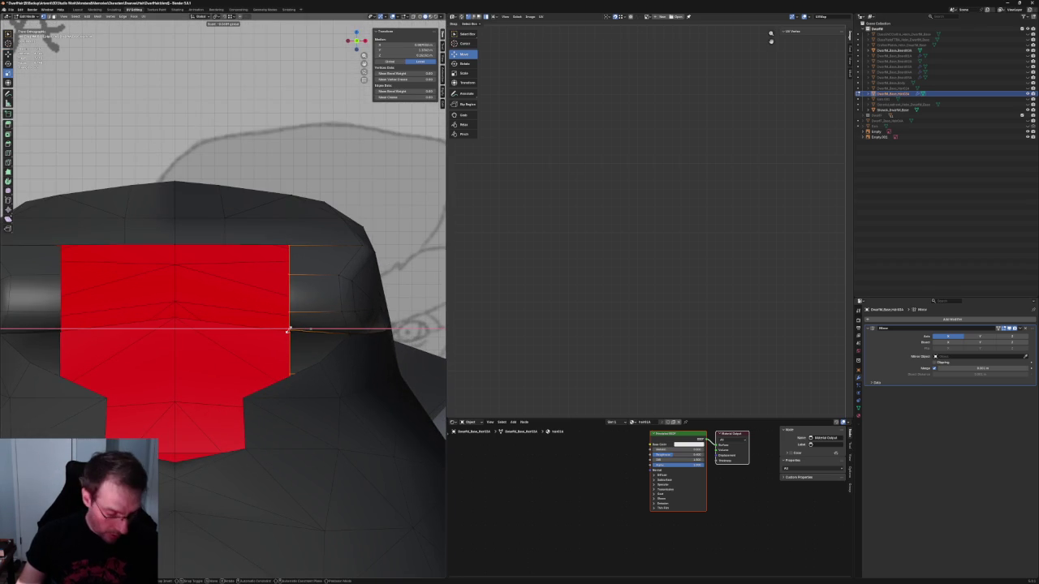
pyautogui.click(289, 330)
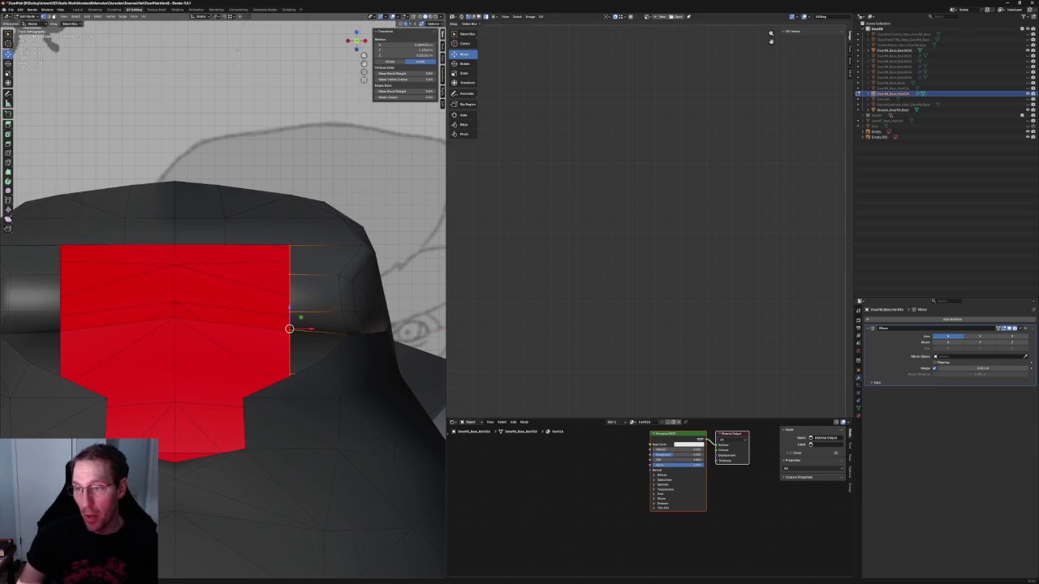
pyautogui.moveTo(289, 329); pyautogui.dragTo(232, 218, button='middle')
pyautogui.scroll(3, 241, 228)
pyautogui.scroll(-5, 241, 228)
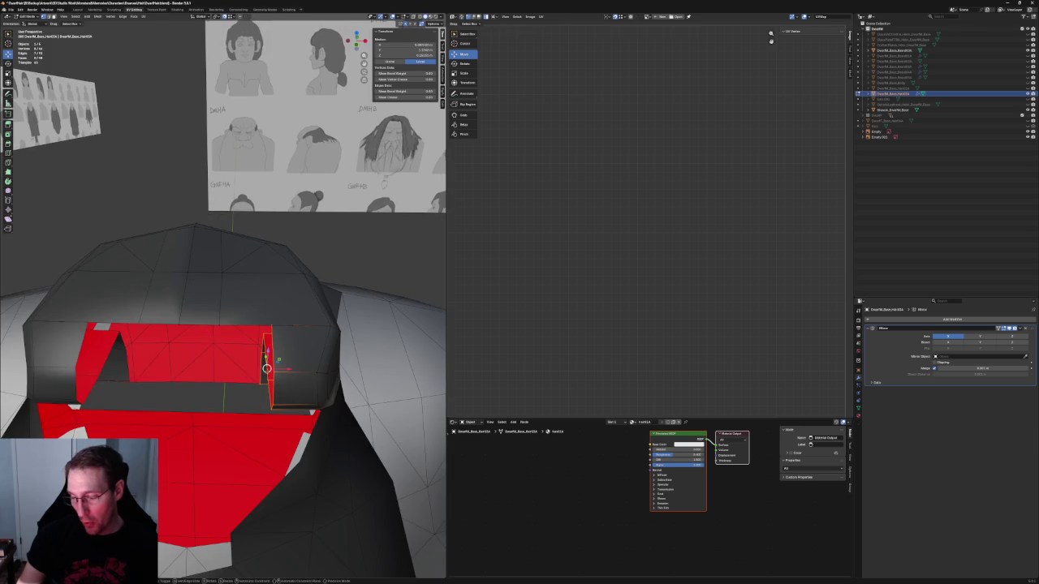
# Step: Select the vertex above the opening and use a context-menu edit to extend the opening upward
pyautogui.moveTo(266, 370); pyautogui.dragTo(220, 365, button='middle')
pyautogui.hotkey('alt', 'a')
pyautogui.moveTo(239, 262); pyautogui.dragTo(192, 310, button='middle')
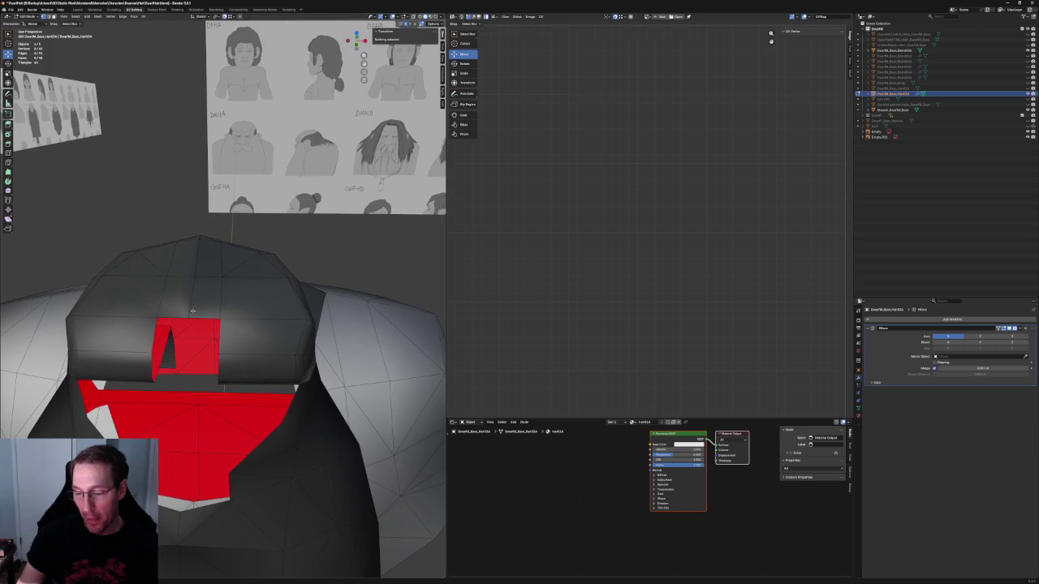
pyautogui.click(189, 315)
pyautogui.rightClick(188, 317)
pyautogui.click(190, 312)
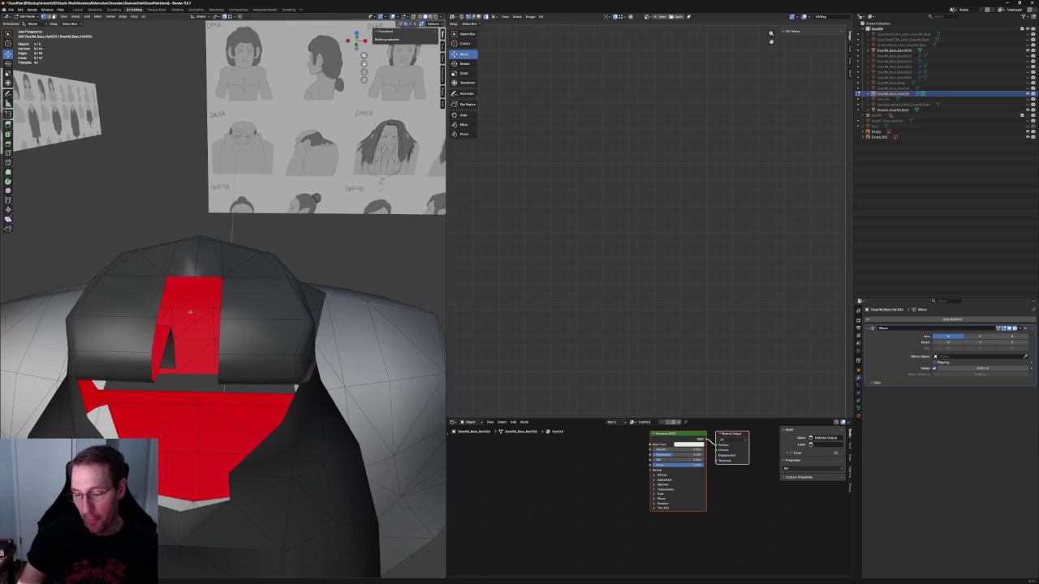
pyautogui.moveTo(135, 185)
pyautogui.mouseDown(button='middle')
pyautogui.moveTo(167, 230)
pyautogui.moveTo(220, 429)
pyautogui.mouseUp(button='middle')
pyautogui.scroll(5, 243, 325)
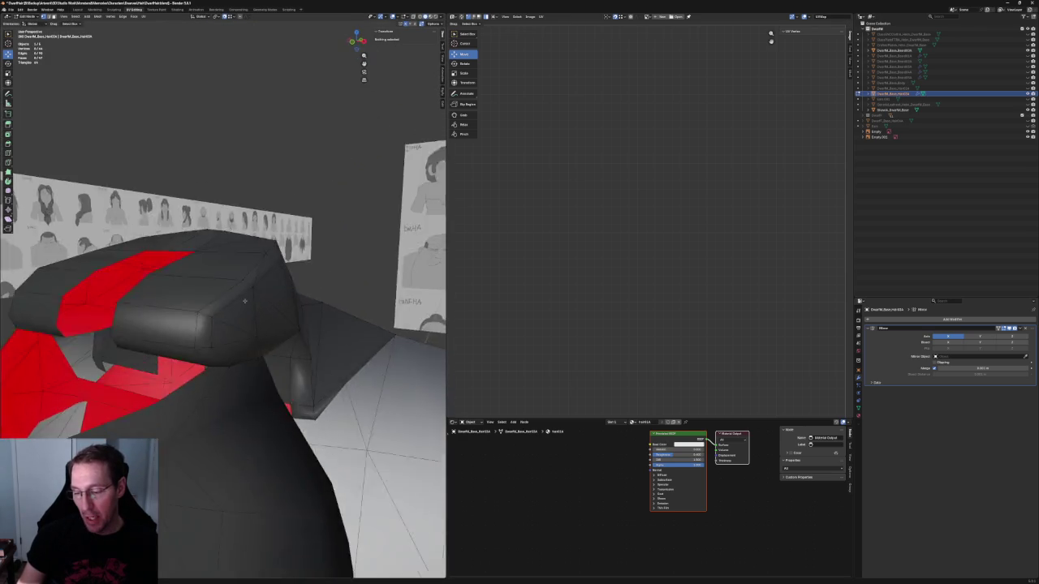
pyautogui.moveTo(260, 289)
pyautogui.mouseDown(button='middle')
pyautogui.moveTo(236, 287)
pyautogui.moveTo(261, 278)
pyautogui.mouseUp(button='middle')
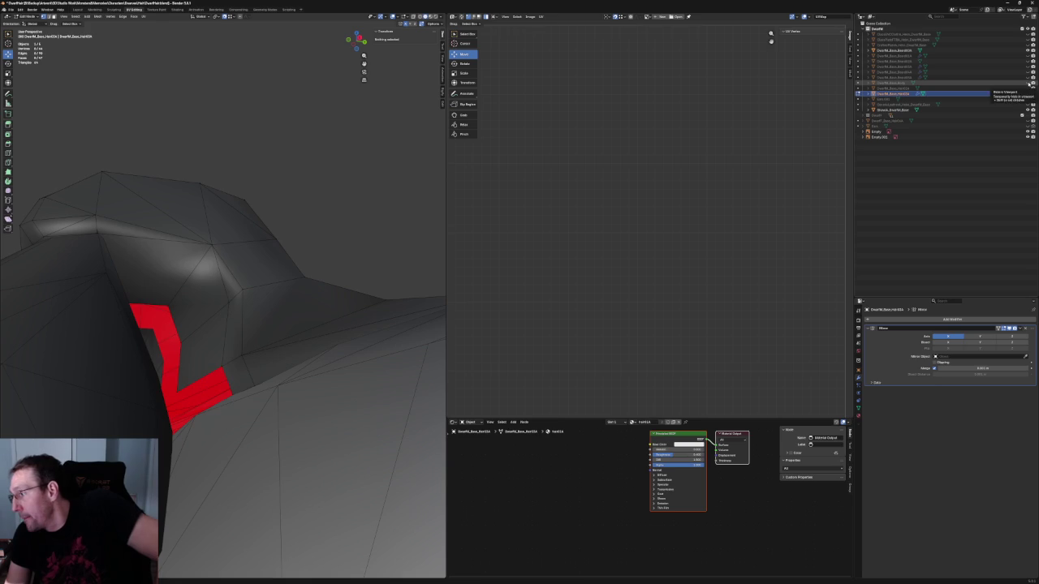
# Step: Unhide the body and, in X-ray, move a crease vertex to a new spot on its edge
pyautogui.click(1029, 84)
pyautogui.moveTo(244, 268)
pyautogui.mouseDown(button='middle')
pyautogui.moveTo(202, 235)
pyautogui.moveTo(216, 235)
pyautogui.mouseUp(button='middle')
pyautogui.hotkey('alt', 'z')
pyautogui.hotkey('alt', 'z')
pyautogui.hotkey('alt', 'z')
pyautogui.hotkey('alt', 'z')
pyautogui.click(270, 255)
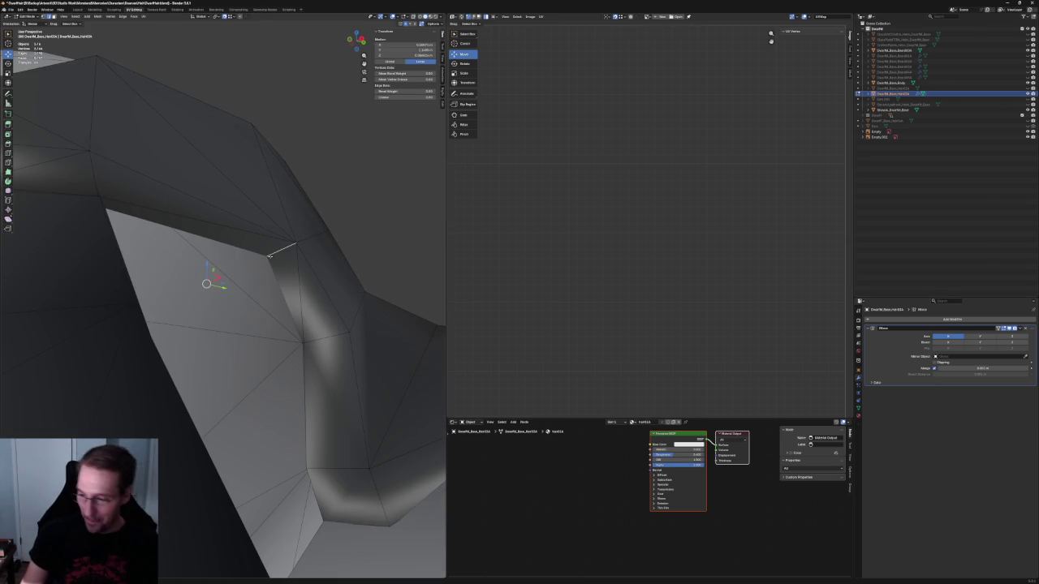
pyautogui.press('f')
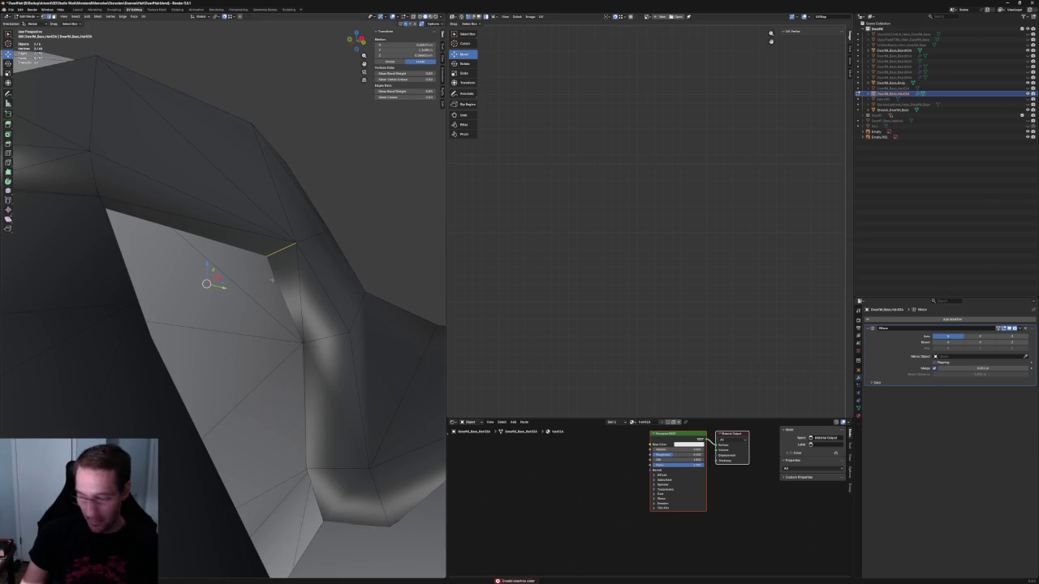
pyautogui.hotkey('alt', 'z')
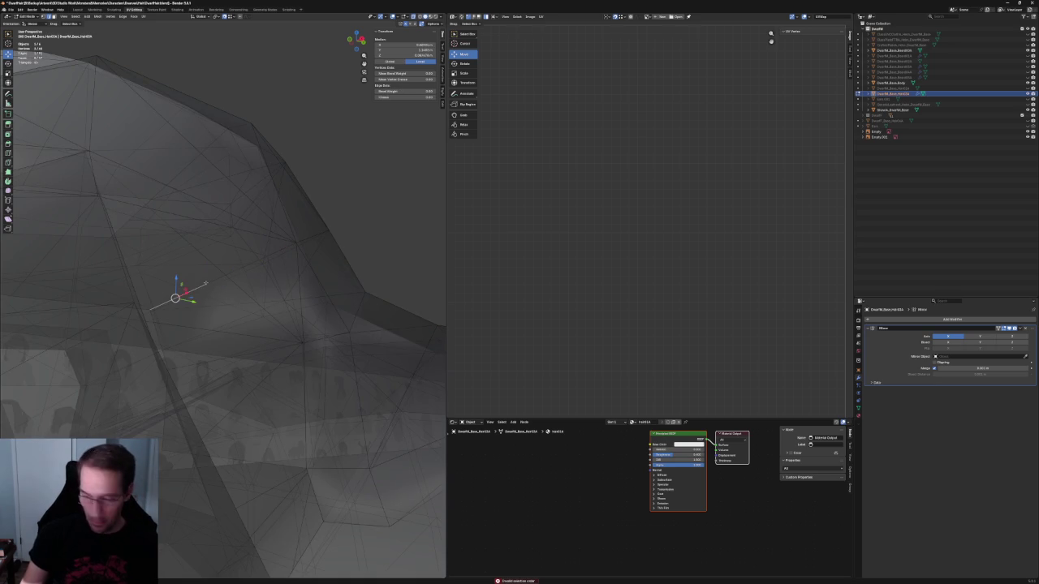
pyautogui.click(206, 282)
pyautogui.press('g')
pyautogui.press('g')
pyautogui.click(301, 248)
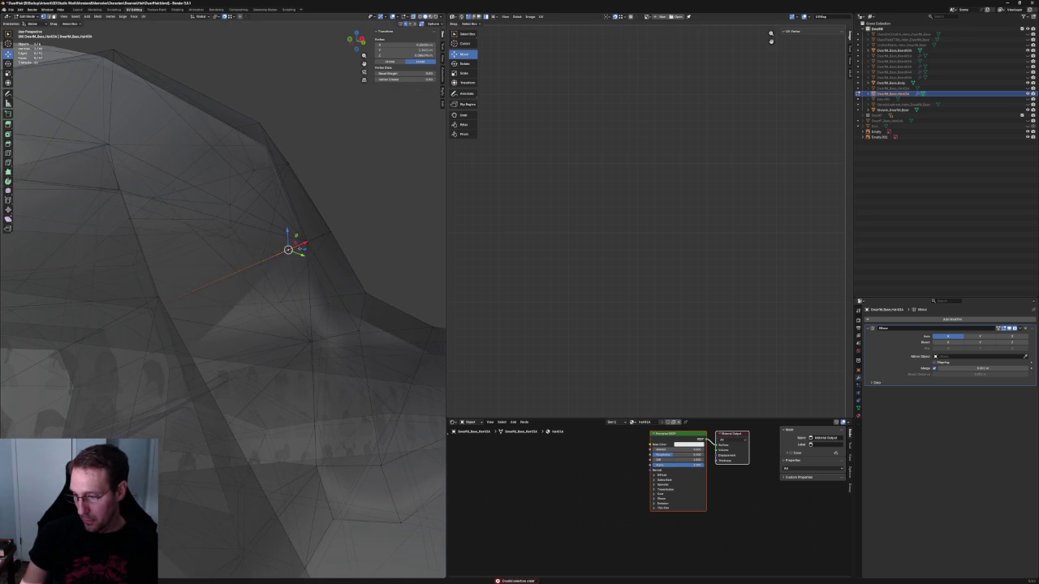
# Step: Vertex-slide a point on the upper crease with Shift+V to tighten the hair's fold
pyautogui.hotkey('alt', 'z')
pyautogui.keyDown('alt'); pyautogui.click(127, 186); pyautogui.keyUp('alt')
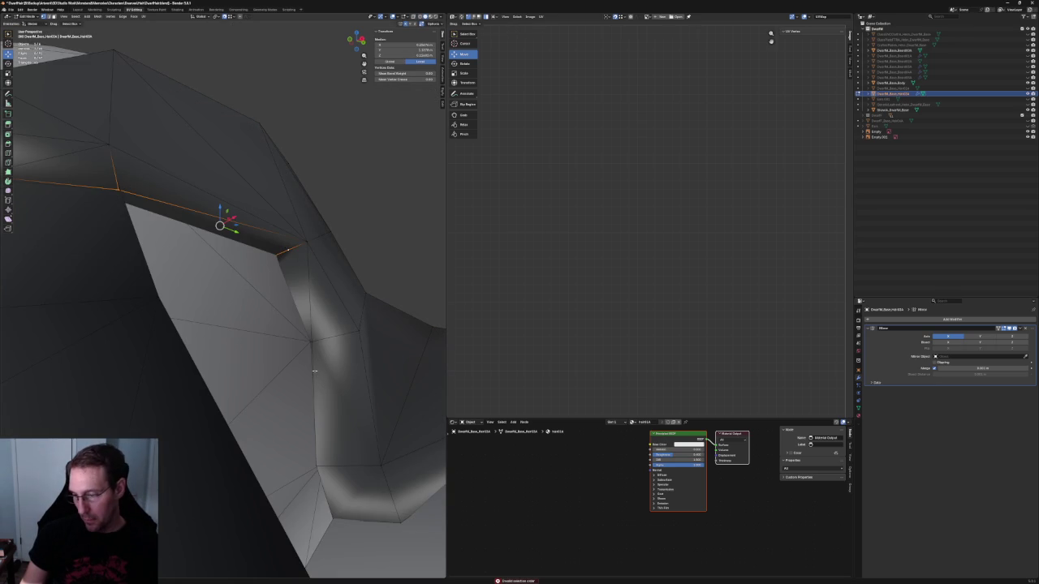
pyautogui.rightClick(305, 349)
pyautogui.click(305, 349)
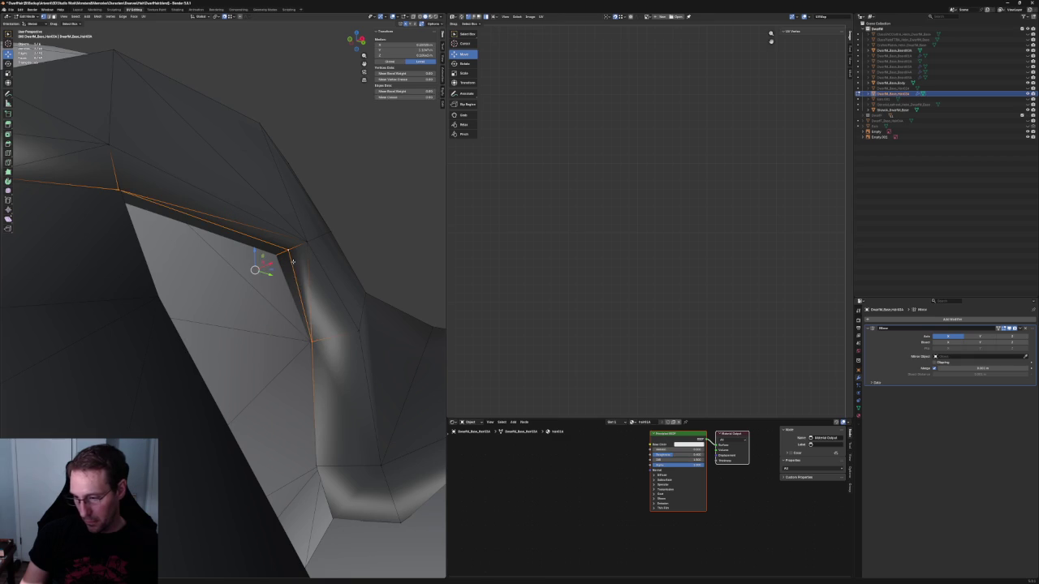
pyautogui.hotkey('shift', 'v')
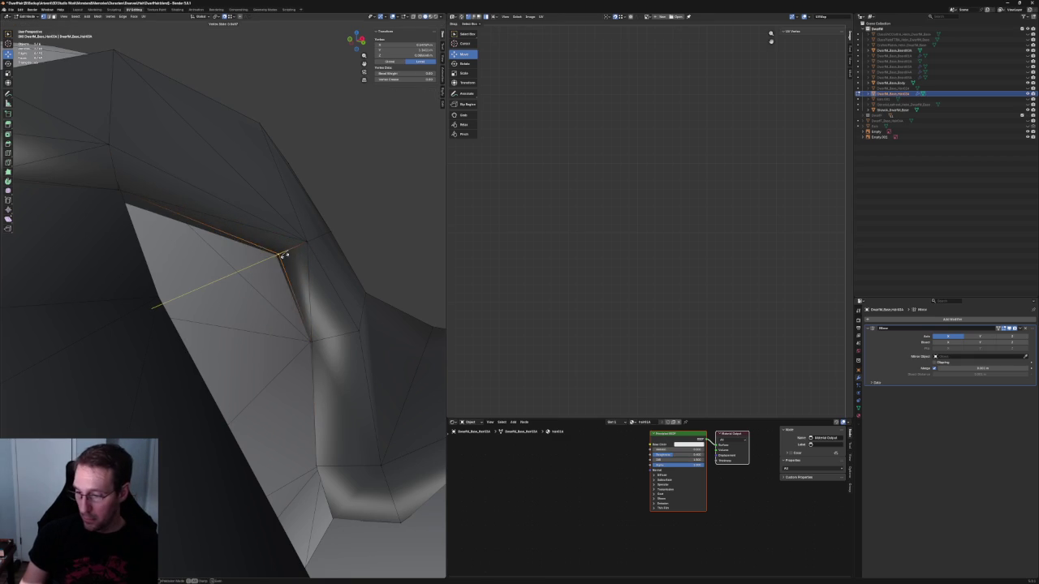
pyautogui.click(282, 256)
pyautogui.moveTo(279, 244)
pyautogui.mouseDown(button='middle')
pyautogui.moveTo(203, 290)
pyautogui.moveTo(244, 268)
pyautogui.moveTo(217, 294)
pyautogui.mouseUp(button='middle')
pyautogui.scroll(4, 243, 268)
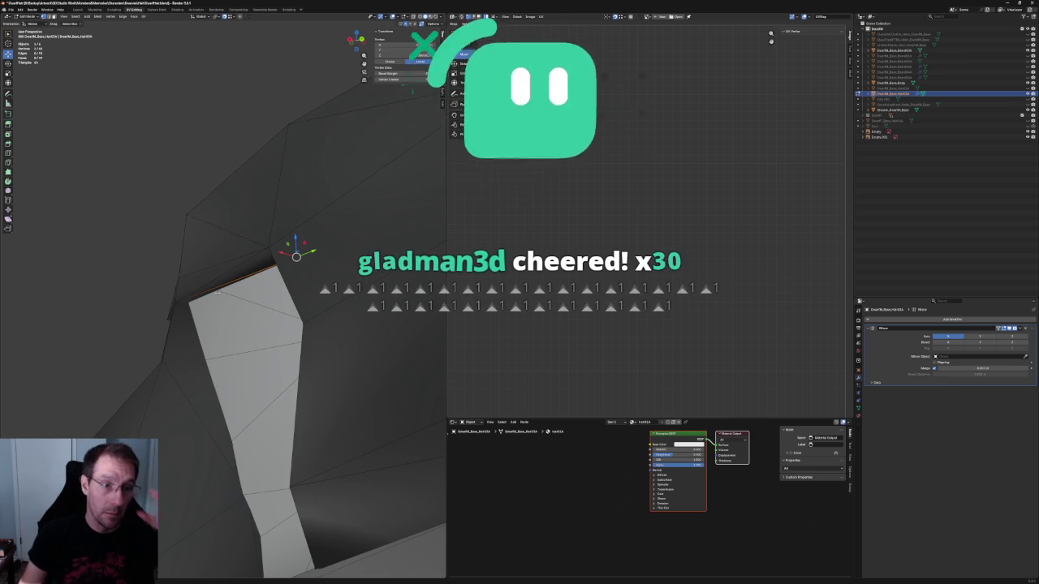
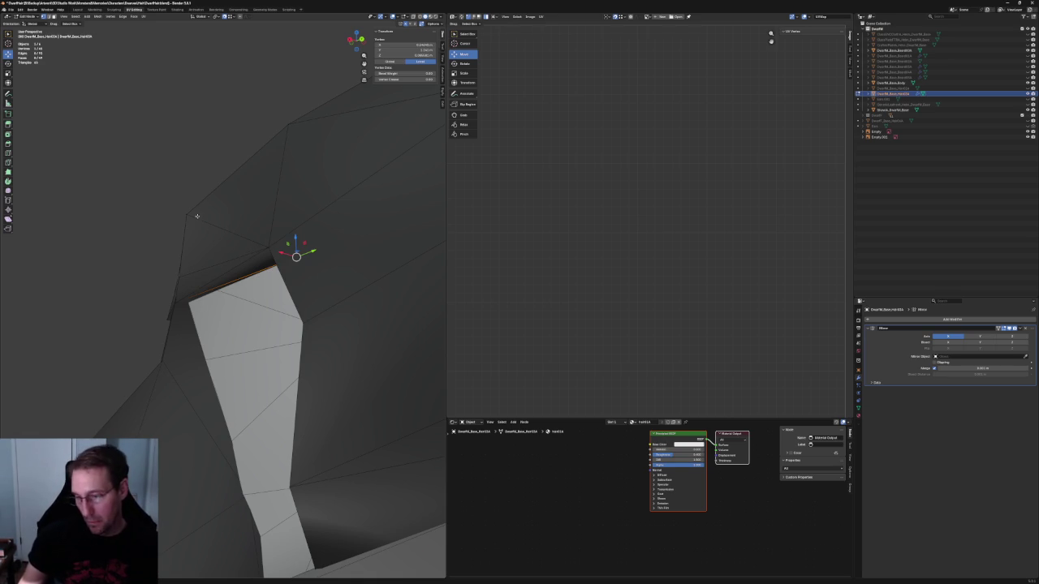
# Step: Nudge two ear-area hair vertices vertically so they sit on the head
pyautogui.moveTo(199, 212)
pyautogui.mouseDown(button='middle')
pyautogui.moveTo(302, 244)
pyautogui.moveTo(353, 302)
pyautogui.mouseUp(button='middle')
pyautogui.scroll(4, 352, 302)
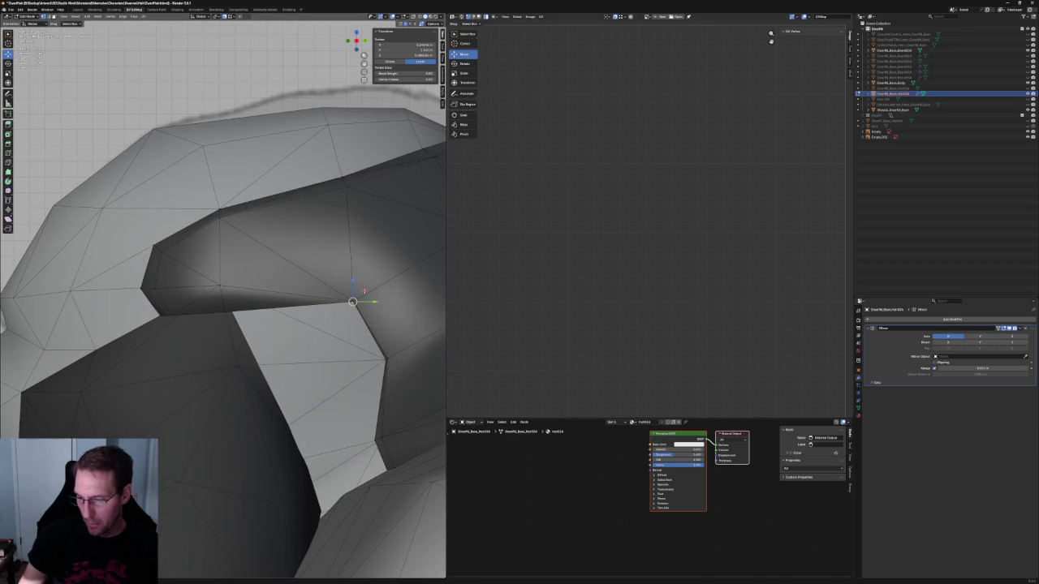
pyautogui.press('g')
pyautogui.press('z')
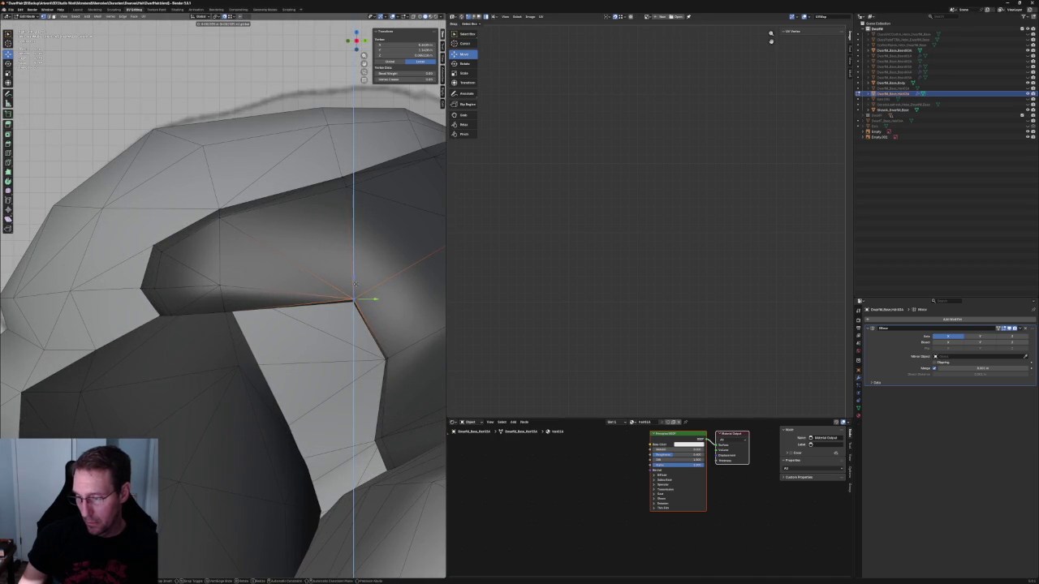
pyautogui.click(355, 283)
pyautogui.press('g')
pyautogui.press('z')
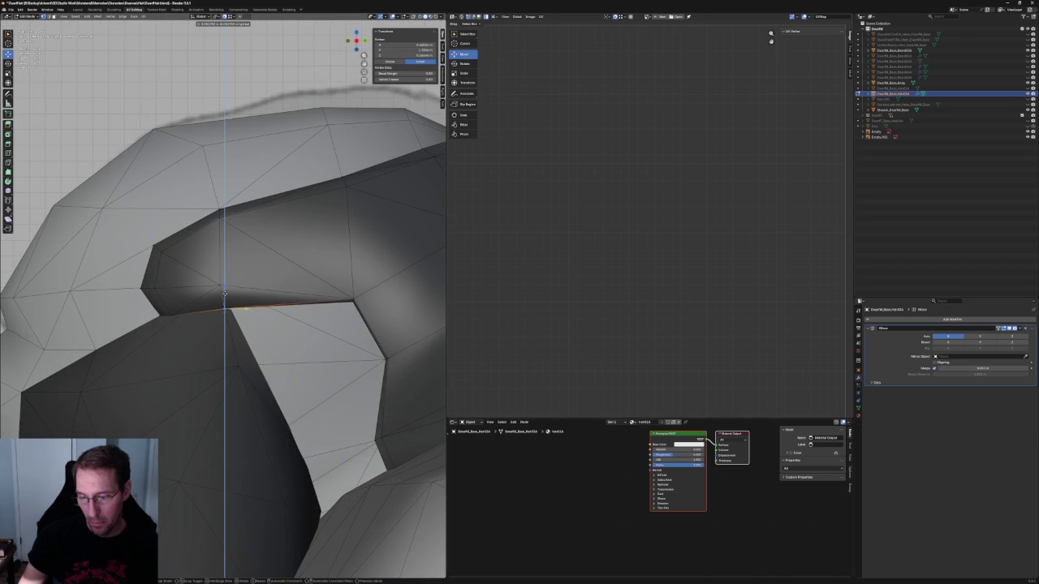
pyautogui.click(225, 294)
# Step: In X-ray, move another hair vertex vertically so it stops clipping the head
pyautogui.hotkey('alt', 'z')
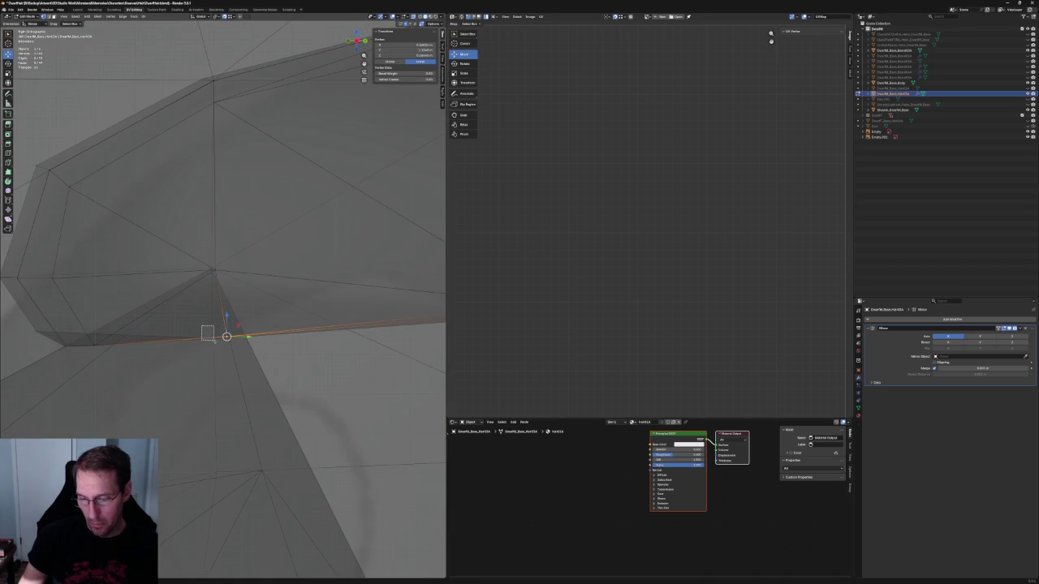
pyautogui.press('g')
pyautogui.press('z')
pyautogui.click(227, 328)
pyautogui.moveTo(226, 328)
pyautogui.mouseDown(button='middle')
pyautogui.moveTo(257, 310)
pyautogui.moveTo(280, 314)
pyautogui.mouseUp(button='middle')
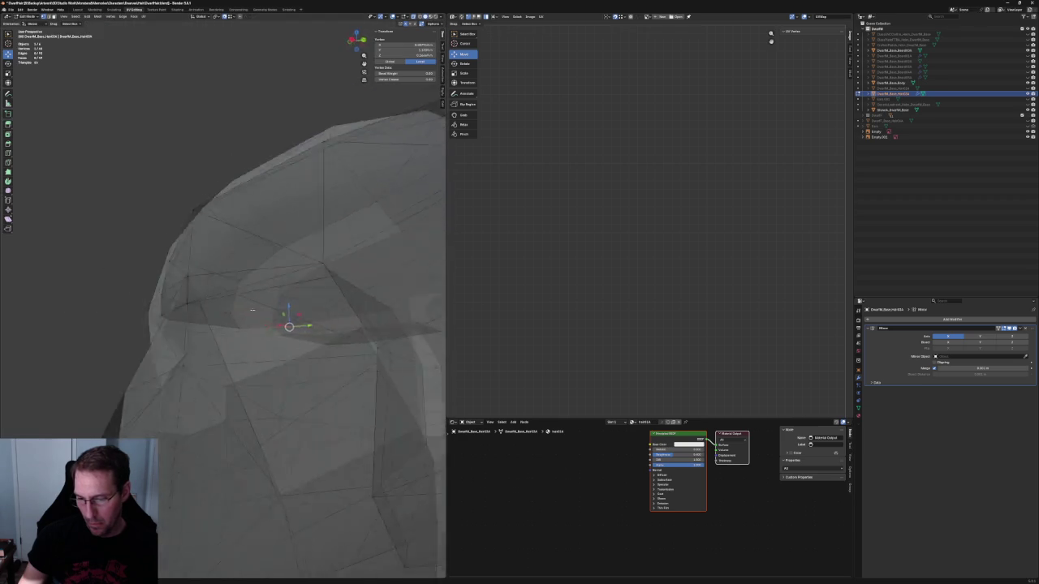
# Step: In the right side view, shift hair vertices along Y and within the side plane
pyautogui.hotkey('shift', 's')
pyautogui.press('Escape')
pyautogui.press('KP_3')
pyautogui.press('g')
pyautogui.press('y')
pyautogui.click(239, 322)
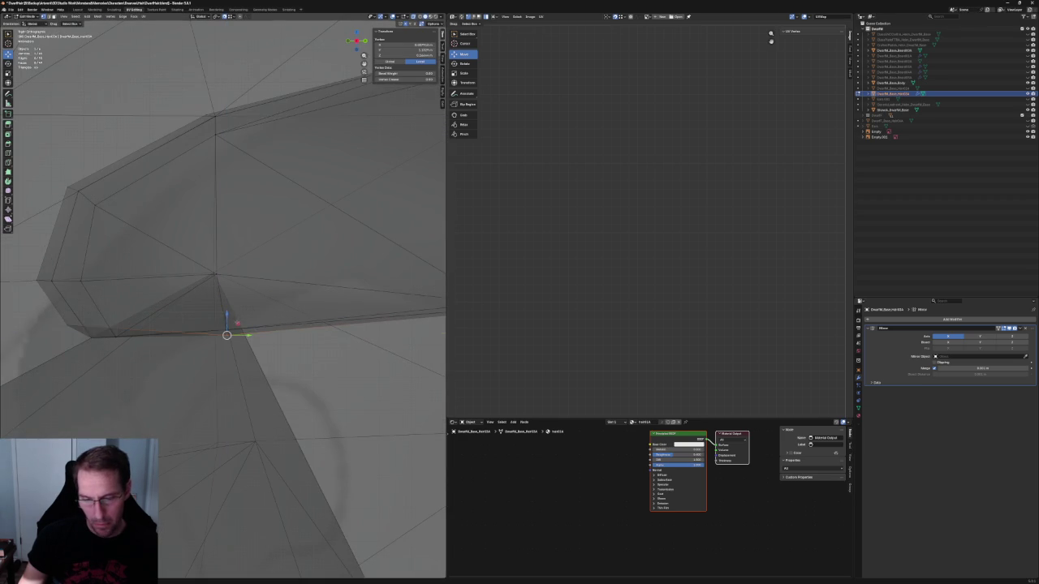
pyautogui.press('g')
pyautogui.hotkey('shift', 'x')
pyautogui.click(98, 329)
# Step: Add the neighbouring hair vertices to the selection in the see-through side view
pyautogui.moveTo(92, 341)
pyautogui.mouseDown(button='middle')
pyautogui.moveTo(151, 309)
pyautogui.moveTo(197, 301)
pyautogui.moveTo(180, 299)
pyautogui.mouseUp(button='middle')
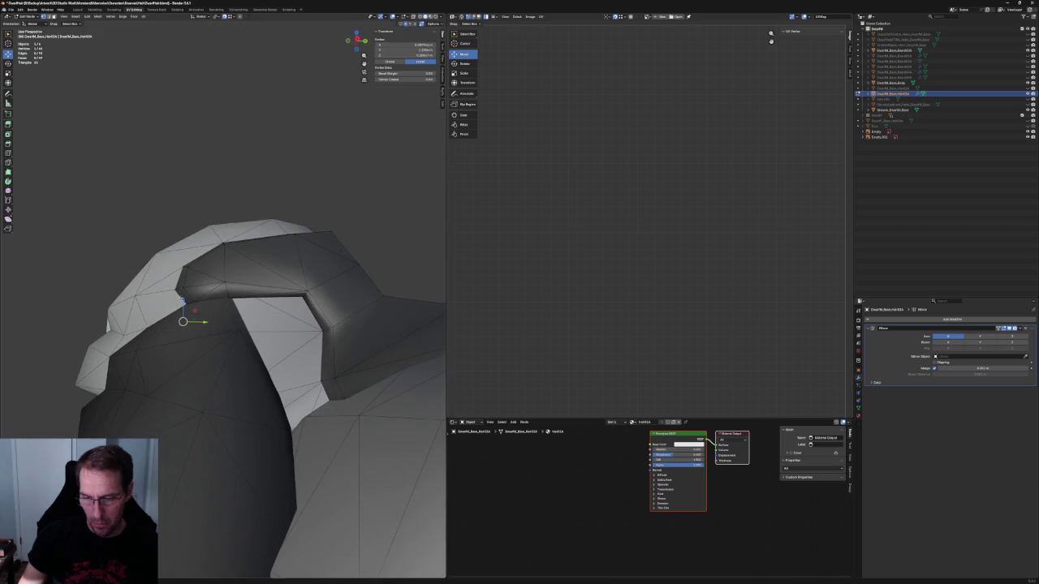
pyautogui.hotkey('alt', 'z')
pyautogui.press('KP_3')
pyautogui.scroll(3, 170, 340)
pyautogui.moveTo(45, 346); pyautogui.dragTo(82, 355)
pyautogui.press('g')
pyautogui.press('y')
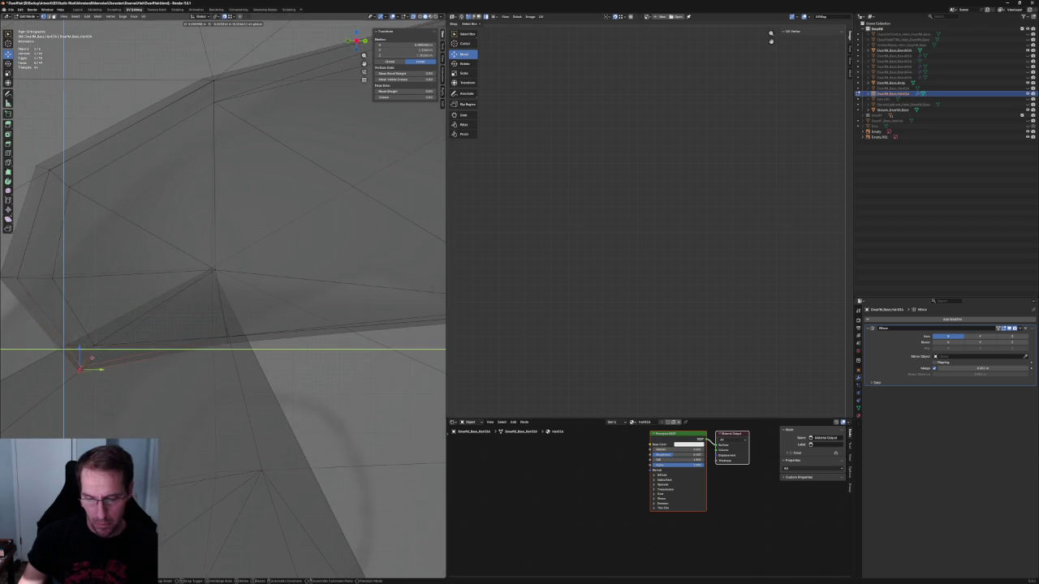
pyautogui.press('Escape')
# Step: Try moving the selected vertices along Y and within the side plane, leaving them unchanged
pyautogui.press('g')
pyautogui.press('y')
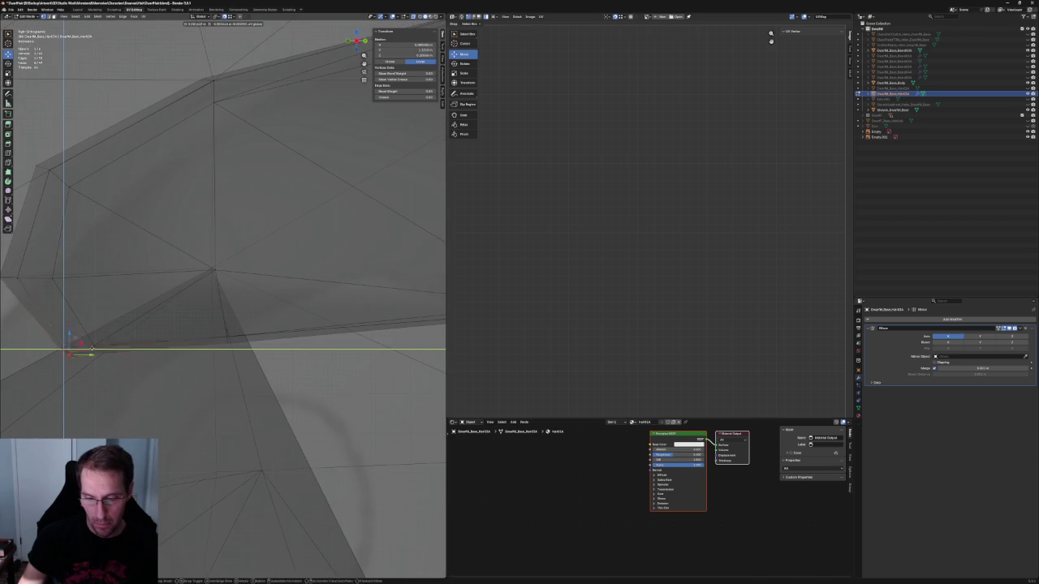
pyautogui.press('Escape')
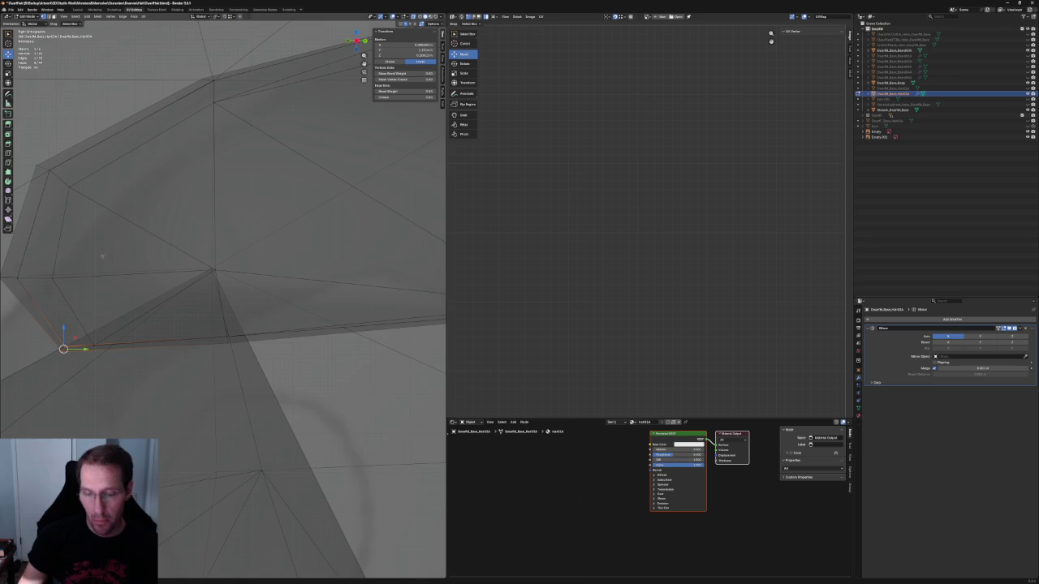
pyautogui.press('g')
pyautogui.hotkey('shift', 'x')
pyautogui.press('Escape')
pyautogui.hotkey('alt', 'z')
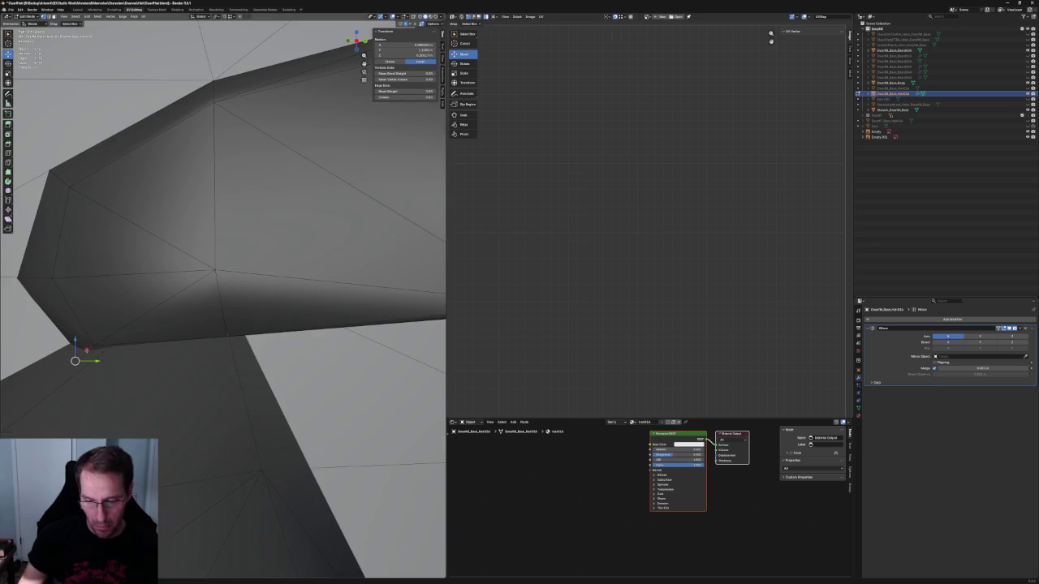
pyautogui.press('g')
pyautogui.hotkey('shift', 'x')
pyautogui.press('Escape')
# Step: Lower one more vertex vertically in X-ray, then check the hair from the front view
pyautogui.scroll(-5, 194, 266)
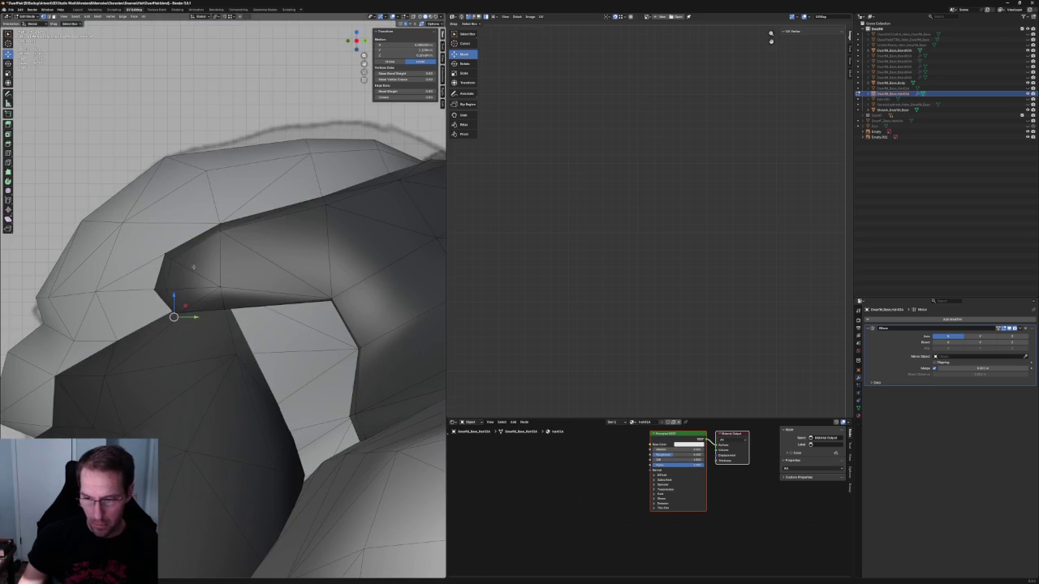
pyautogui.hotkey('alt', 'z')
pyautogui.press('g')
pyautogui.press('z')
pyautogui.press('Return')
pyautogui.hotkey('alt', 'z')
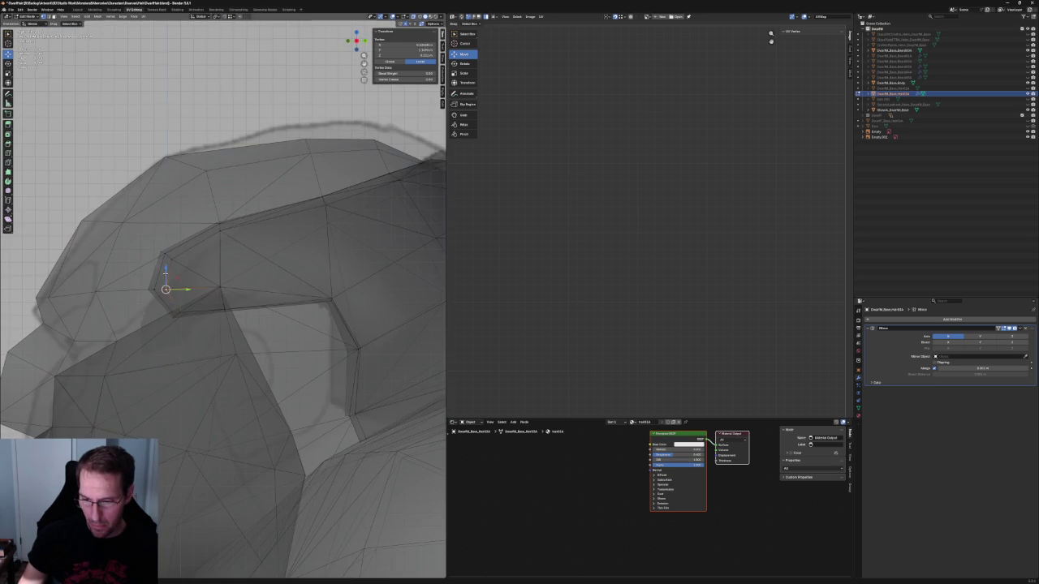
pyautogui.moveTo(164, 274); pyautogui.dragTo(289, 276, button='middle')
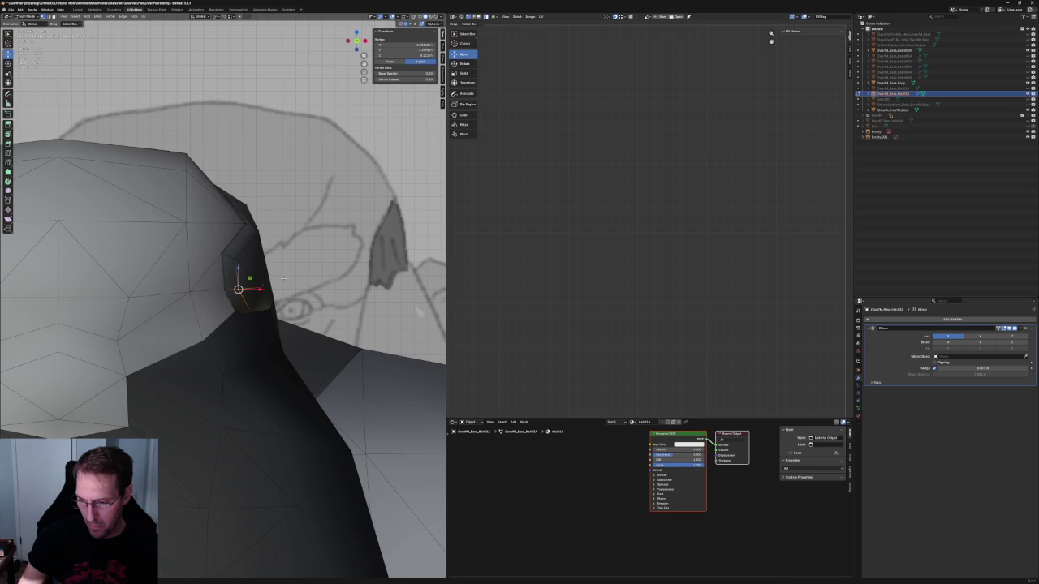
pyautogui.press('KP_1')
pyautogui.scroll(-4, 281, 323)
pyautogui.scroll(2, 281, 323)
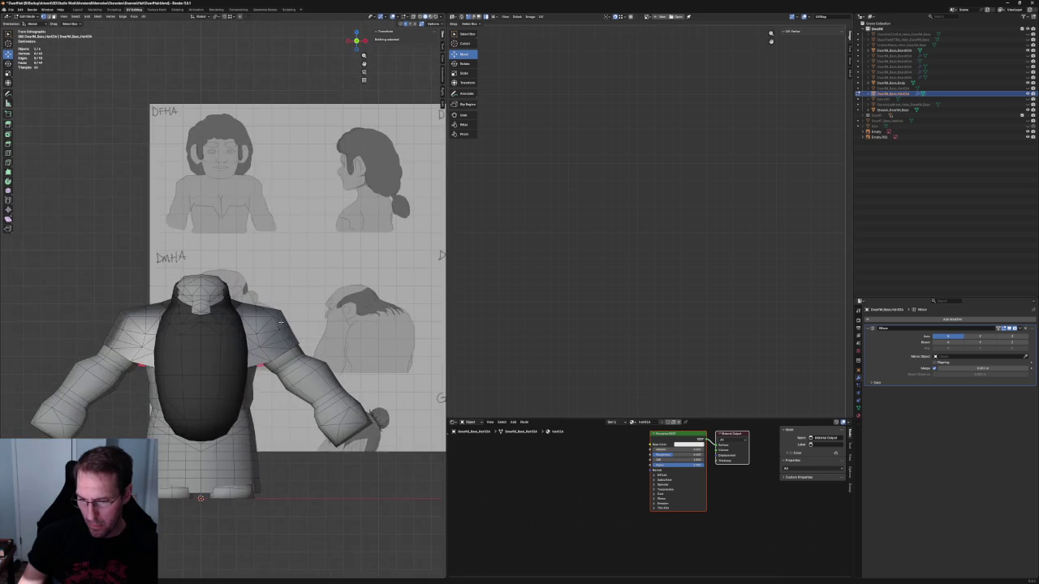
# Step: Select the hair's edge vertices near the shoulder, toggling X-ray to reach them
pyautogui.scroll(-3, 281, 323)
pyautogui.moveTo(280, 323)
pyautogui.mouseDown(button='middle')
pyautogui.moveTo(250, 424)
pyautogui.moveTo(243, 339)
pyautogui.moveTo(267, 320)
pyautogui.moveTo(220, 350)
pyautogui.moveTo(254, 347)
pyautogui.moveTo(185, 360)
pyautogui.mouseUp(button='middle')
pyautogui.scroll(6, 251, 424)
pyautogui.hotkey('alt', 'z')
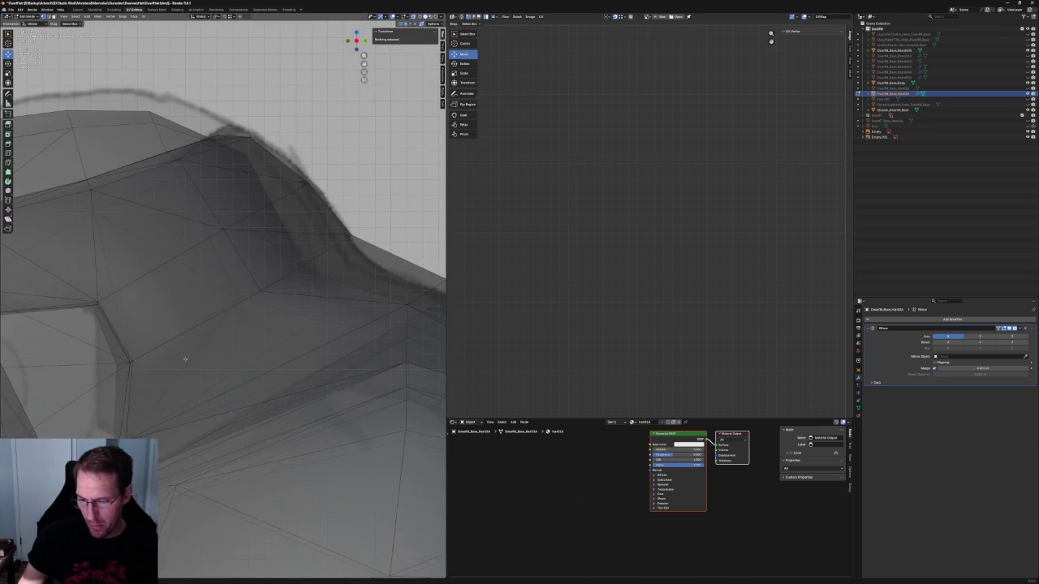
pyautogui.click(159, 473)
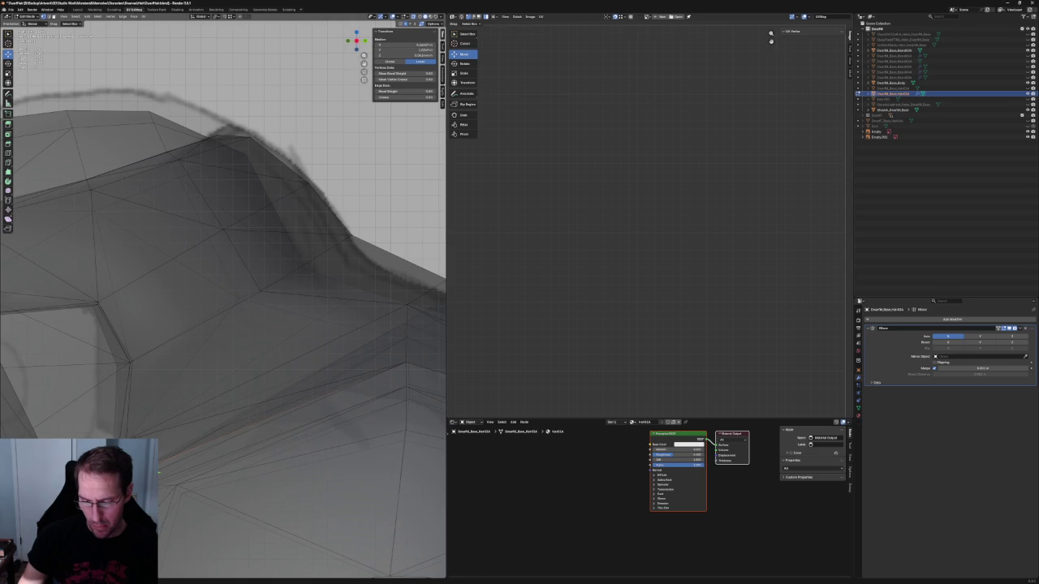
pyautogui.hotkey('alt', 'z')
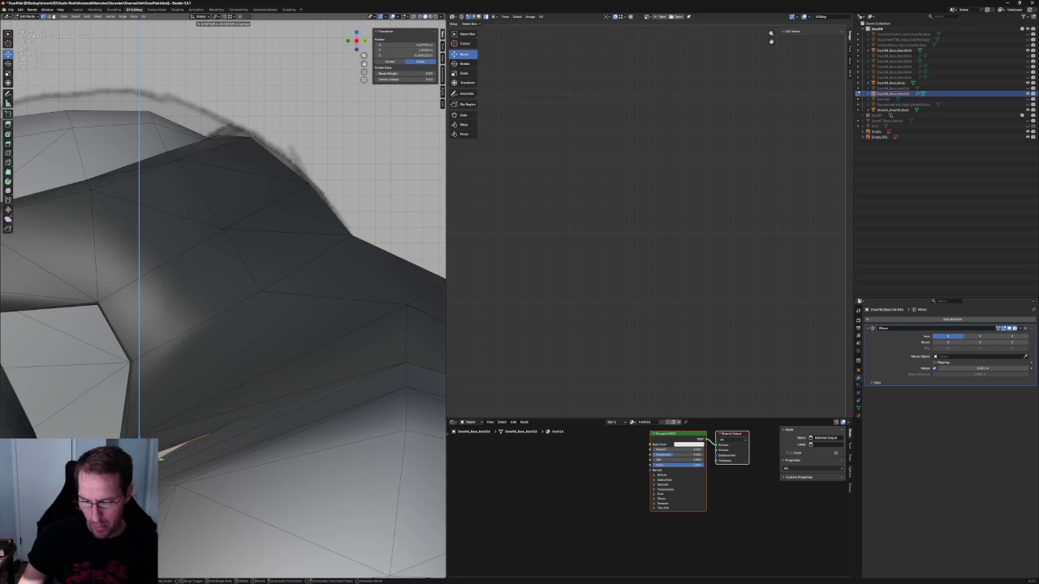
pyautogui.click(161, 460)
pyautogui.moveTo(400, 371)
pyautogui.mouseDown(button='middle')
pyautogui.moveTo(341, 370)
pyautogui.moveTo(283, 399)
pyautogui.mouseUp(button='middle')
pyautogui.hotkey('alt', 'z')
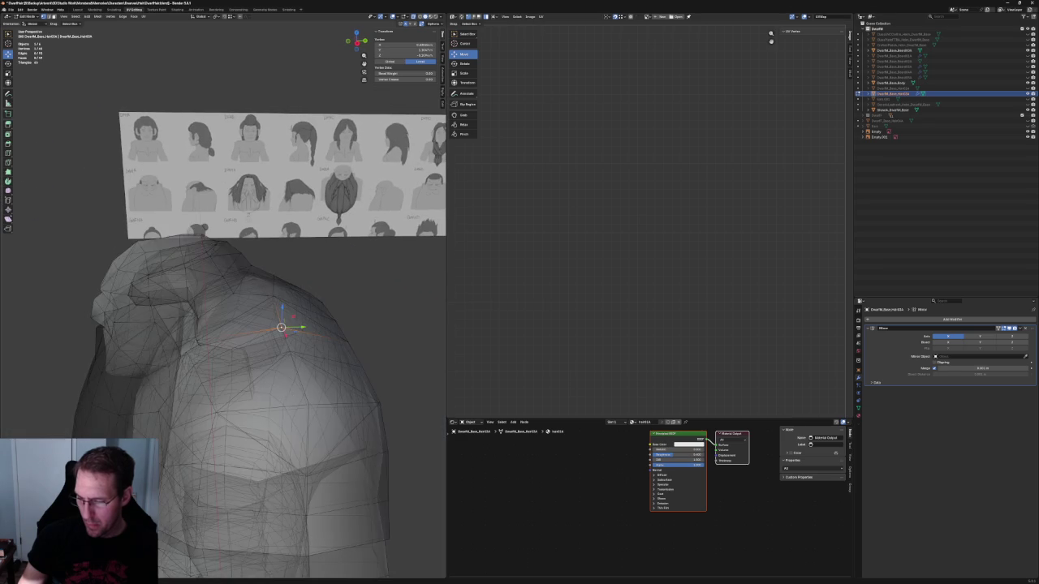
# Step: Zoom and orbit around the selected shoulder edge in X-ray to inspect clipping
pyautogui.scroll(3, 283, 398)
pyautogui.scroll(4, 182, 285)
pyautogui.scroll(-1, 182, 285)
pyautogui.scroll(-2, 182, 285)
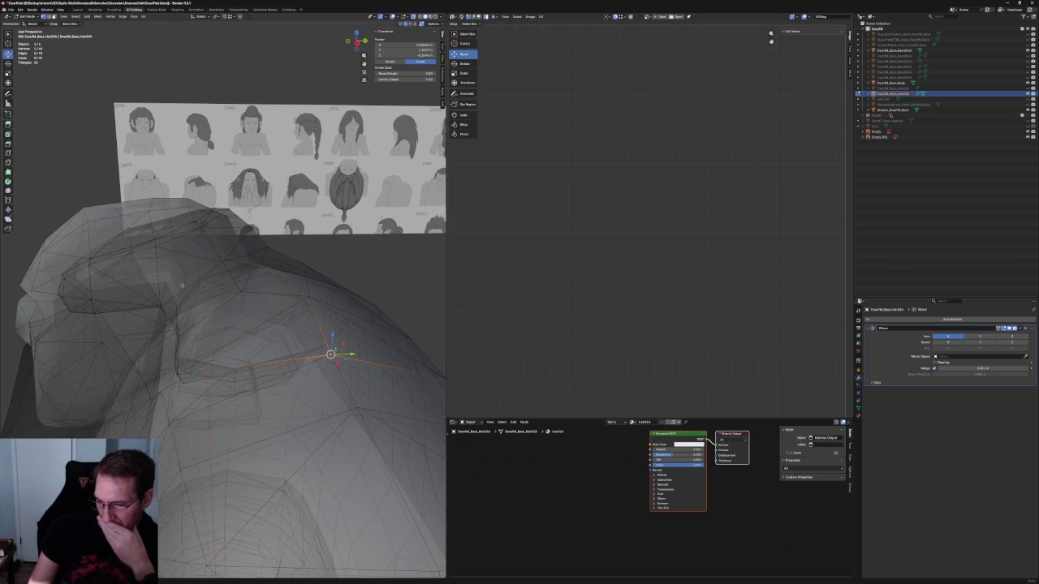
pyautogui.scroll(2, 182, 285)
pyautogui.scroll(-2, 182, 285)
pyautogui.moveTo(181, 285); pyautogui.dragTo(274, 316, button='middle')
pyautogui.hotkey('alt', 'z')
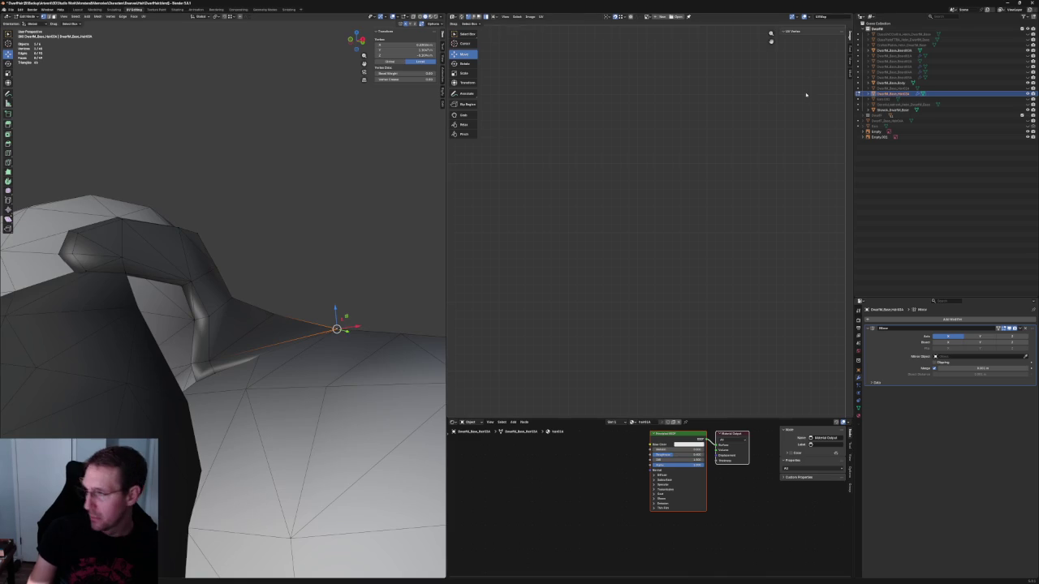
# Step: Hide and unhide the body in the Outliner, then check the hair from the side view
pyautogui.click(1027, 50)
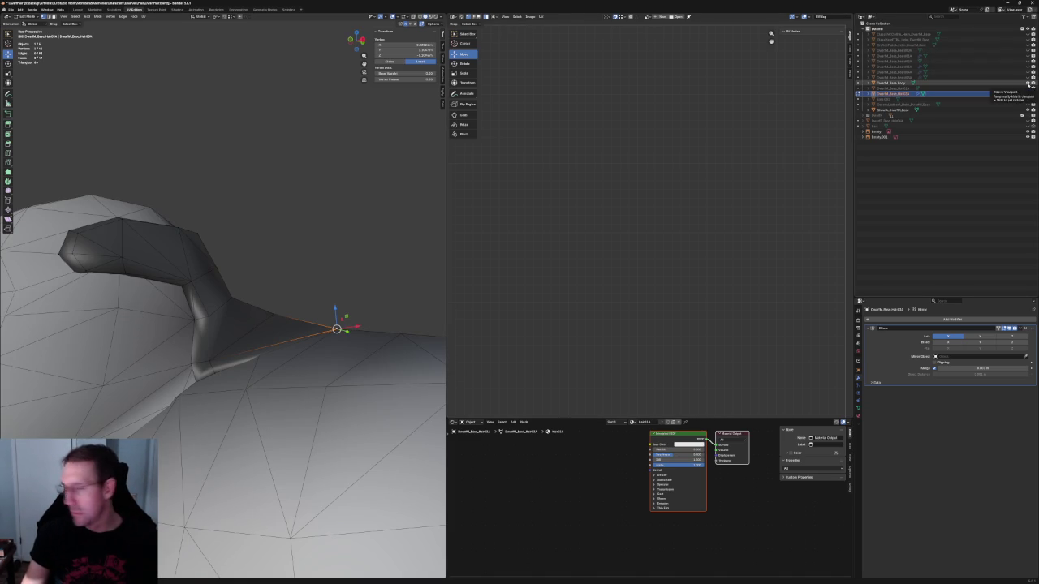
pyautogui.click(1027, 84)
pyautogui.moveTo(243, 308)
pyautogui.mouseDown(button='middle')
pyautogui.moveTo(308, 288)
pyautogui.moveTo(264, 325)
pyautogui.mouseUp(button='middle')
pyautogui.moveTo(285, 368); pyautogui.dragTo(253, 378, button='middle')
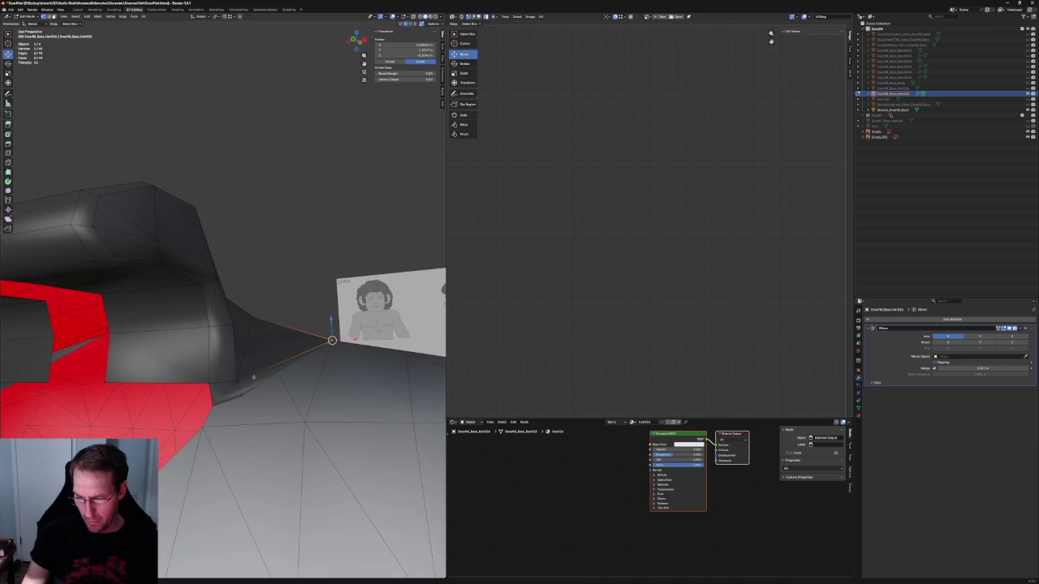
pyautogui.press('KP_3')
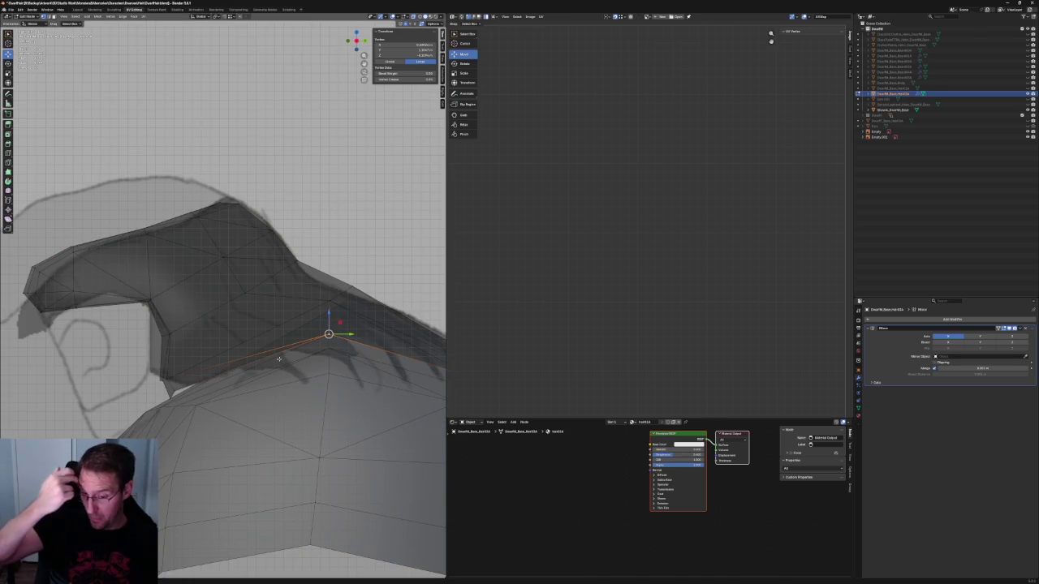
pyautogui.moveTo(249, 341)
pyautogui.mouseDown(button='middle')
pyautogui.moveTo(271, 351)
pyautogui.moveTo(240, 339)
pyautogui.mouseUp(button='middle')
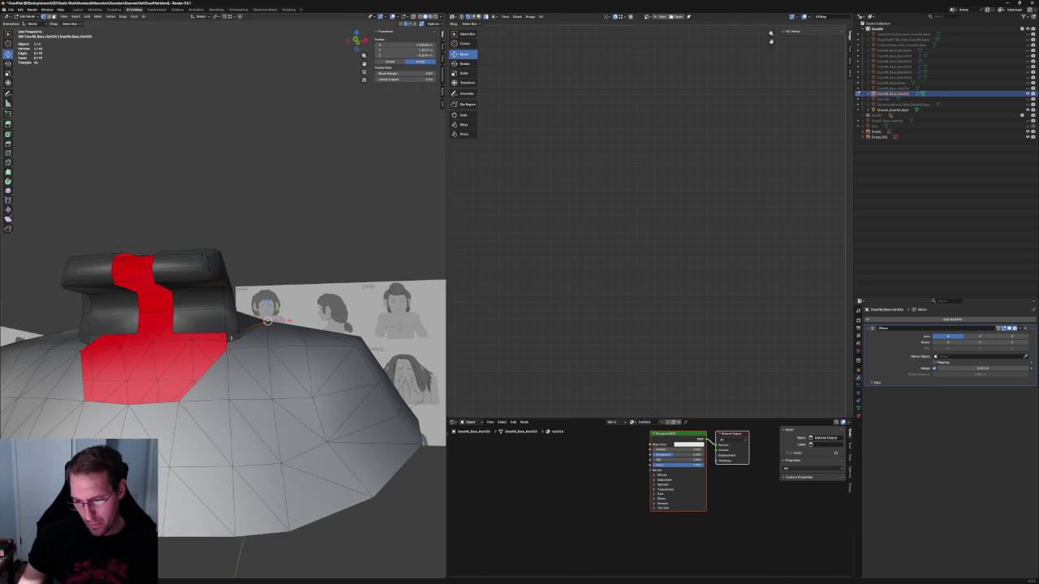
# Step: Clear the selection, pull a hair vertex down onto the shoulder, and check it in X-ray and top view
pyautogui.scroll(3, 238, 342)
pyautogui.moveTo(251, 378); pyautogui.dragTo(271, 394, button='middle')
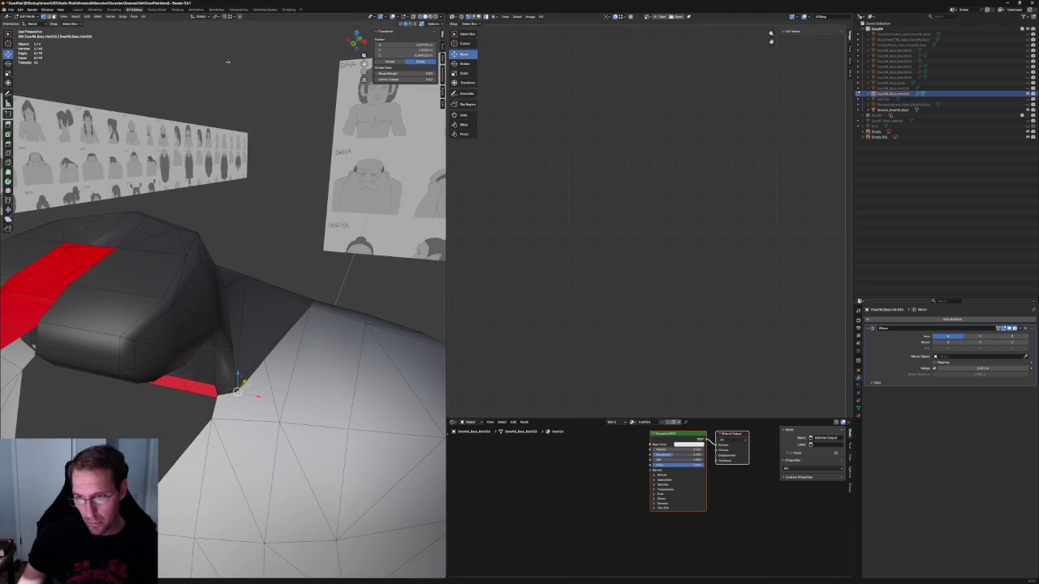
pyautogui.click(233, 24)
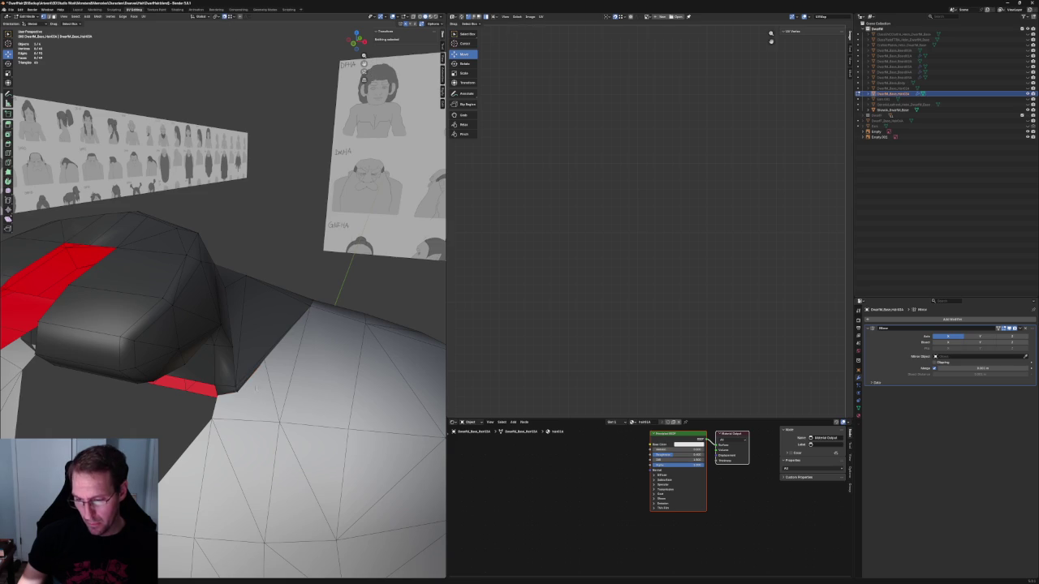
pyautogui.moveTo(236, 391); pyautogui.dragTo(279, 422)
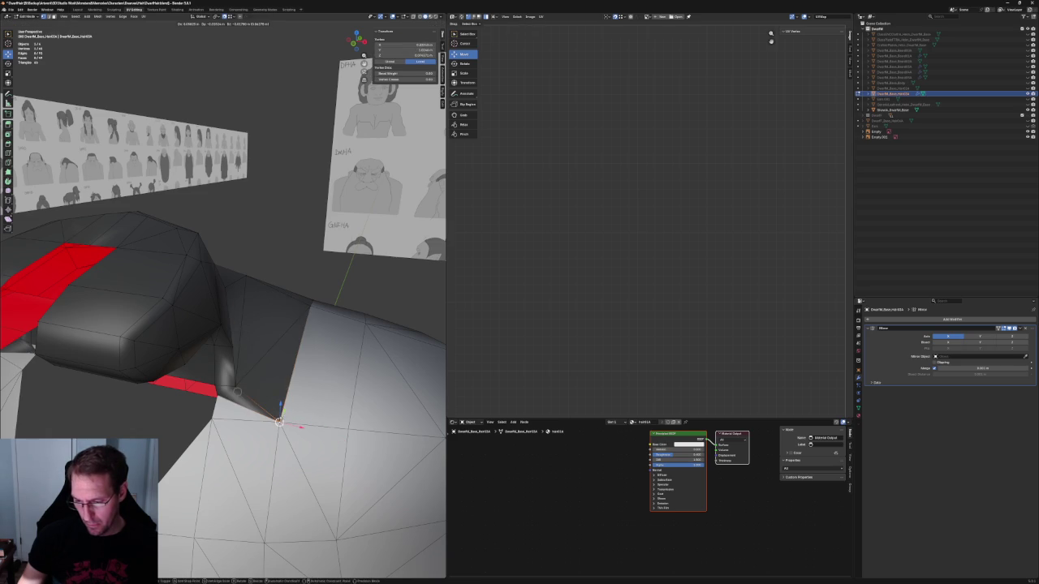
pyautogui.moveTo(236, 388)
pyautogui.mouseDown(button='middle')
pyautogui.moveTo(232, 398)
pyautogui.moveTo(201, 392)
pyautogui.moveTo(233, 368)
pyautogui.moveTo(265, 380)
pyautogui.mouseUp(button='middle')
pyautogui.hotkey('alt', 'z')
pyautogui.hotkey('alt', 'z')
pyautogui.hotkey('alt', 'z')
pyautogui.scroll(3, 253, 372)
pyautogui.scroll(-4, 268, 381)
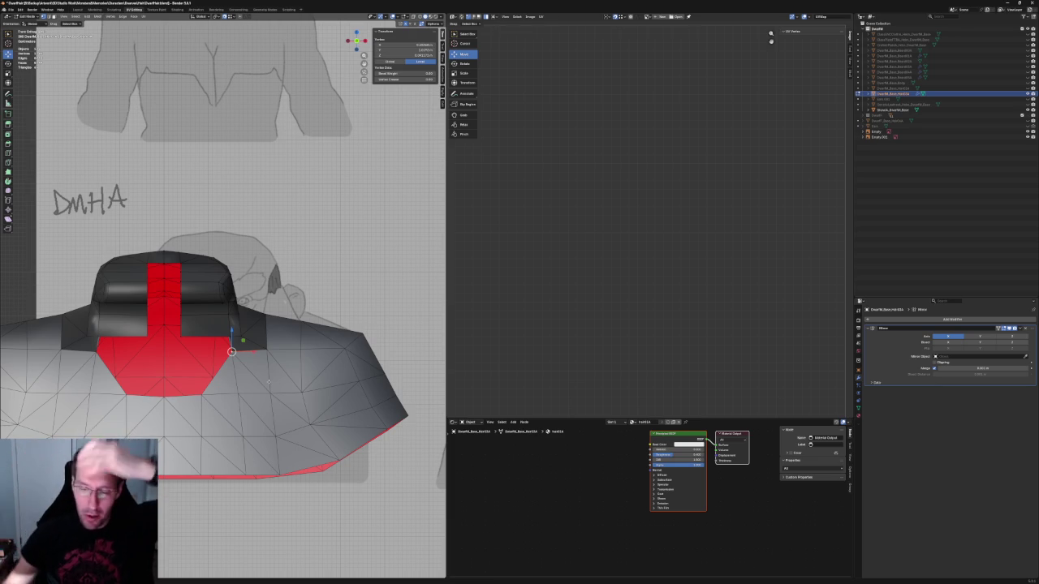
pyautogui.scroll(3, 240, 309)
pyautogui.moveTo(240, 308)
pyautogui.mouseDown(button='middle')
pyautogui.moveTo(177, 402)
pyautogui.moveTo(231, 378)
pyautogui.mouseUp(button='middle')
pyautogui.press('KP_7')
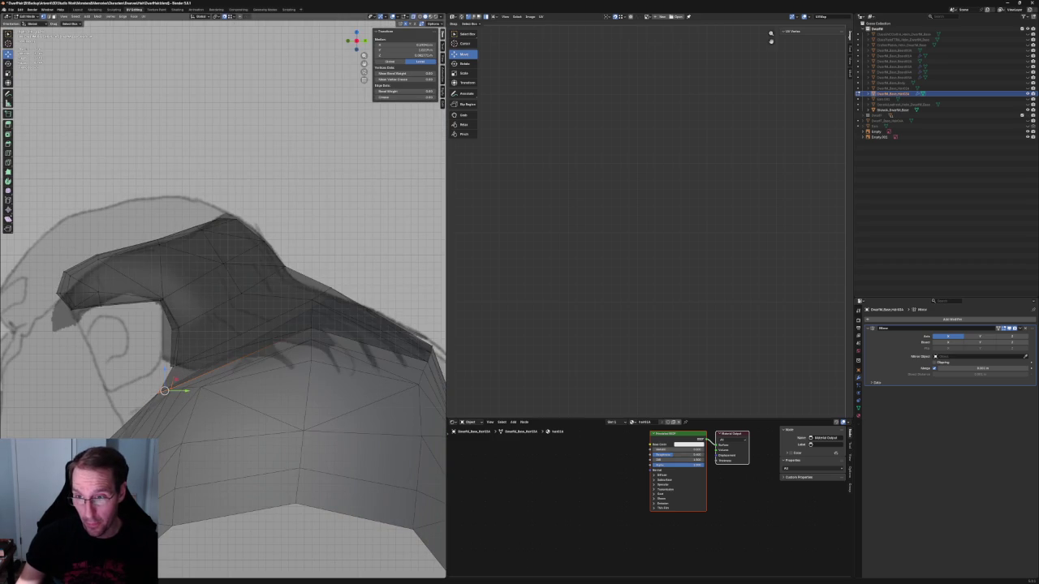
# Step: Shift a selected hair vertex along a constrained axis, then zoom into the side view against the sketch
pyautogui.press('g')
pyautogui.hotkey('shift', 'x')
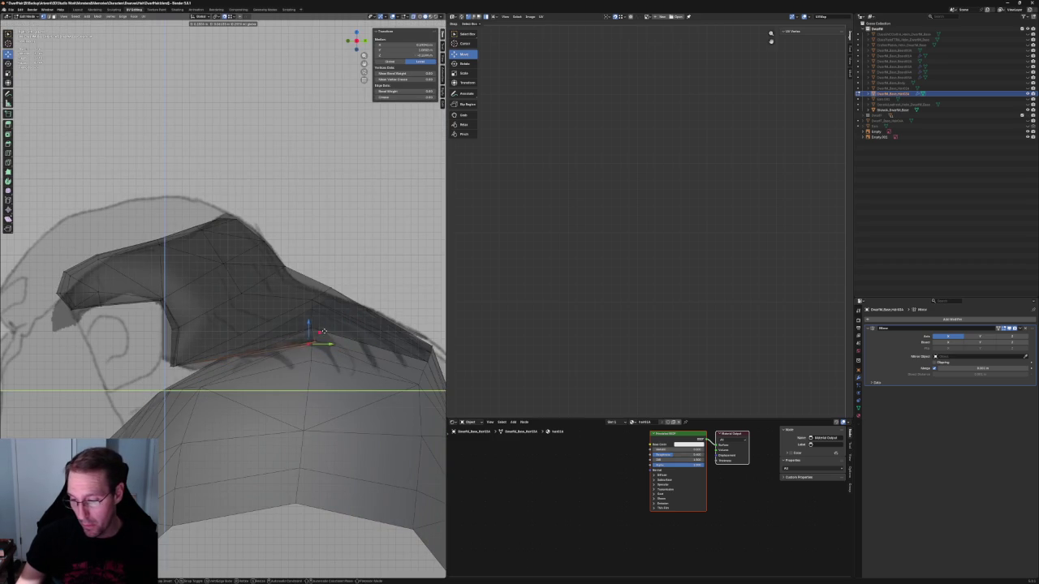
pyautogui.click(323, 328)
pyautogui.moveTo(323, 329)
pyautogui.mouseDown(button='middle')
pyautogui.moveTo(285, 332)
pyautogui.moveTo(294, 344)
pyautogui.moveTo(301, 325)
pyautogui.moveTo(227, 355)
pyautogui.moveTo(268, 332)
pyautogui.moveTo(263, 346)
pyautogui.moveTo(276, 327)
pyautogui.moveTo(262, 341)
pyautogui.moveTo(283, 344)
pyautogui.mouseUp(button='middle')
pyautogui.press('KP_3')
pyautogui.scroll(2, 325, 344)
pyautogui.scroll(2, 404, 358)
# Step: Reposition a hair vertex twice in side view, then pick a vertex near the shoulder
pyautogui.press('g')
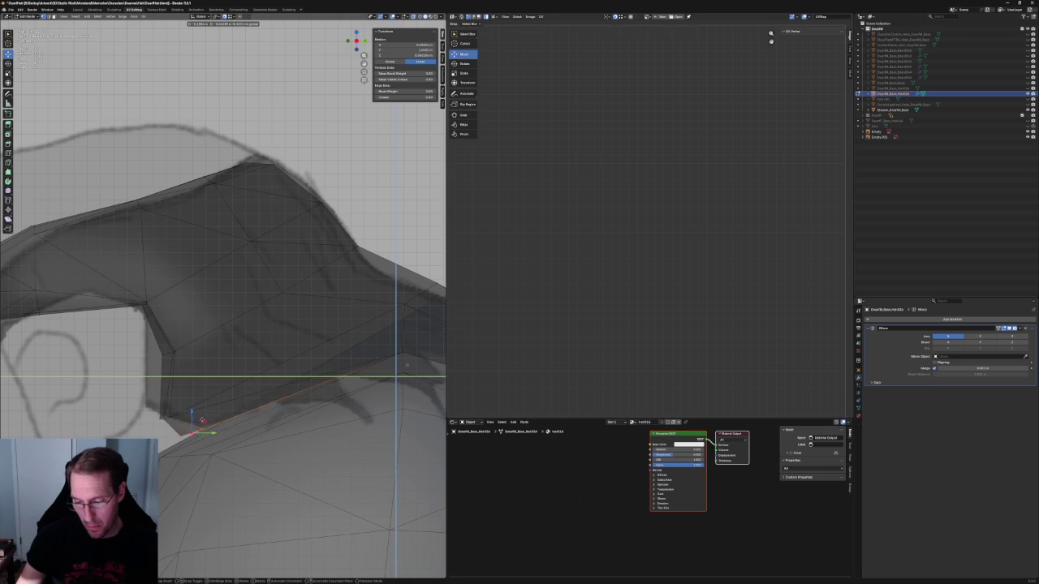
pyautogui.click(196, 423)
pyautogui.press('g')
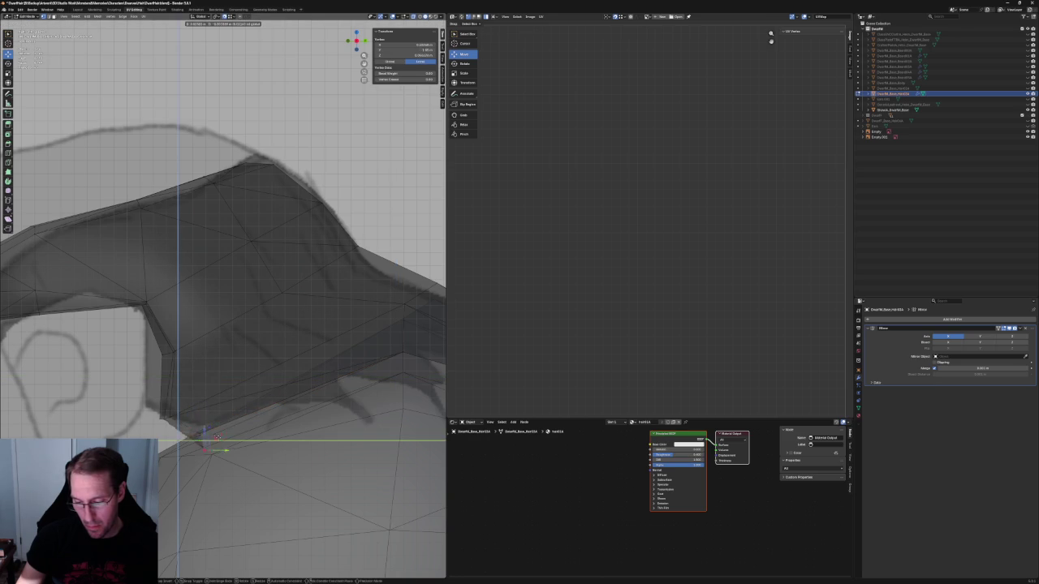
pyautogui.click(207, 423)
pyautogui.moveTo(207, 423)
pyautogui.mouseDown(button='middle')
pyautogui.moveTo(242, 410)
pyautogui.moveTo(220, 390)
pyautogui.mouseUp(button='middle')
pyautogui.click(220, 390)
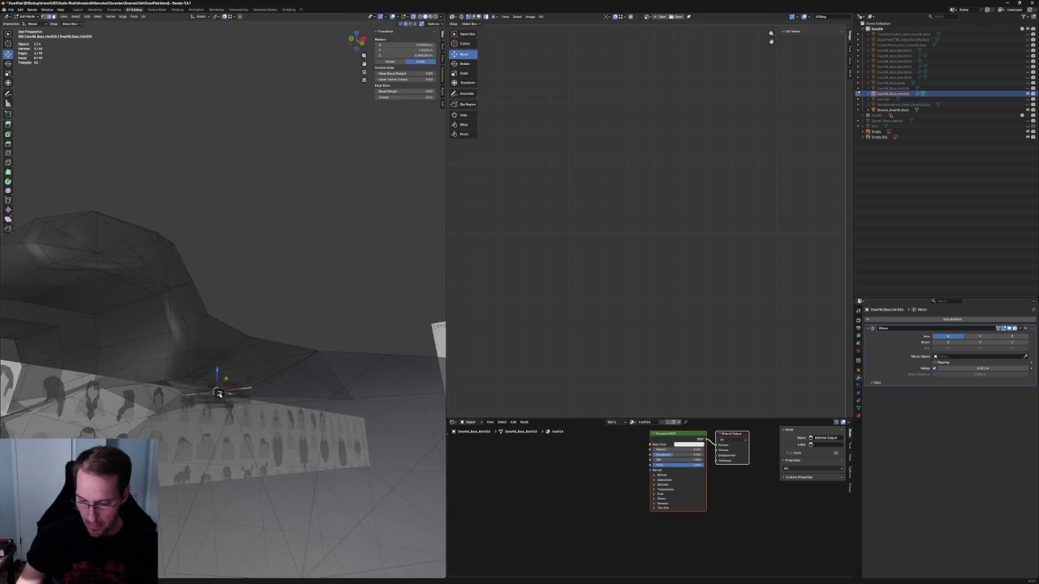
# Step: Move the shoulder vertex in side view, then slide it along its edge against the reference sheet
pyautogui.press('KP_3')
pyautogui.press('g')
pyautogui.click(361, 328)
pyautogui.moveTo(352, 332); pyautogui.dragTo(270, 365, button='middle')
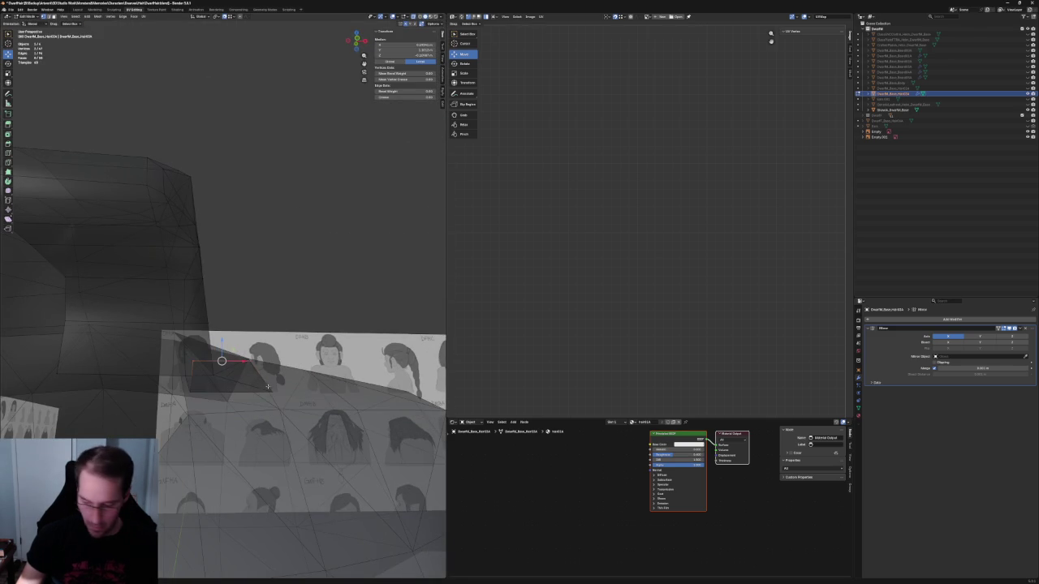
pyautogui.press('g')
pyautogui.press('g')
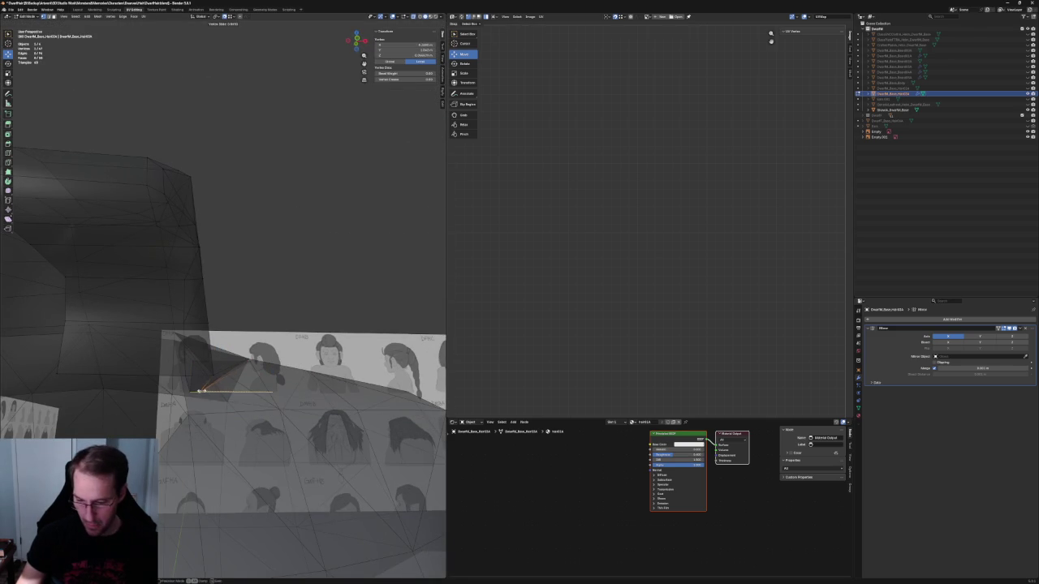
pyautogui.click(215, 392)
pyautogui.moveTo(215, 391)
pyautogui.mouseDown(button='middle')
pyautogui.moveTo(237, 412)
pyautogui.moveTo(313, 292)
pyautogui.moveTo(276, 362)
pyautogui.mouseUp(button='middle')
# Step: Inspect the hair from the side profile and a low perspective angle
pyautogui.press('KP_3')
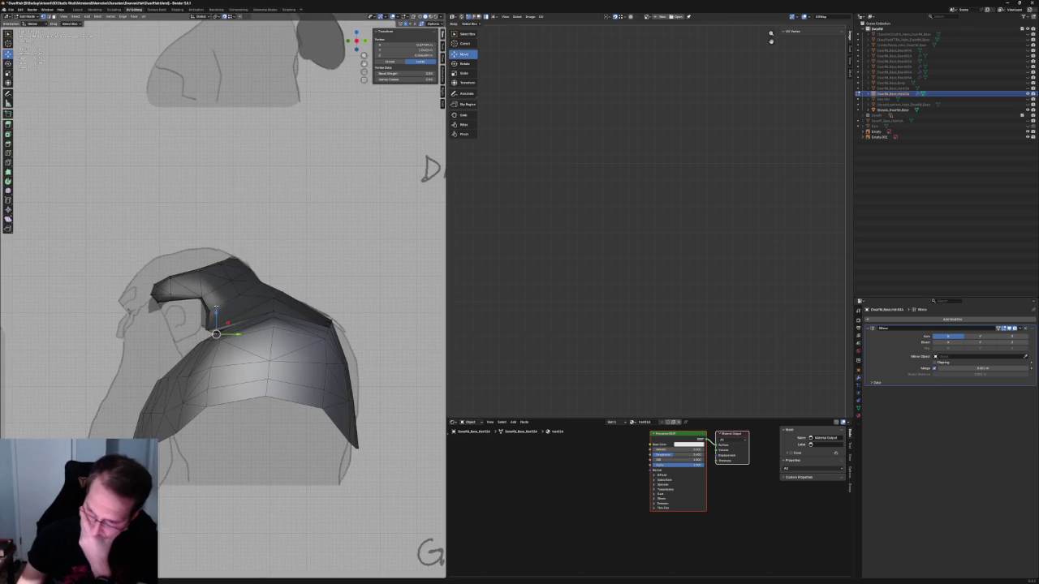
pyautogui.scroll(3, 208, 321)
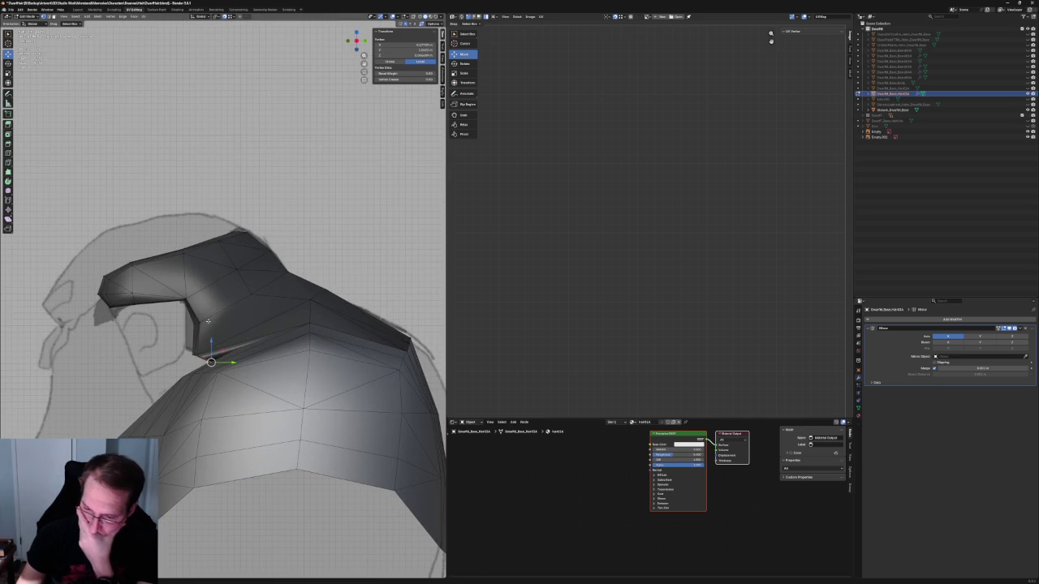
pyautogui.scroll(-3, 207, 321)
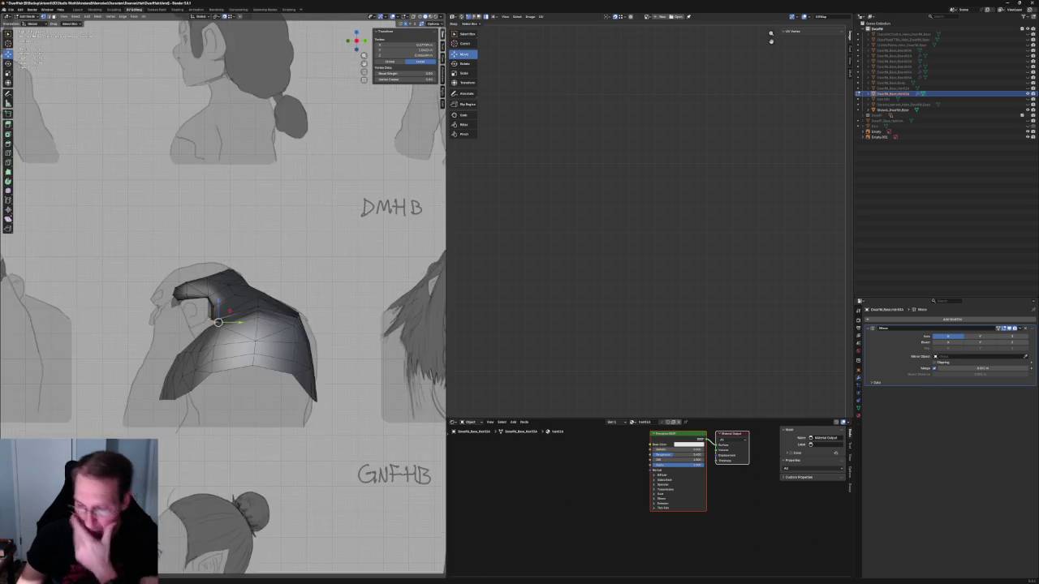
pyautogui.scroll(3, 208, 321)
pyautogui.moveTo(207, 322); pyautogui.dragTo(205, 324, button='middle')
pyautogui.moveTo(249, 360)
pyautogui.mouseDown(button='middle')
pyautogui.moveTo(253, 324)
pyautogui.moveTo(219, 333)
pyautogui.mouseUp(button='middle')
pyautogui.scroll(3, 213, 334)
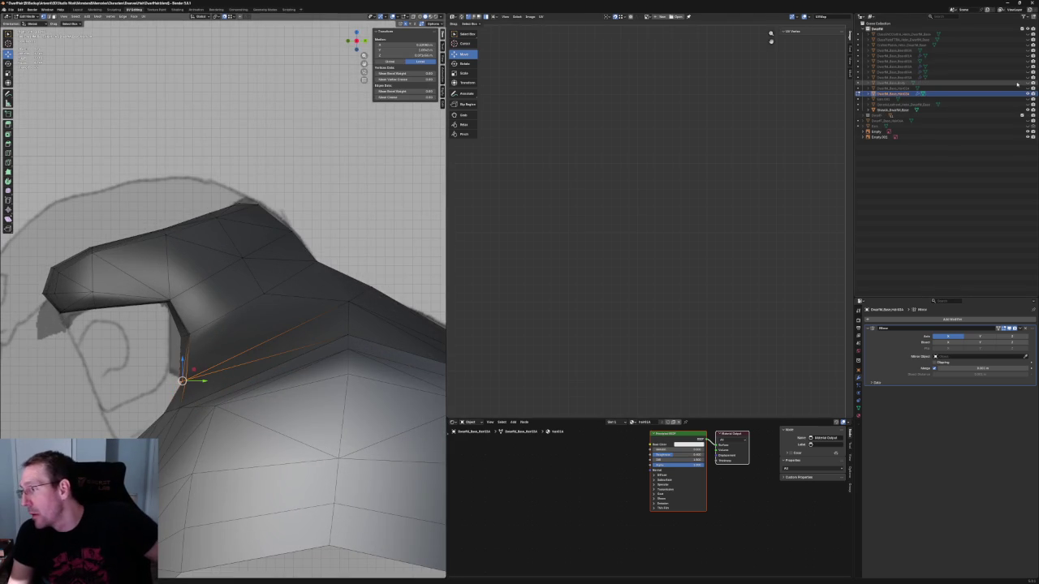
# Step: Unhide the body mesh and turn on see-through shading to check the hair against it
pyautogui.click(1027, 83)
pyautogui.scroll(3, 244, 341)
pyautogui.hotkey('alt', 'z')
pyautogui.scroll(-3, 244, 341)
pyautogui.moveTo(243, 341)
pyautogui.mouseDown(button='middle')
pyautogui.moveTo(262, 357)
pyautogui.moveTo(290, 346)
pyautogui.mouseUp(button='middle')
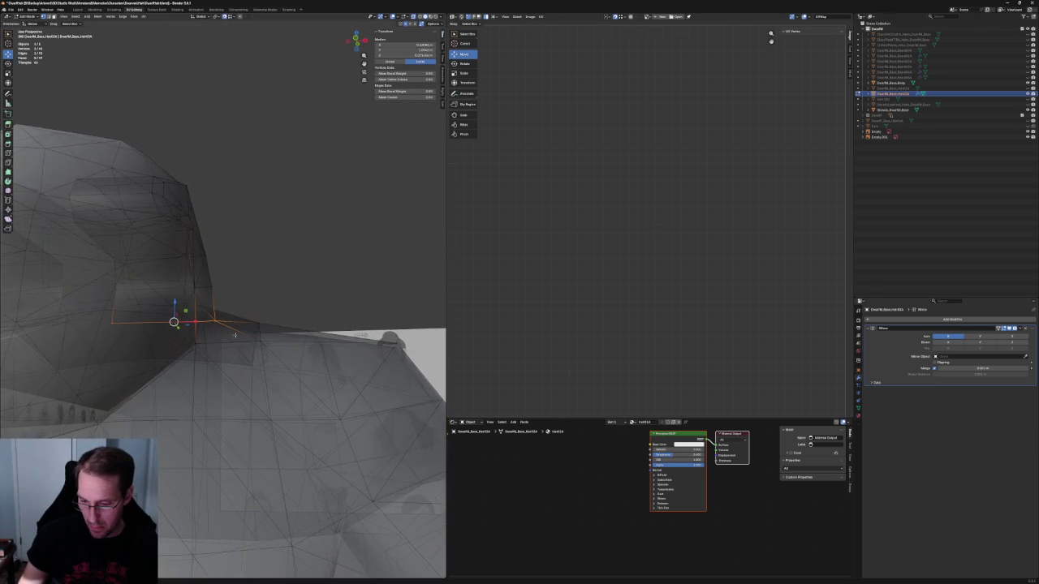
pyautogui.moveTo(295, 341); pyautogui.dragTo(203, 341, button='middle')
pyautogui.click(202, 343)
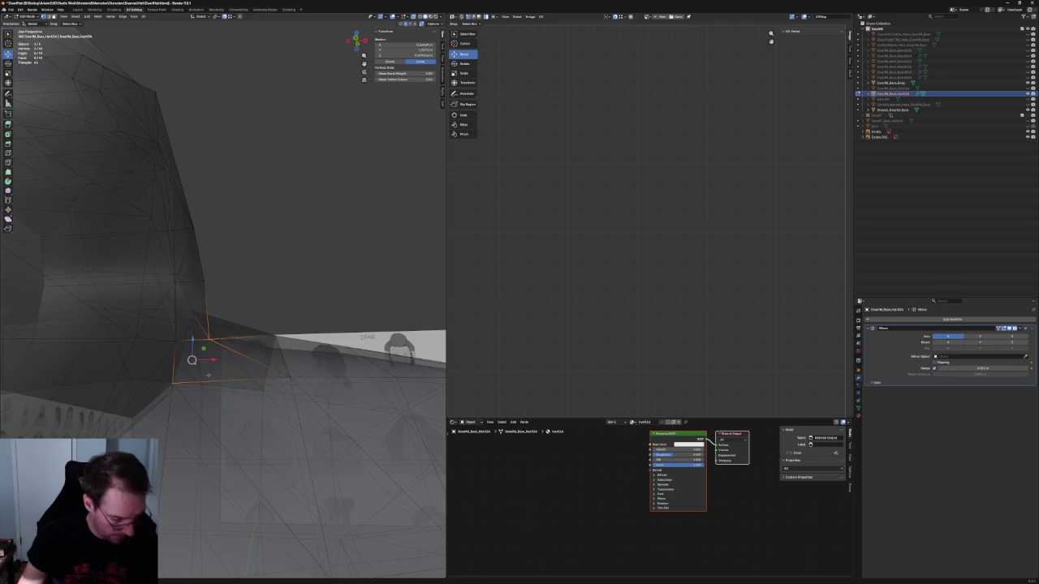
pyautogui.hotkey('alt', 'a')
# Step: Lower the hair vertex near the ear outline straight down in two moves
pyautogui.moveTo(209, 376)
pyautogui.mouseDown(button='middle')
pyautogui.moveTo(212, 340)
pyautogui.moveTo(190, 352)
pyautogui.moveTo(248, 363)
pyautogui.mouseUp(button='middle')
pyautogui.scroll(5, 190, 353)
pyautogui.click(237, 356)
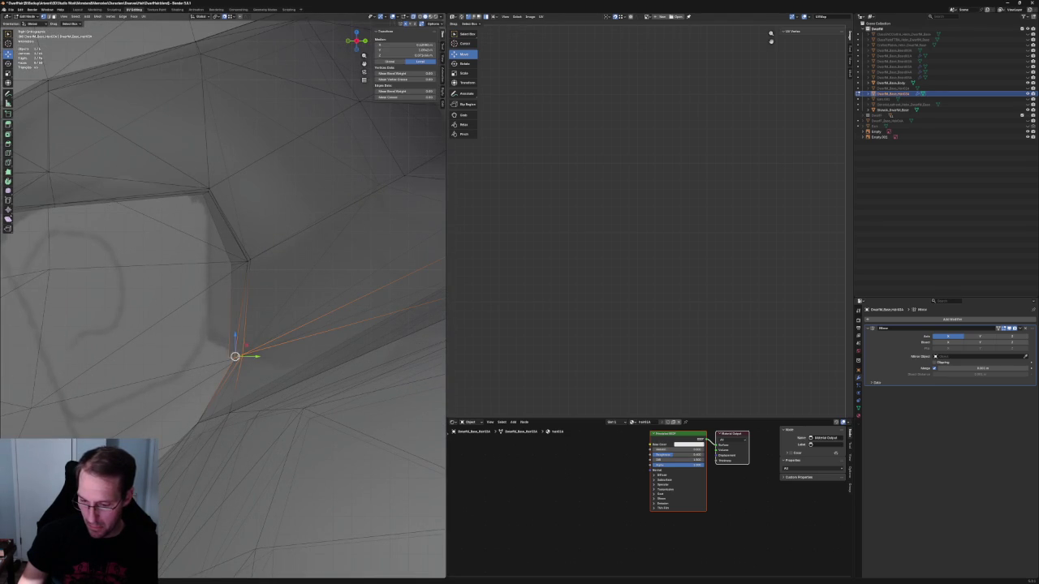
pyautogui.moveTo(237, 346); pyautogui.dragTo(237, 398)
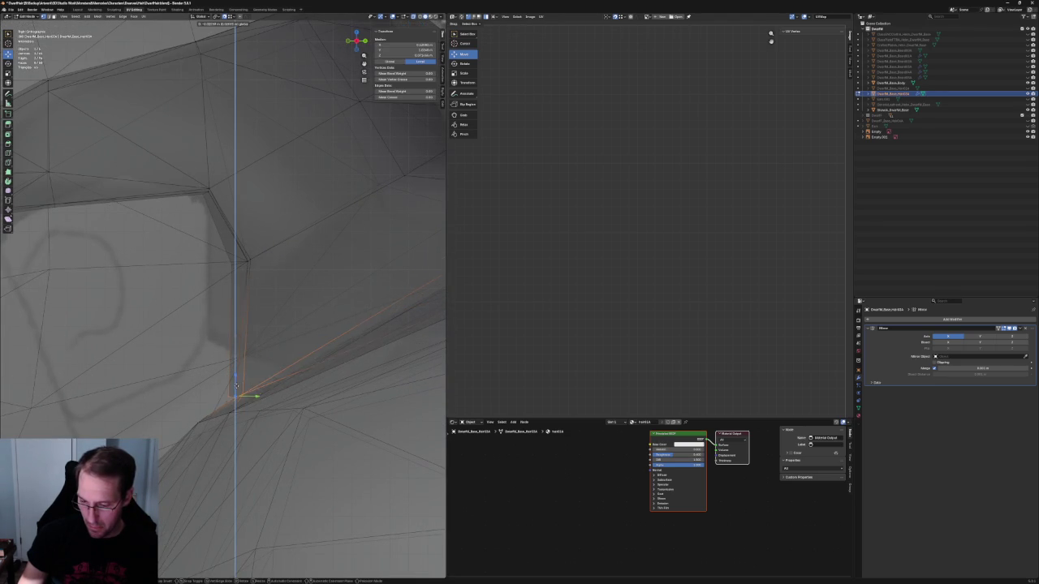
pyautogui.moveTo(236, 386); pyautogui.dragTo(242, 396, button='middle')
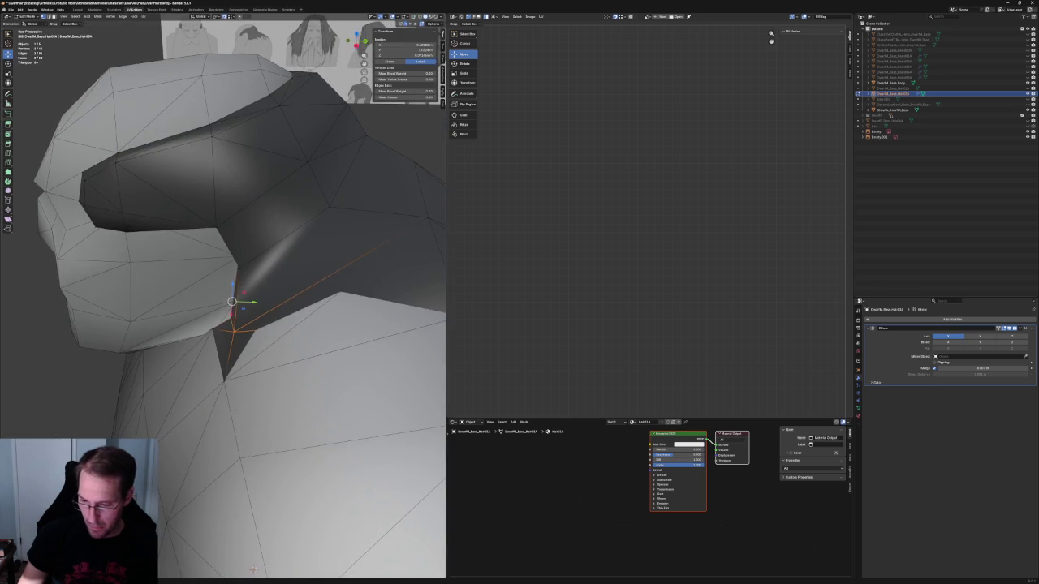
pyautogui.moveTo(257, 302); pyautogui.dragTo(274, 301, button='middle')
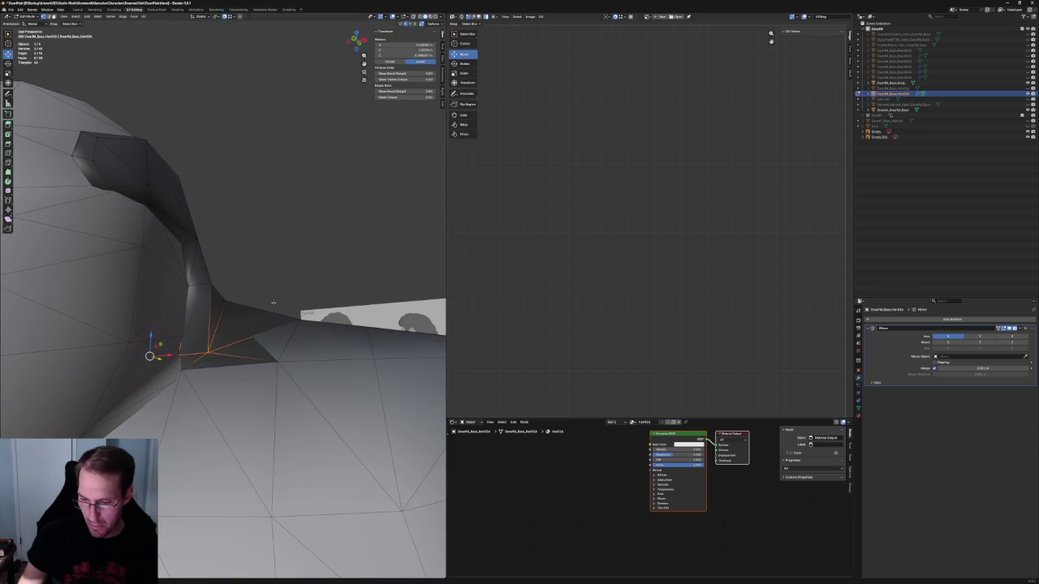
pyautogui.moveTo(151, 336); pyautogui.dragTo(154, 350)
pyautogui.moveTo(154, 351)
pyautogui.mouseDown(button='middle')
pyautogui.moveTo(215, 351)
pyautogui.moveTo(223, 334)
pyautogui.moveTo(250, 330)
pyautogui.mouseUp(button='middle')
# Step: Select the hair edges near the shoulder, toggling see-through shading to find them
pyautogui.hotkey('alt', 'z')
pyautogui.click(250, 330)
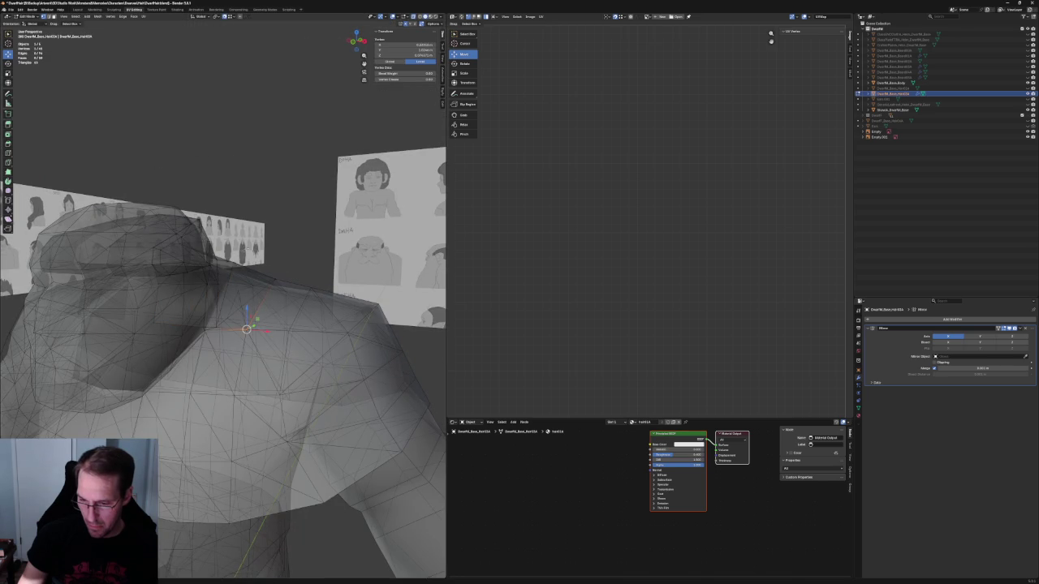
pyautogui.rightClick(234, 270)
pyautogui.click(233, 273)
pyautogui.hotkey('alt', 'z')
pyautogui.moveTo(234, 273)
pyautogui.mouseDown(button='middle')
pyautogui.moveTo(259, 300)
pyautogui.moveTo(253, 312)
pyautogui.moveTo(264, 334)
pyautogui.moveTo(252, 329)
pyautogui.mouseUp(button='middle')
pyautogui.hotkey('alt', 'z')
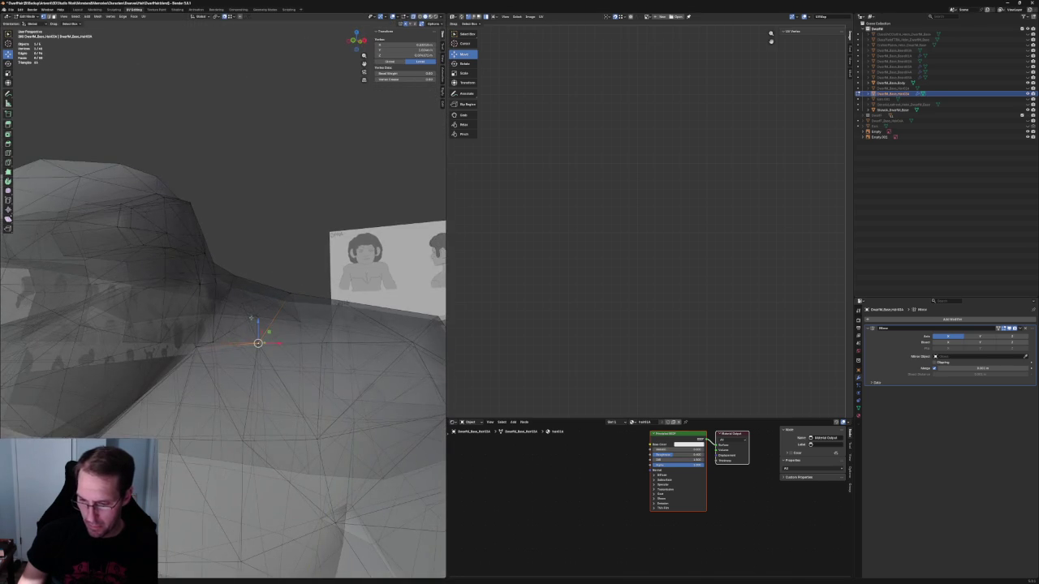
pyautogui.click(251, 328)
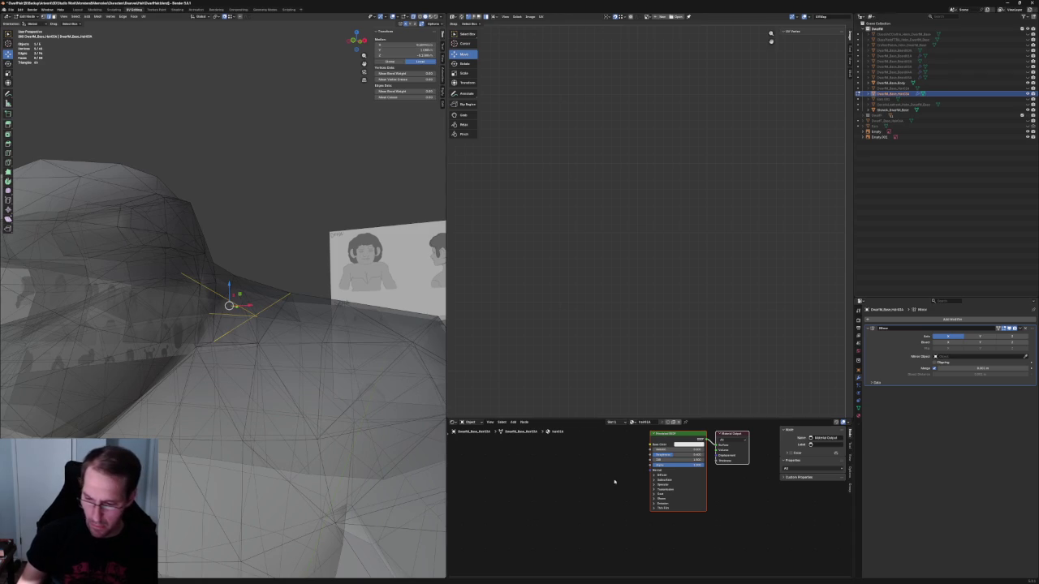
pyautogui.moveTo(314, 323); pyautogui.dragTo(251, 309, button='middle')
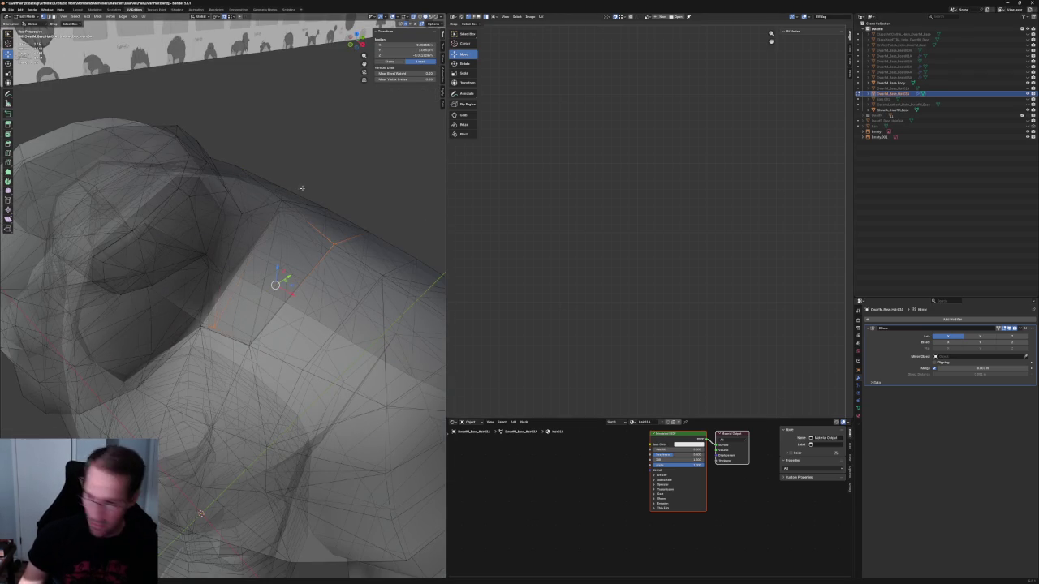
# Step: Move a hair-edge vertex along the X axis to match the side reference
pyautogui.keyDown('alt'); pyautogui.click(276, 215); pyautogui.keyUp('alt')
pyautogui.click(280, 202)
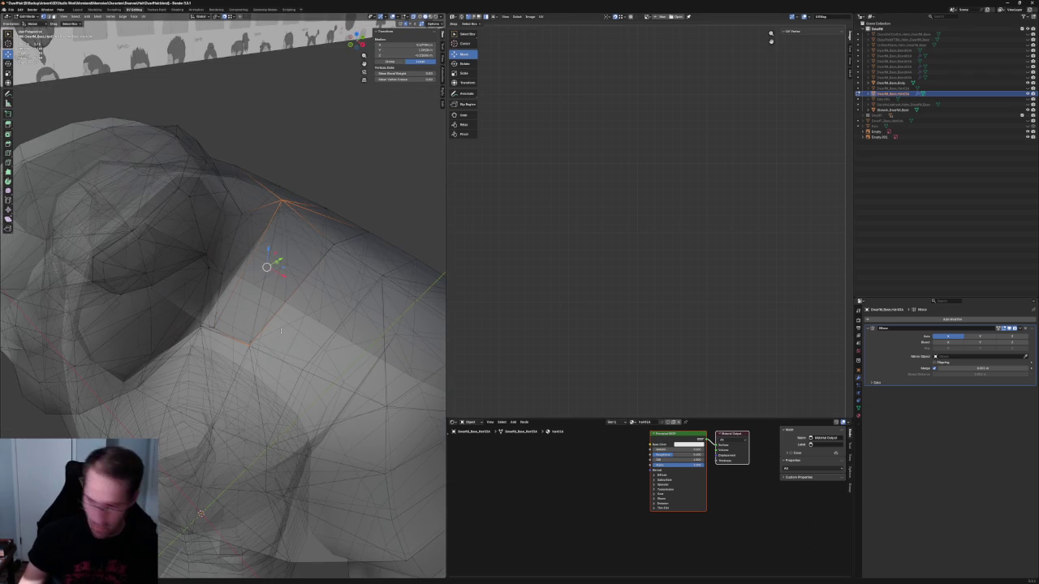
pyautogui.hotkey('alt', 'z')
pyautogui.moveTo(316, 341)
pyautogui.mouseDown(button='middle')
pyautogui.moveTo(236, 329)
pyautogui.moveTo(207, 369)
pyautogui.moveTo(185, 371)
pyautogui.mouseUp(button='middle')
pyautogui.hotkey('alt', 'z')
pyautogui.click(198, 372)
pyautogui.press('g')
pyautogui.press('x')
pyautogui.click(198, 372)
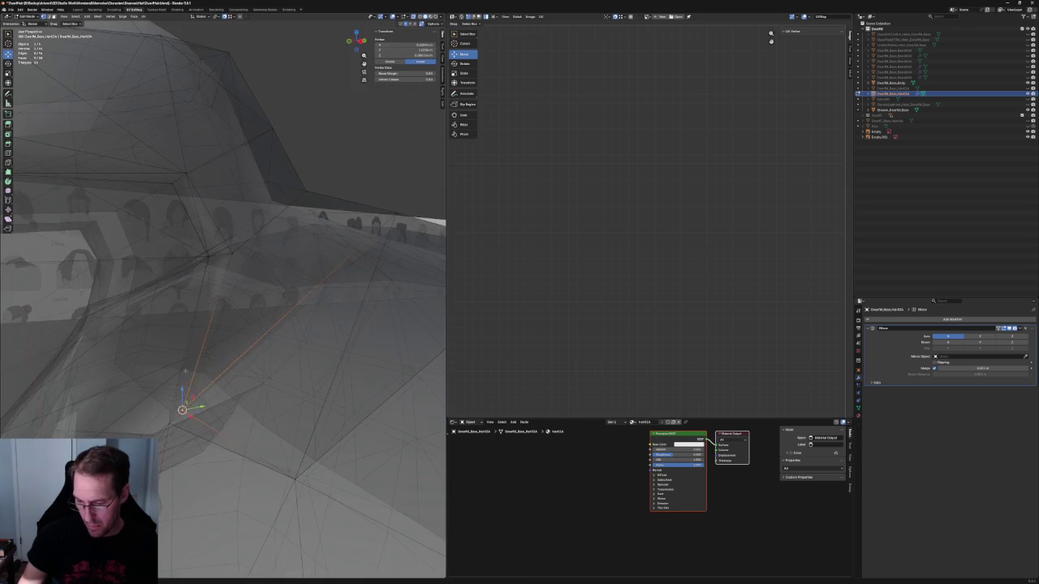
# Step: Select two vertices at the shoulder edge and zoom in on them
pyautogui.keyDown('shift'); pyautogui.click(173, 415); pyautogui.keyUp('shift')
pyautogui.click(174, 415)
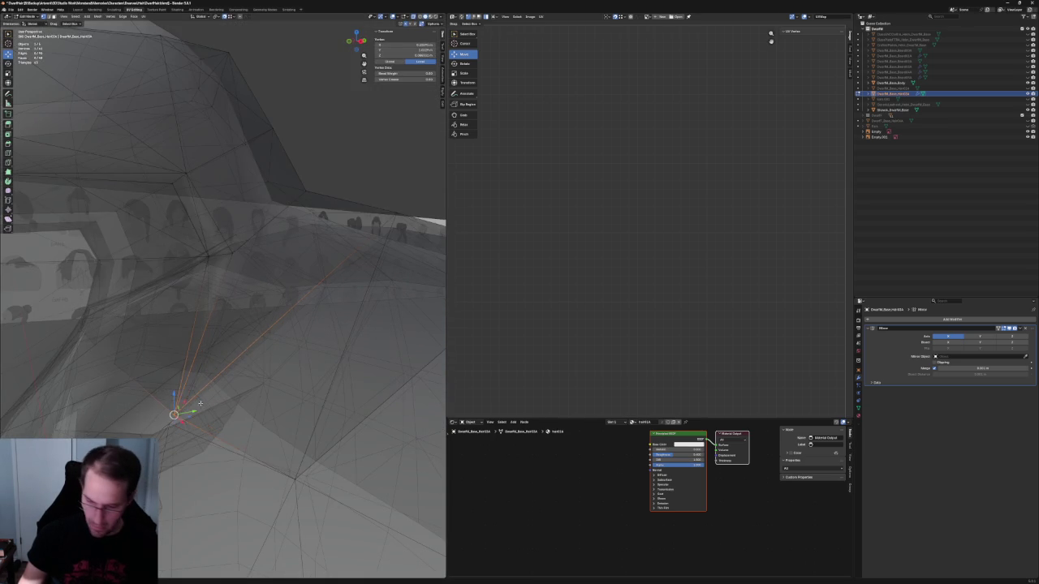
pyautogui.moveTo(174, 415)
pyautogui.mouseDown(button='middle')
pyautogui.moveTo(209, 316)
pyautogui.moveTo(157, 321)
pyautogui.mouseUp(button='middle')
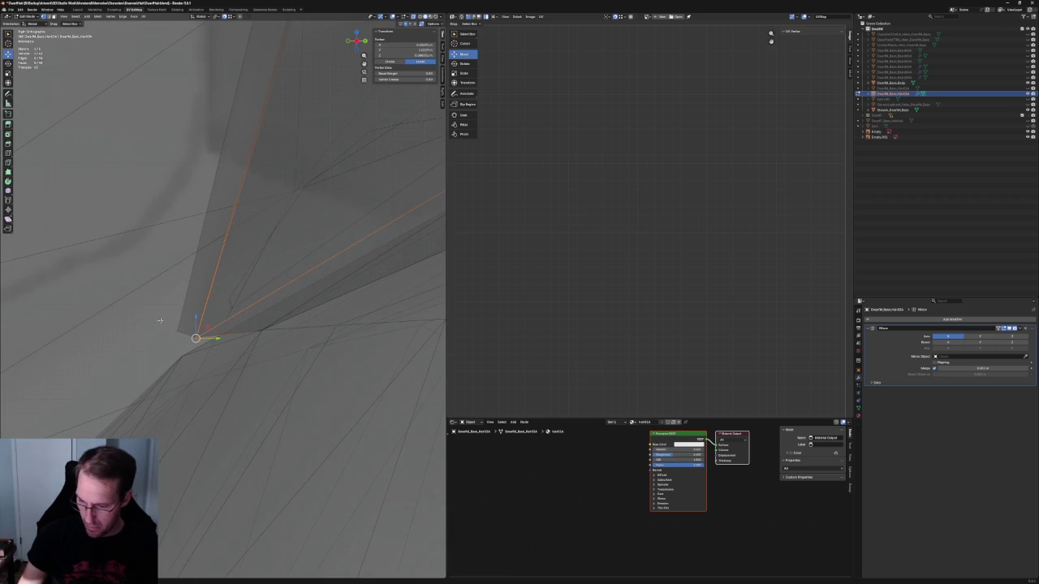
pyautogui.moveTo(189, 323); pyautogui.dragTo(186, 330)
pyautogui.moveTo(186, 329)
pyautogui.mouseDown(button='middle')
pyautogui.moveTo(216, 321)
pyautogui.moveTo(243, 341)
pyautogui.mouseUp(button='middle')
pyautogui.scroll(-5, 243, 341)
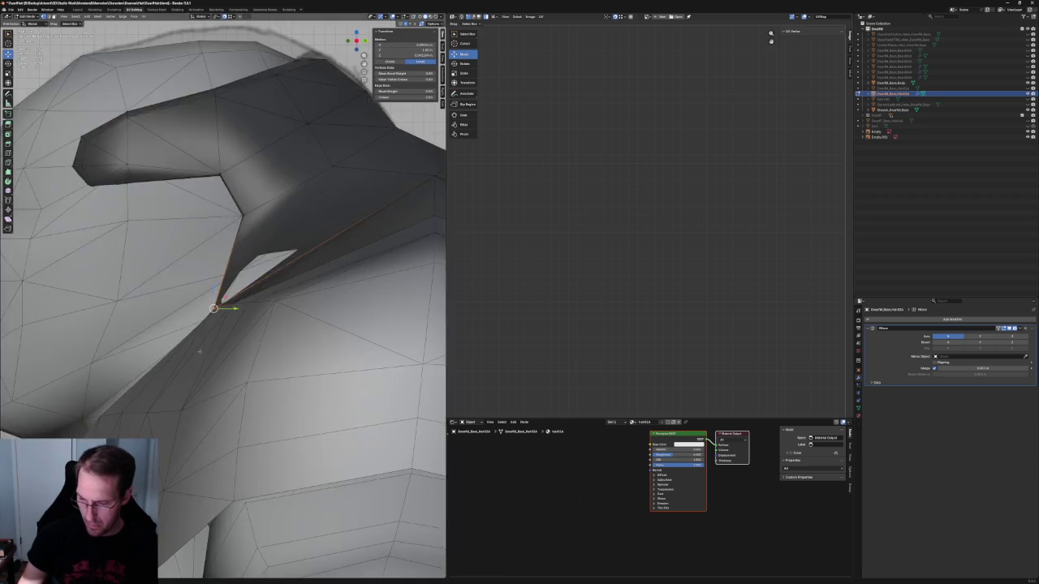
pyautogui.scroll(3, 262, 353)
pyautogui.scroll(4, 262, 353)
pyautogui.moveTo(262, 353); pyautogui.dragTo(333, 275, button='middle')
# Step: Shift the vertex where the hair meets the shoulder along the X axis
pyautogui.hotkey('alt', 'z')
pyautogui.moveTo(351, 234); pyautogui.dragTo(341, 225, button='middle')
pyautogui.keyDown('shift'); pyautogui.click(213, 260); pyautogui.keyUp('shift')
pyautogui.hotkey('alt', 'a')
pyautogui.moveTo(285, 241)
pyautogui.mouseDown(button='middle')
pyautogui.moveTo(233, 327)
pyautogui.moveTo(195, 316)
pyautogui.moveTo(213, 304)
pyautogui.moveTo(187, 343)
pyautogui.mouseUp(button='middle')
pyautogui.hotkey('alt', 'z')
pyautogui.click(172, 357)
pyautogui.press('g')
pyautogui.press('x')
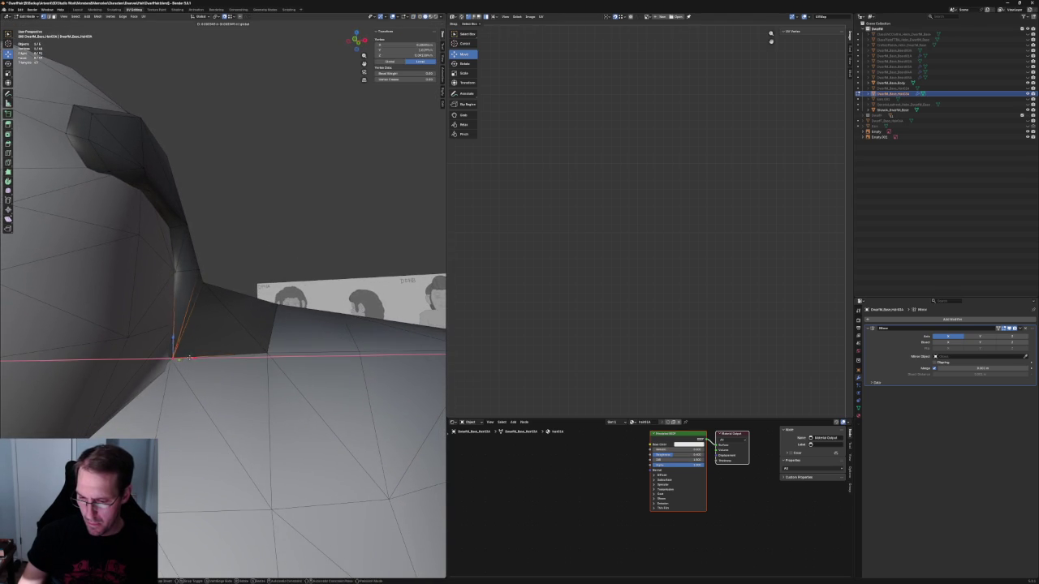
pyautogui.click(209, 359)
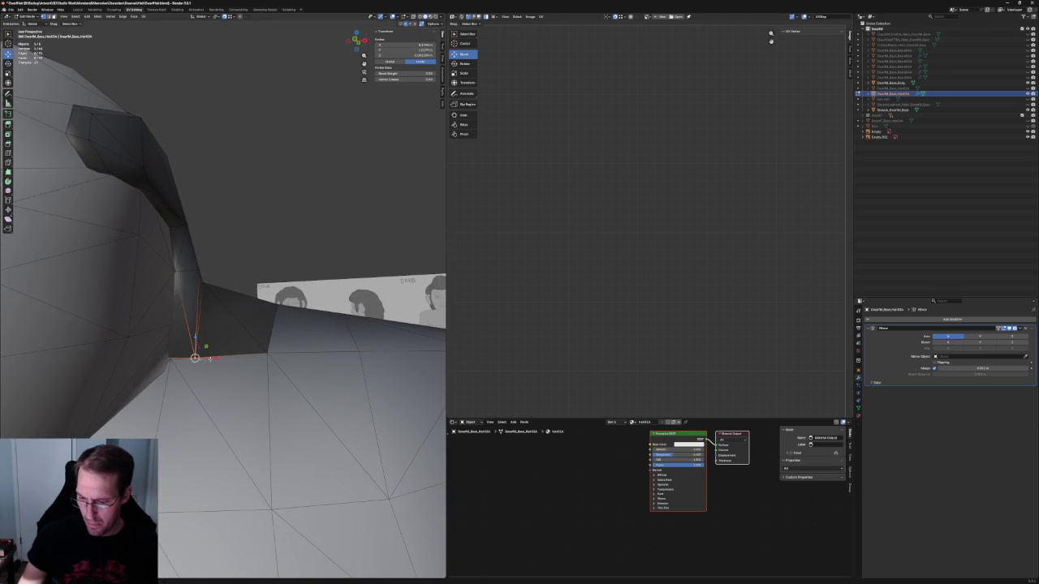
# Step: Fill a face from the edge along the hair's lower border with F
pyautogui.hotkey('alt', 'z')
pyautogui.moveTo(209, 360)
pyautogui.mouseDown(button='middle')
pyautogui.moveTo(309, 235)
pyautogui.moveTo(267, 244)
pyautogui.mouseUp(button='middle')
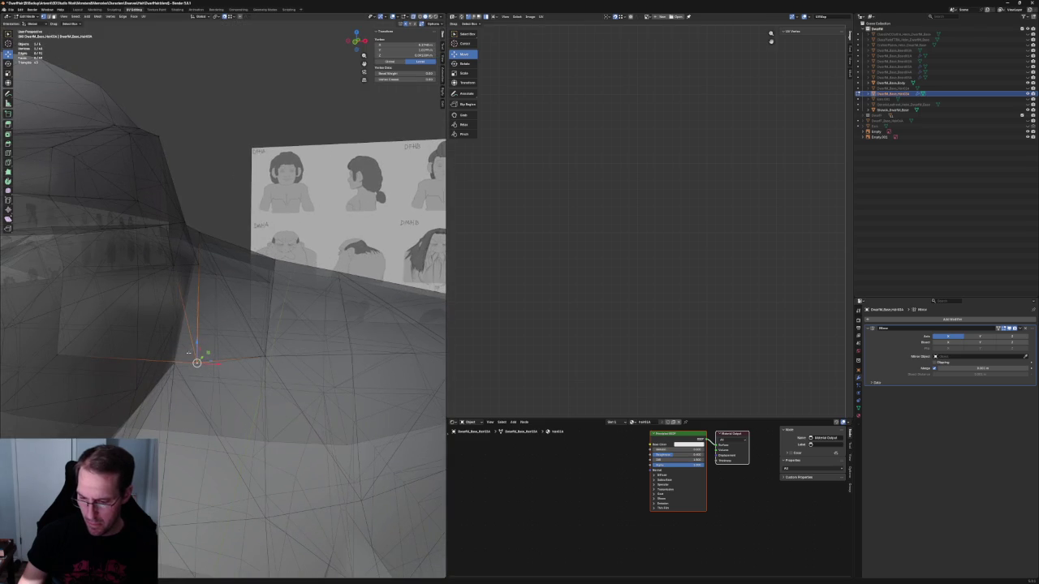
pyautogui.press('2')
pyautogui.click(179, 362)
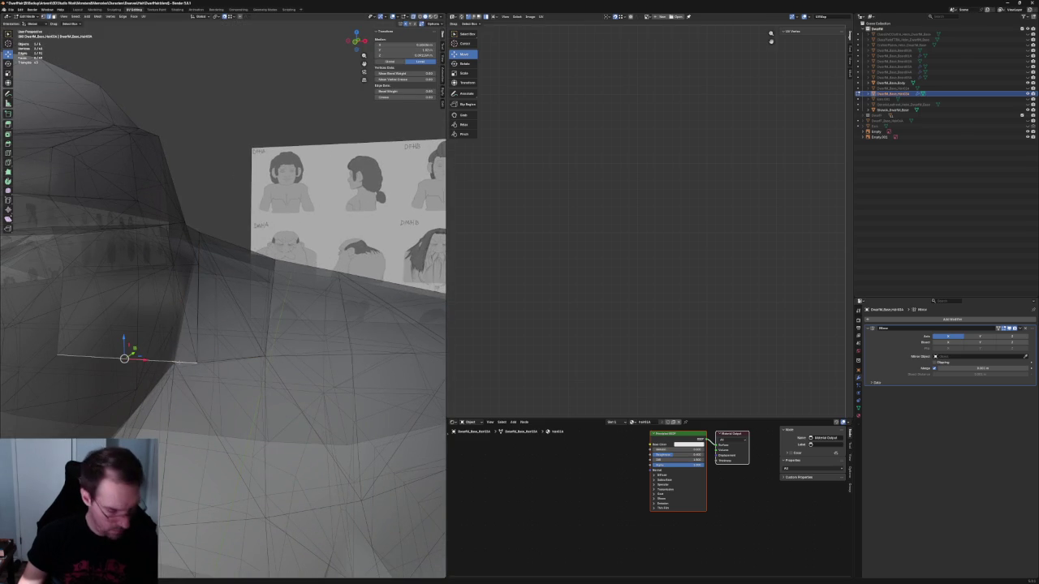
pyautogui.press('f')
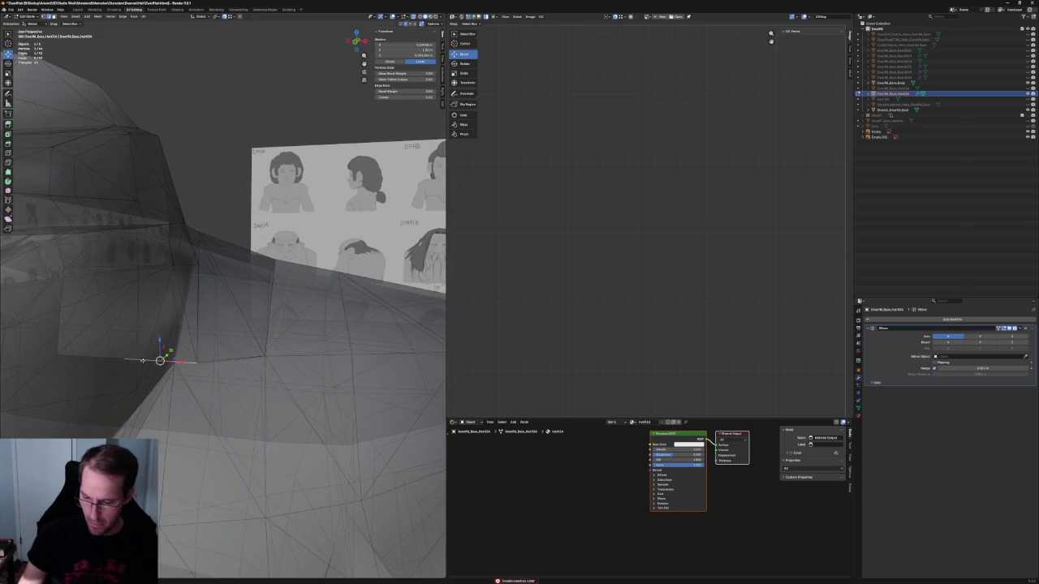
# Step: Move one more lower-edge vertex along X, deselect all, and view the whole head and hair
pyautogui.press('1')
pyautogui.click(129, 359)
pyautogui.press('g')
pyautogui.press('x')
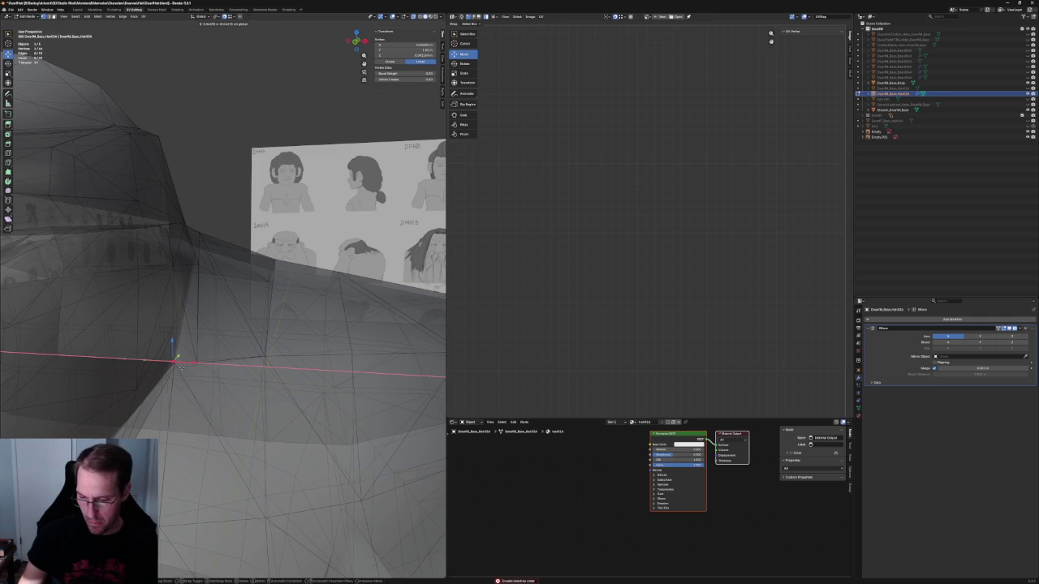
pyautogui.click(173, 360)
pyautogui.moveTo(174, 360)
pyautogui.mouseDown(button='middle')
pyautogui.moveTo(186, 352)
pyautogui.moveTo(201, 258)
pyautogui.mouseUp(button='middle')
pyautogui.hotkey('alt', 'a')
pyautogui.scroll(-3, 234, 335)
pyautogui.scroll(-3, 234, 335)
pyautogui.moveTo(233, 335); pyautogui.dragTo(224, 410, button='middle')
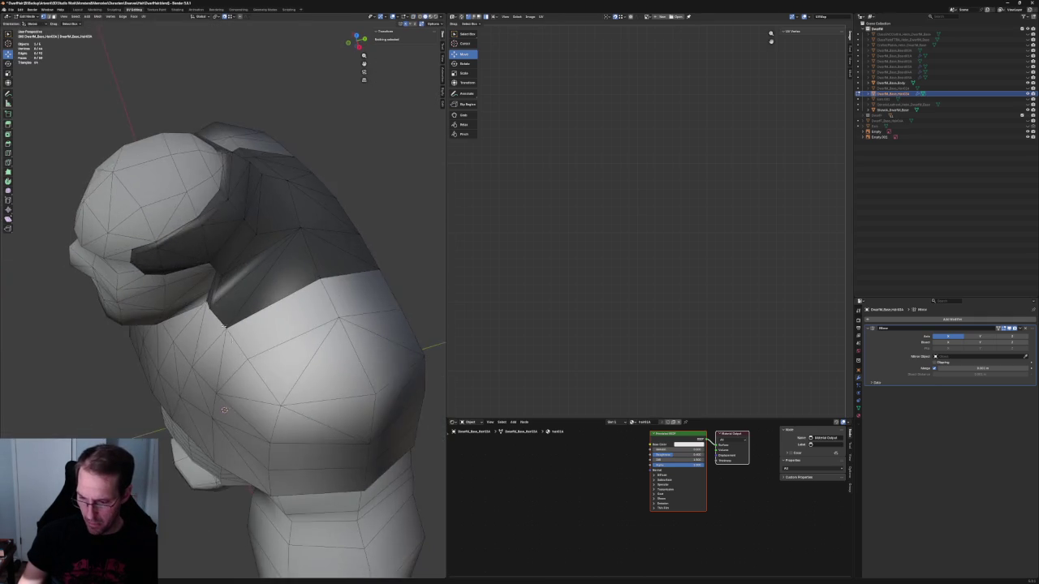
# Step: In front ortho view, move the cheek-corner hair vertex vertically, then sideways along X
pyautogui.scroll(6, 224, 410)
pyautogui.click(210, 298)
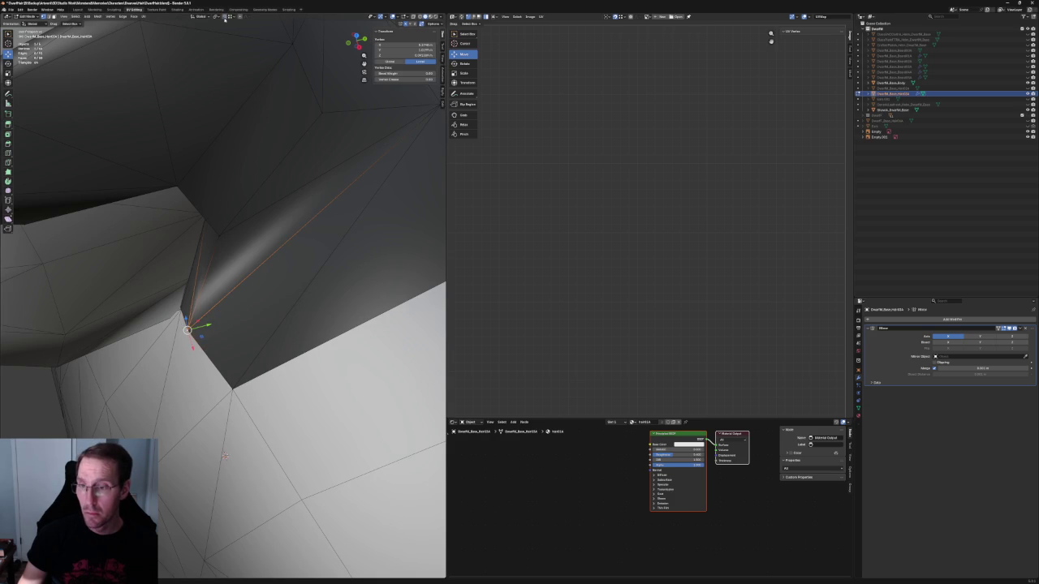
pyautogui.press('g')
pyautogui.press('y')
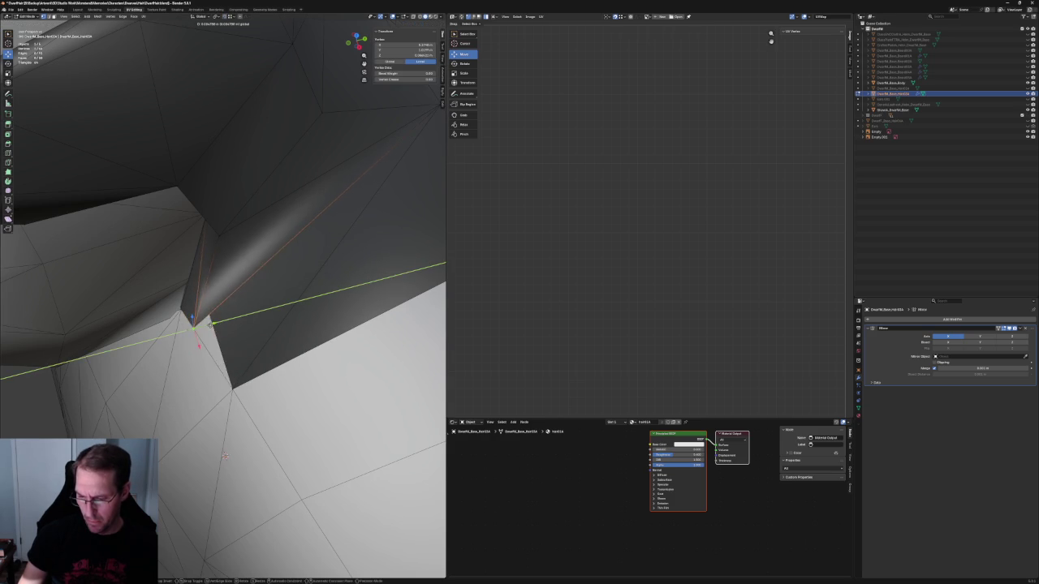
pyautogui.press('KP_1')
pyautogui.press('z')
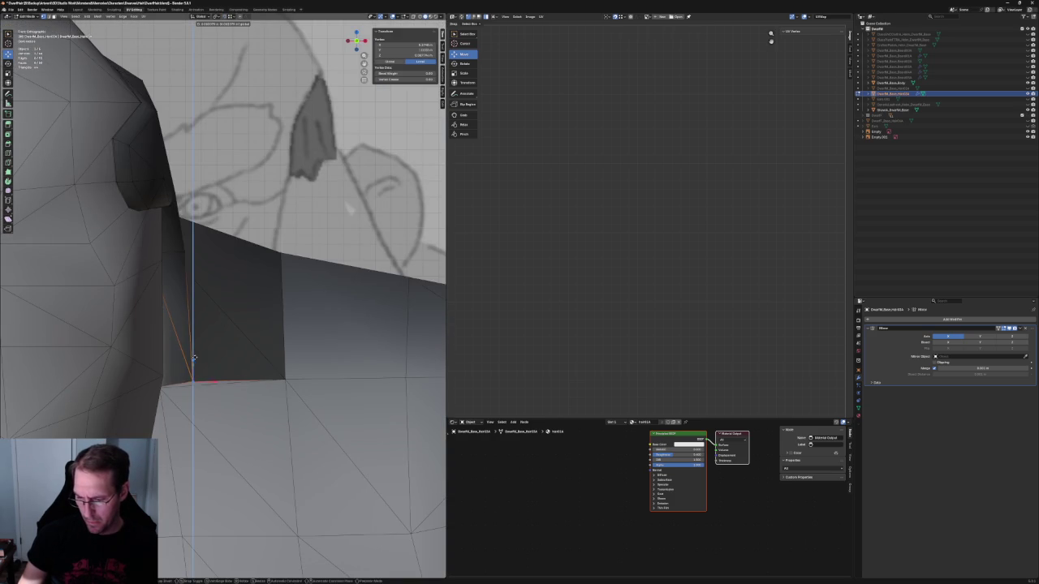
pyautogui.click(192, 360)
pyautogui.moveTo(192, 361); pyautogui.dragTo(187, 365, button='middle')
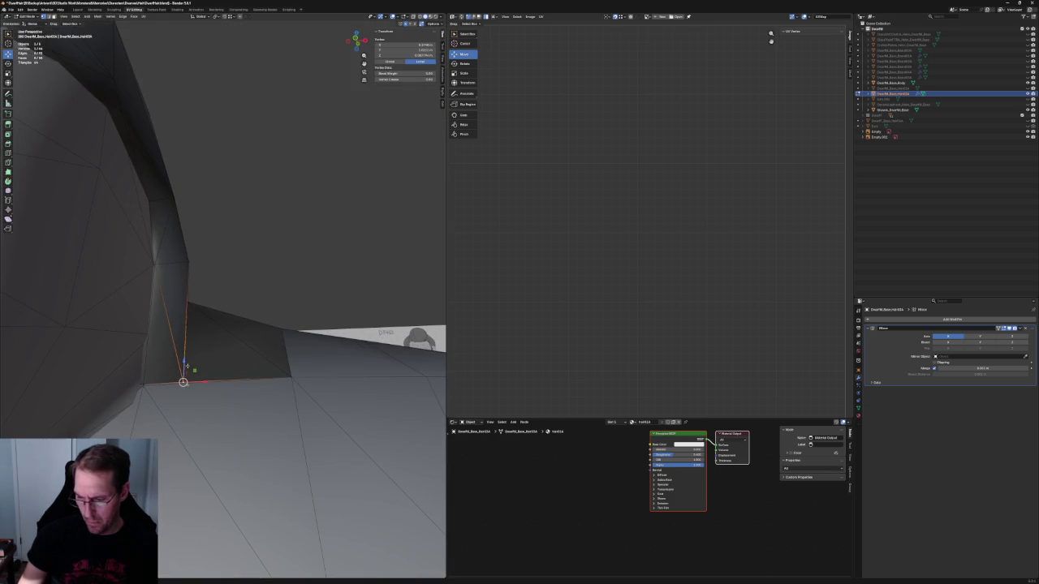
pyautogui.press('KP_1')
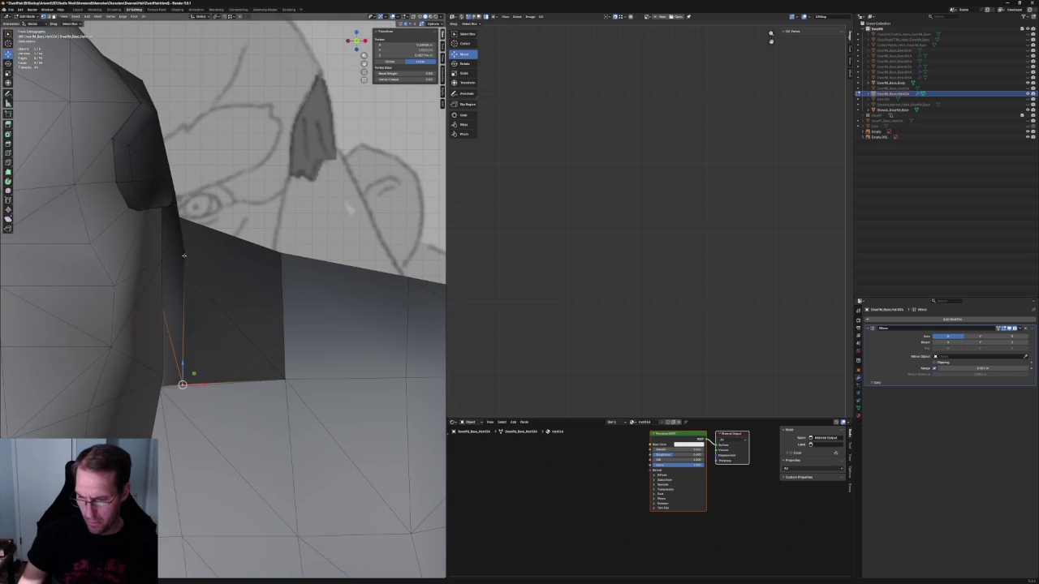
pyautogui.press('g')
pyautogui.press('x')
pyautogui.click(186, 256)
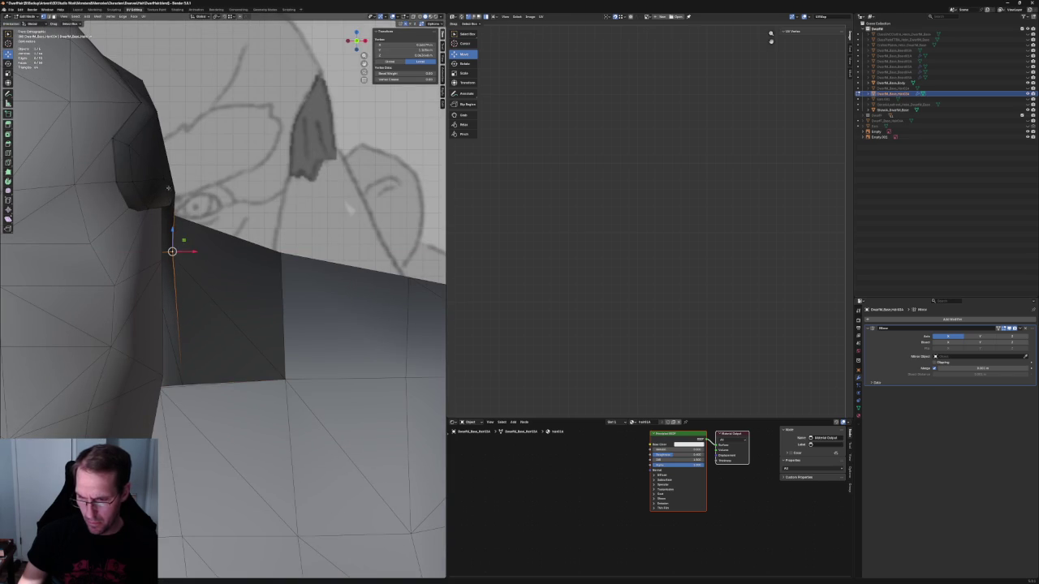
# Step: Nudge the cheek-corner vertex further along X, then frame the hair at the brow
pyautogui.press('g')
pyautogui.press('x')
pyautogui.press('Return')
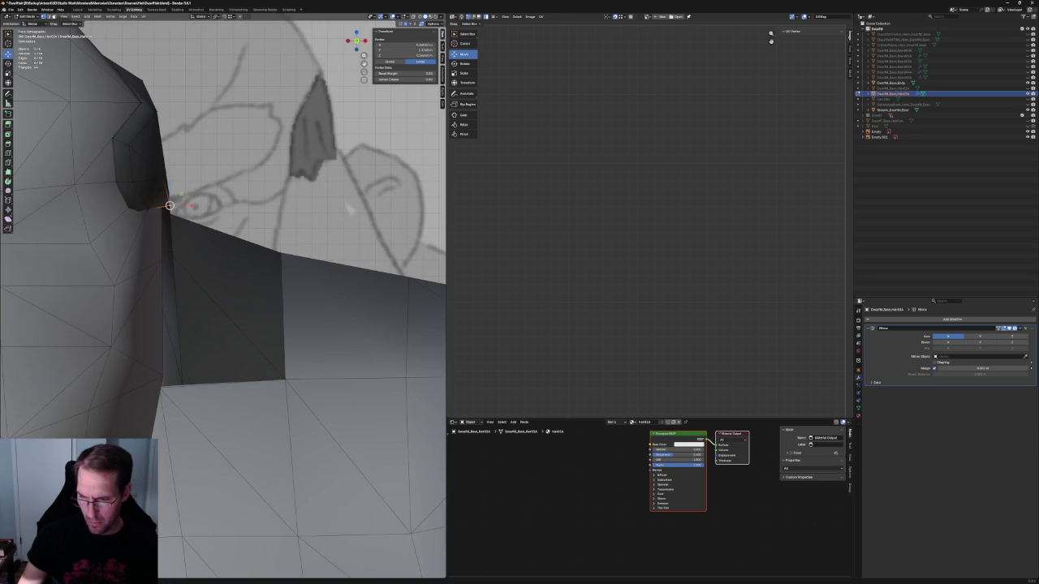
pyautogui.press('g')
pyautogui.press('x')
pyautogui.press('Return')
pyautogui.moveTo(183, 208); pyautogui.dragTo(244, 324, button='middle')
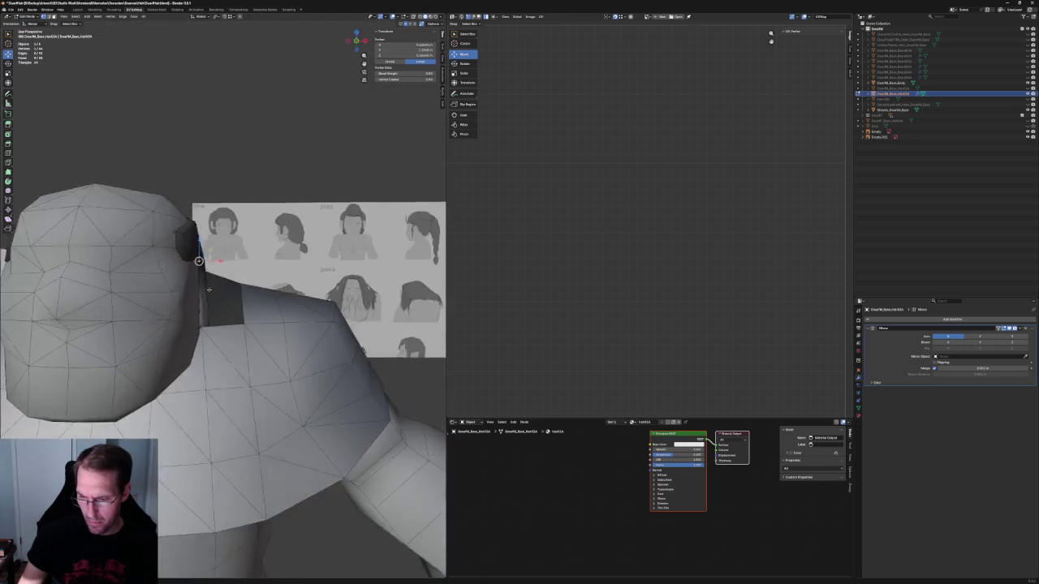
pyautogui.moveTo(186, 309); pyautogui.dragTo(205, 337, button='middle')
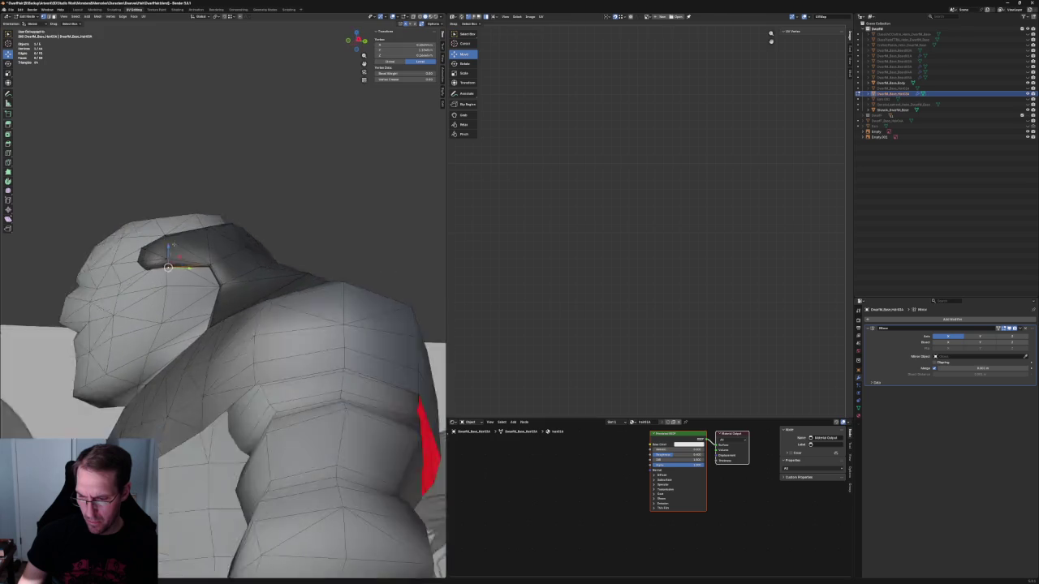
pyautogui.scroll(5, 204, 337)
pyautogui.press('g')
pyautogui.press('x')
pyautogui.press('Escape')
# Step: Try a vertex on the brow strand's edge while toggling see-through shading, then go to side view
pyautogui.hotkey('alt', 'a')
pyautogui.click(145, 315)
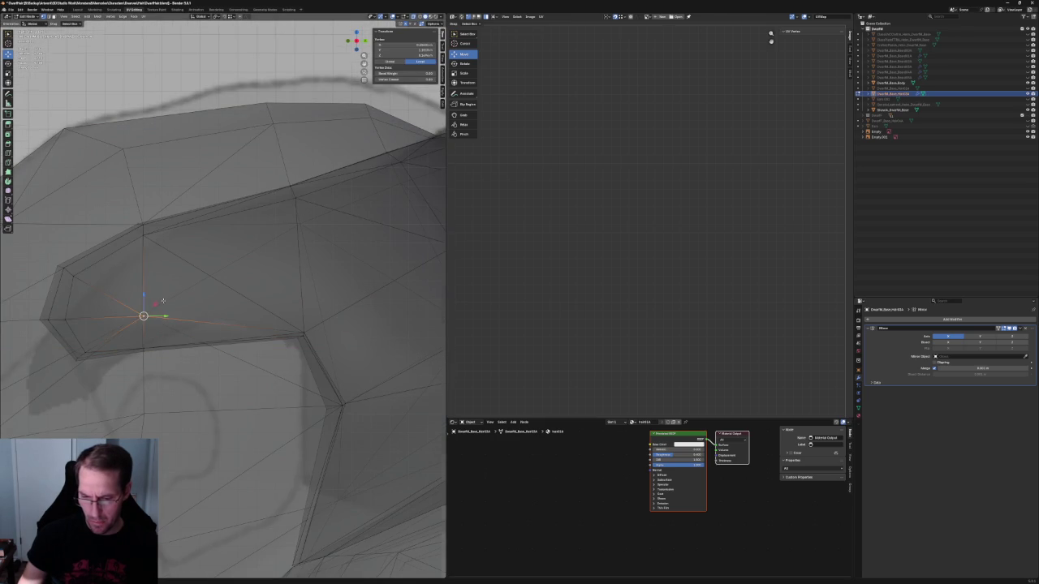
pyautogui.moveTo(145, 315); pyautogui.dragTo(177, 306, button='middle')
pyautogui.hotkey('alt', 'a')
pyautogui.hotkey('alt', 'z')
pyautogui.hotkey('alt', 'z')
pyautogui.click(178, 302)
pyautogui.press('g')
pyautogui.press('z')
pyautogui.press('Escape')
pyautogui.hotkey('alt', 'z')
pyautogui.press('KP_3')
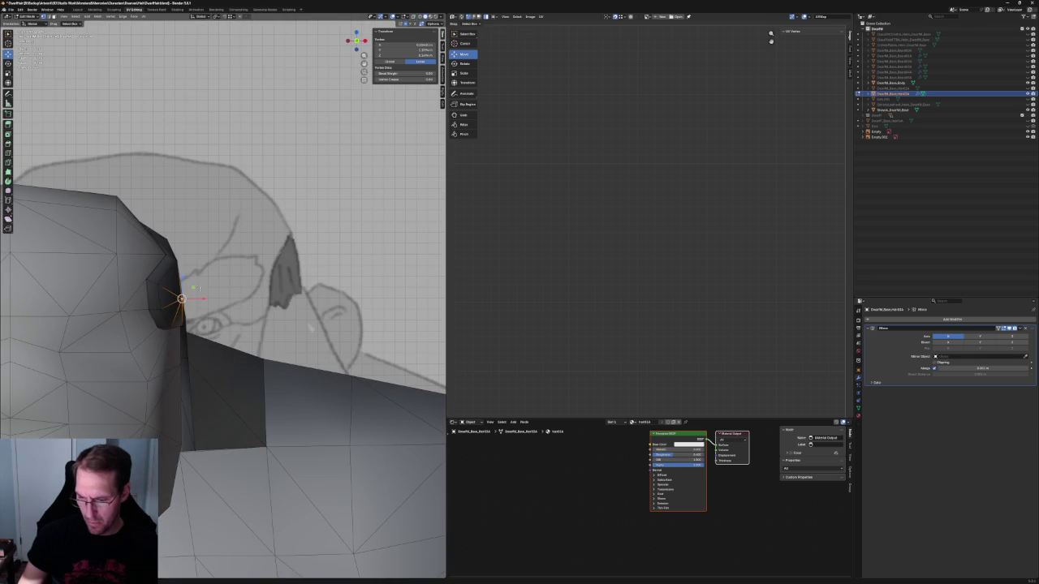
# Step: In side ortho view, slide the temple-tip vertex along the hair edge and lift it vertically
pyautogui.hotkey('alt', 'a')
pyautogui.click(177, 262)
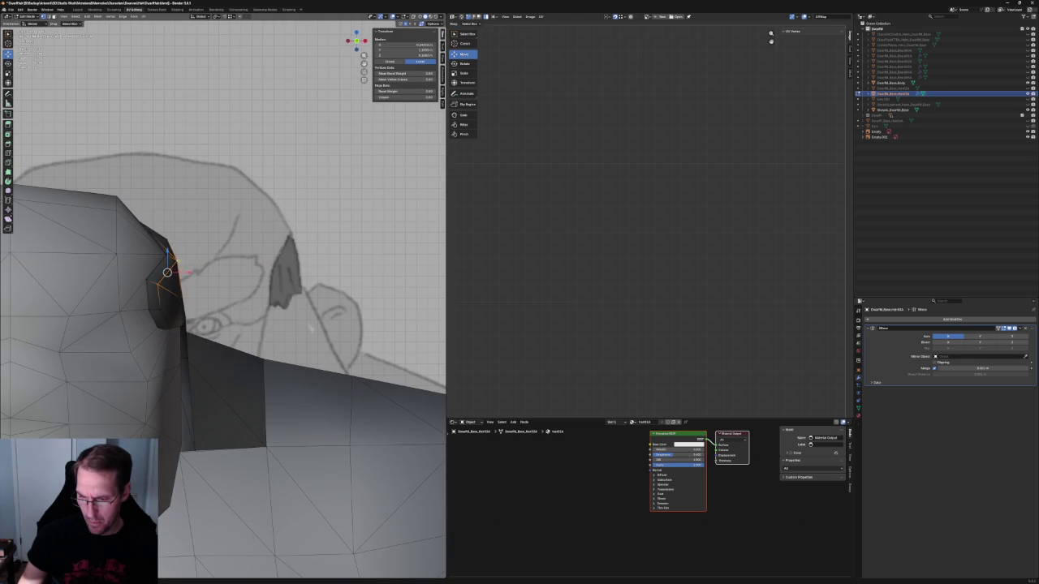
pyautogui.moveTo(166, 273); pyautogui.dragTo(219, 257, button='middle')
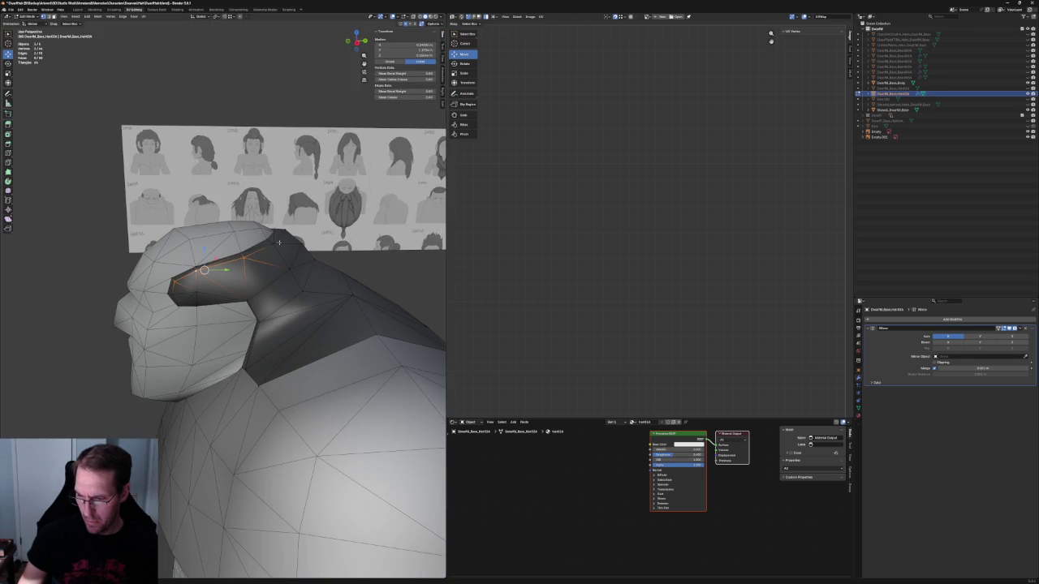
pyautogui.press('KP_3')
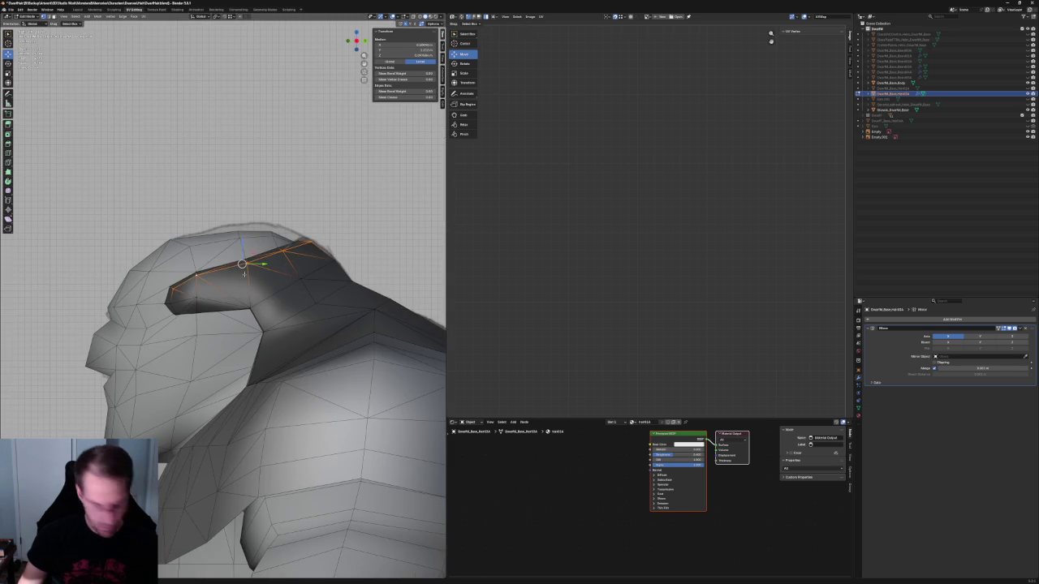
pyautogui.press('g')
pyautogui.press('g')
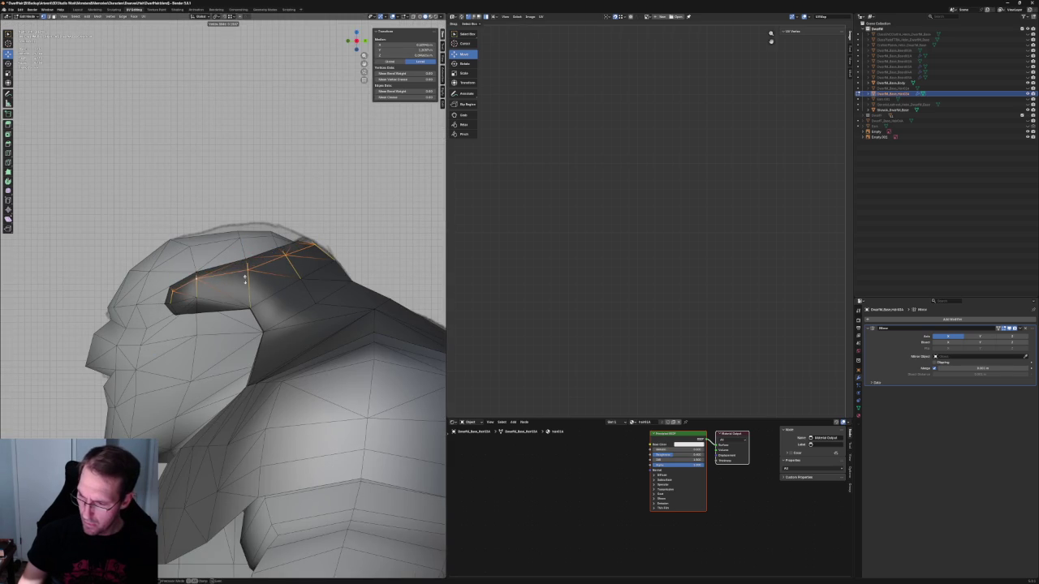
pyautogui.click(244, 279)
pyautogui.press('g')
pyautogui.press('z')
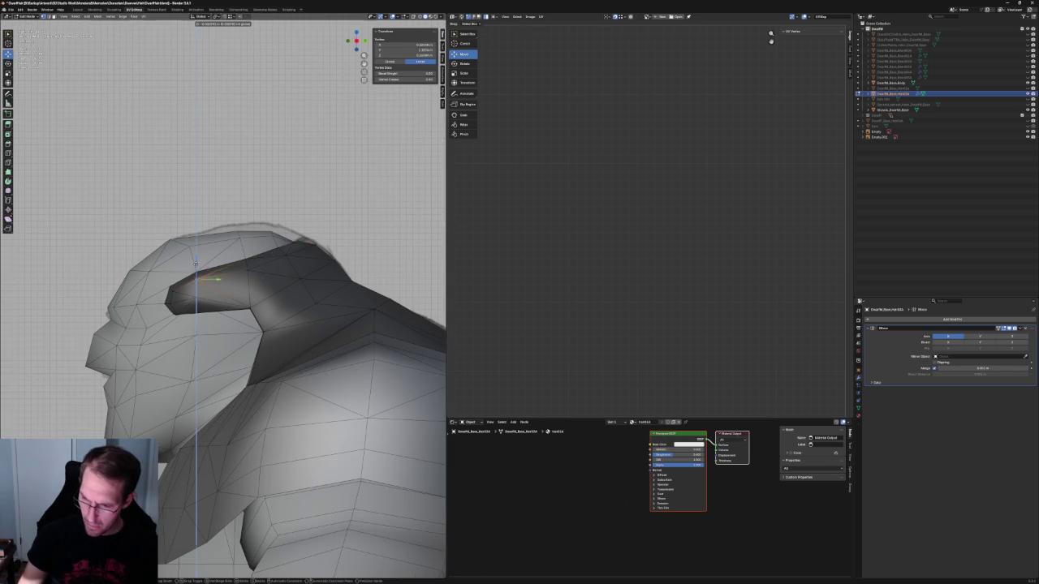
pyautogui.click(196, 262)
# Step: Zoom in on the brow strand and select a vertex on its edge in vertex mode
pyautogui.scroll(3, 196, 263)
pyautogui.moveTo(196, 262); pyautogui.dragTo(219, 243, button='middle')
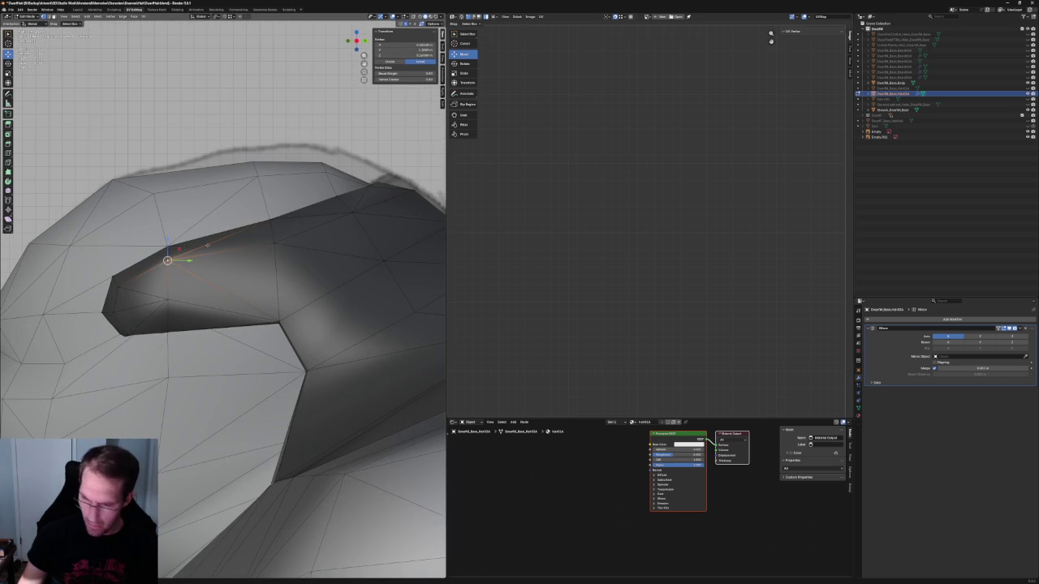
pyautogui.press('1')
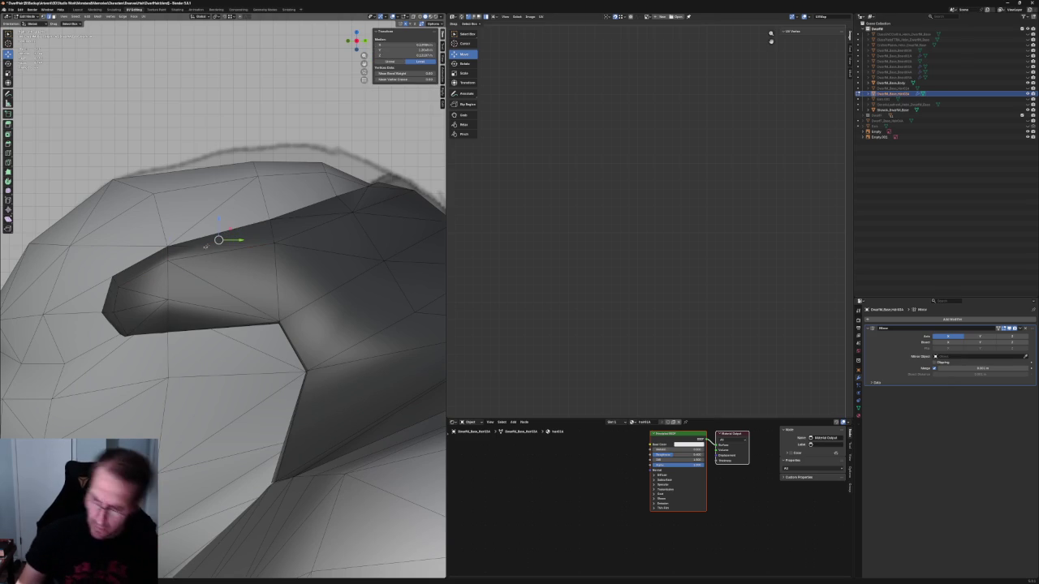
pyautogui.click(249, 250)
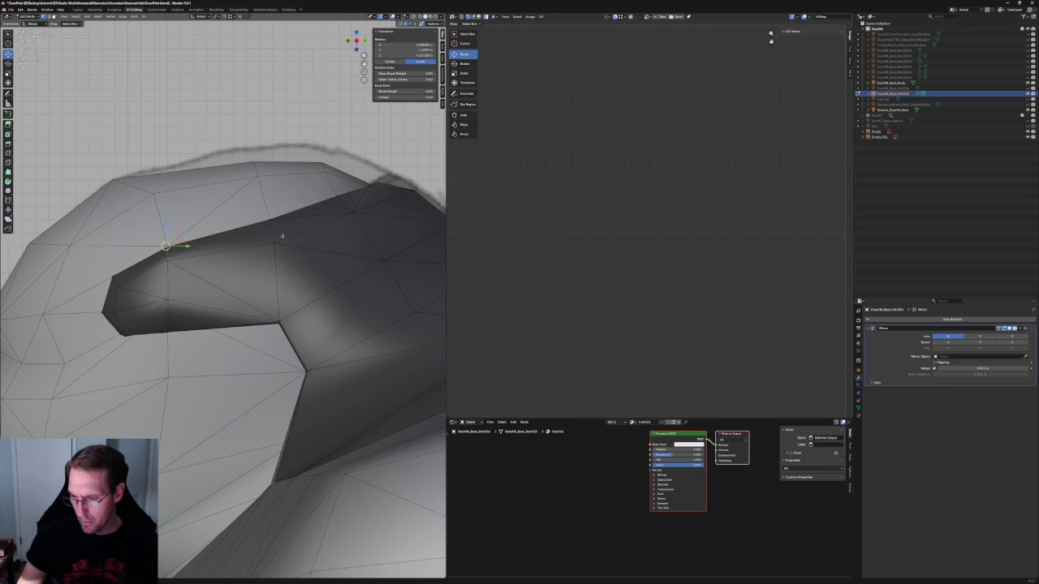
# Step: Connect two vertices on the brow strand with a new edge
pyautogui.keyDown('shift'); pyautogui.click(276, 240); pyautogui.keyUp('shift')
pyautogui.rightClick(270, 251)
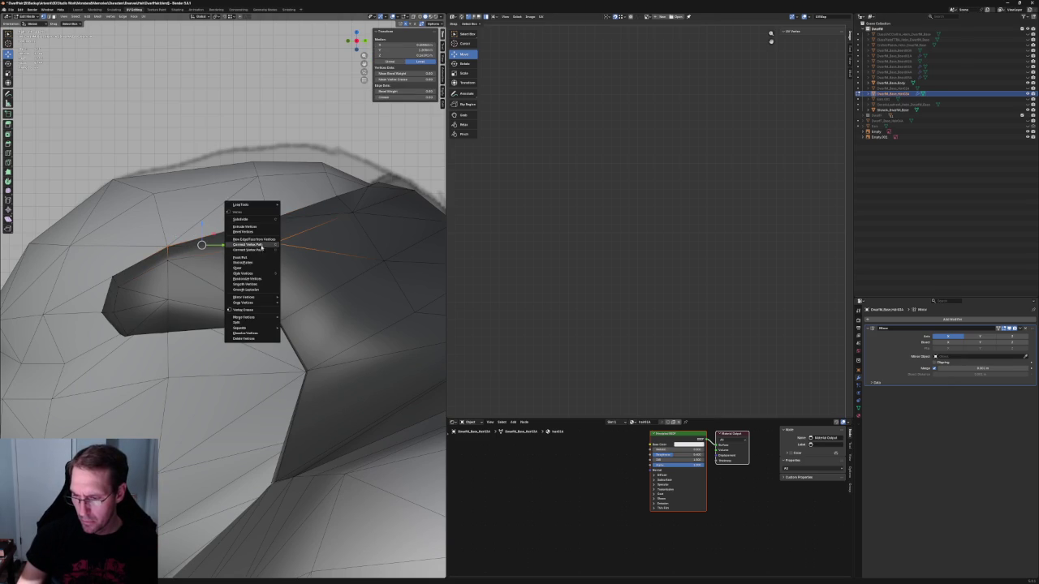
pyautogui.click(259, 250)
pyautogui.hotkey('alt', 'a')
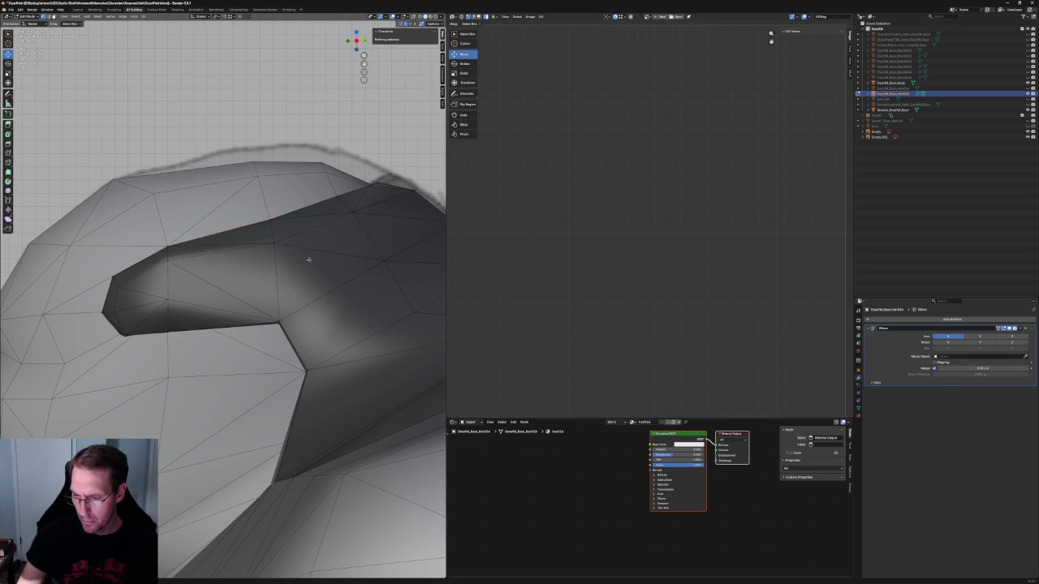
pyautogui.hotkey('alt', 'z')
pyautogui.hotkey('alt', 'z')
pyautogui.moveTo(260, 250); pyautogui.dragTo(182, 267, button='middle')
pyautogui.hotkey('alt', 'z')
pyautogui.hotkey('alt', 'z')
# Step: Join the strand-tip vertex to another vertex with a new edge and reposition it
pyautogui.click(177, 266)
pyautogui.keyDown('shift'); pyautogui.click(129, 281); pyautogui.keyUp('shift')
pyautogui.rightClick(134, 282)
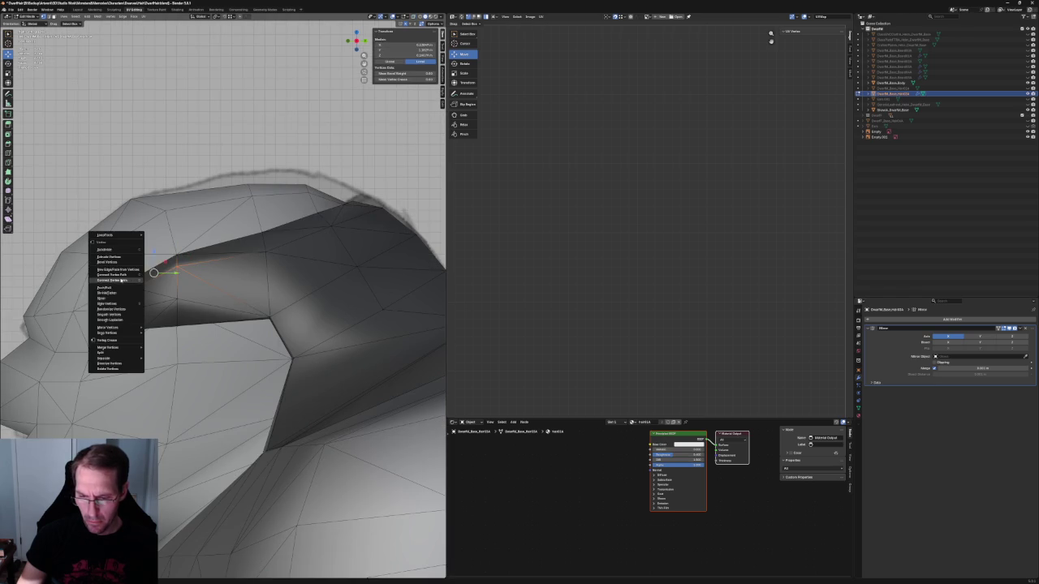
pyautogui.click(122, 280)
pyautogui.moveTo(146, 292); pyautogui.dragTo(163, 324, button='middle')
pyautogui.scroll(5, 171, 343)
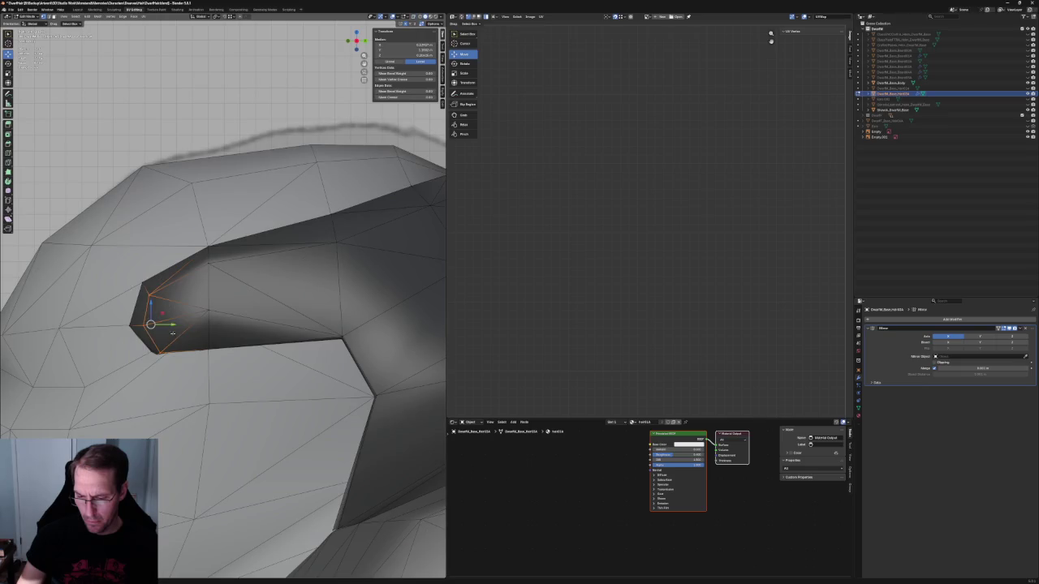
pyautogui.press('g')
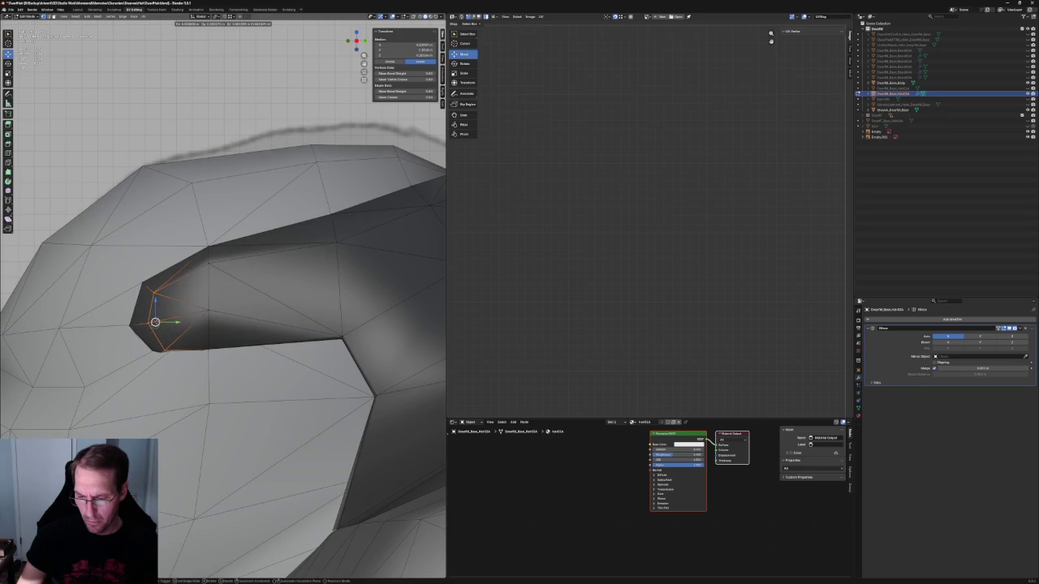
pyautogui.click(156, 322)
# Step: Move the hair's front-tip vertex within the Y-Z plane, using X-ray to see it
pyautogui.moveTo(156, 322); pyautogui.dragTo(213, 332, button='middle')
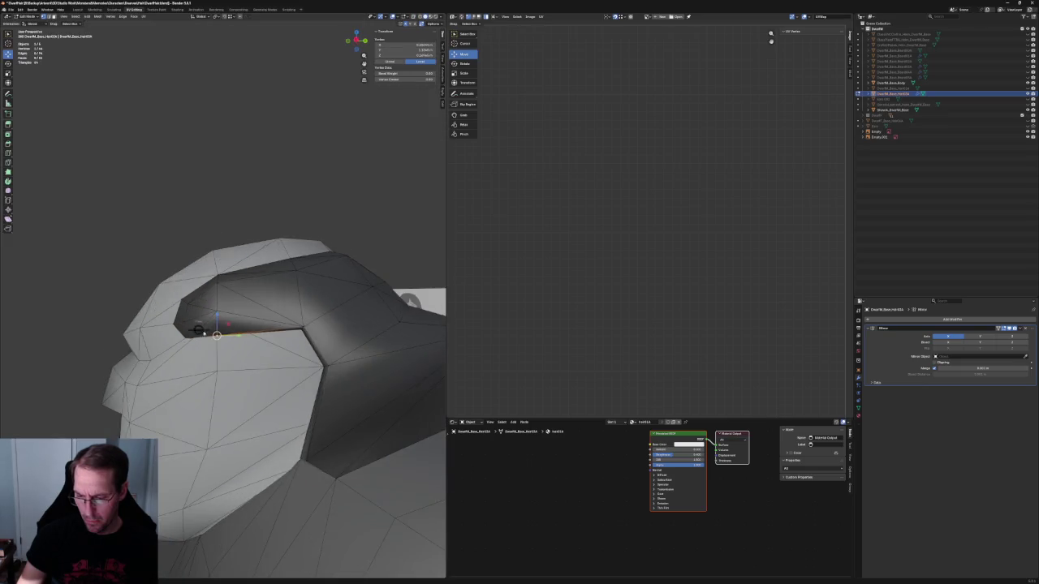
pyautogui.hotkey('alt', 'z')
pyautogui.click(172, 338)
pyautogui.hotkey('alt', 'z')
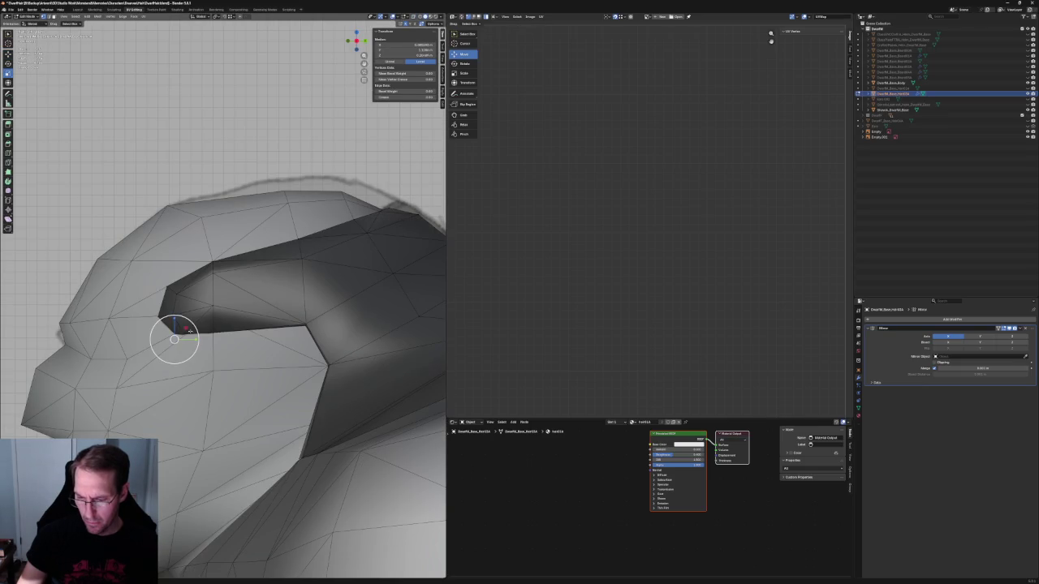
pyautogui.press('g')
pyautogui.press('y')
pyautogui.rightClick(185, 328)
pyautogui.hotkey('alt', 'z')
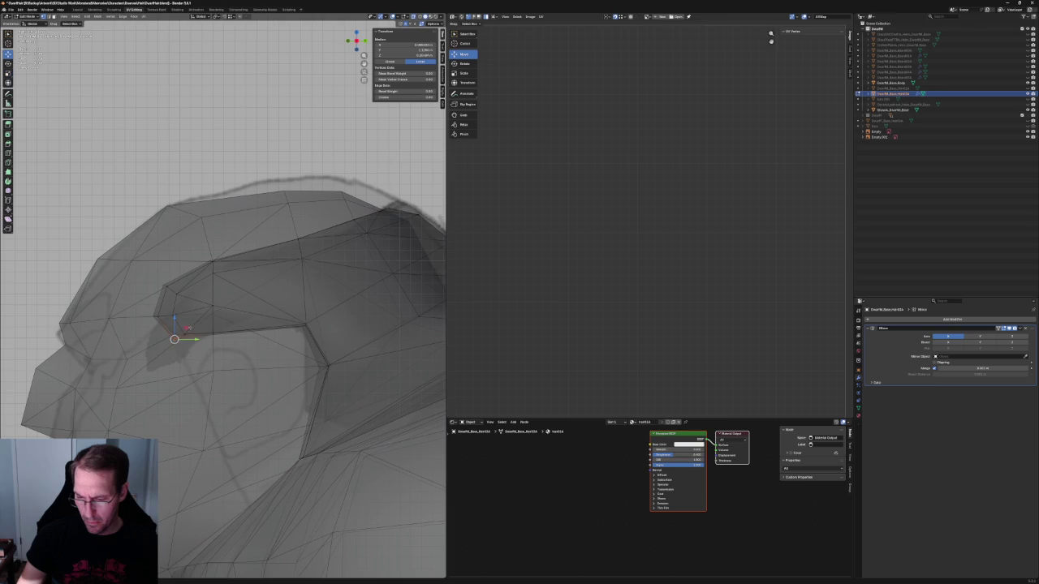
pyautogui.press('g')
pyautogui.hotkey('shift', 'x')
pyautogui.click(189, 329)
# Step: Shift the front-tip vertex slightly along X and compare it with the side reference
pyautogui.moveTo(181, 343)
pyautogui.mouseDown(button='middle')
pyautogui.moveTo(243, 346)
pyautogui.moveTo(212, 349)
pyautogui.mouseUp(button='middle')
pyautogui.hotkey('alt', 'z')
pyautogui.press('g')
pyautogui.press('x')
pyautogui.press('Return')
pyautogui.hotkey('alt', 'z')
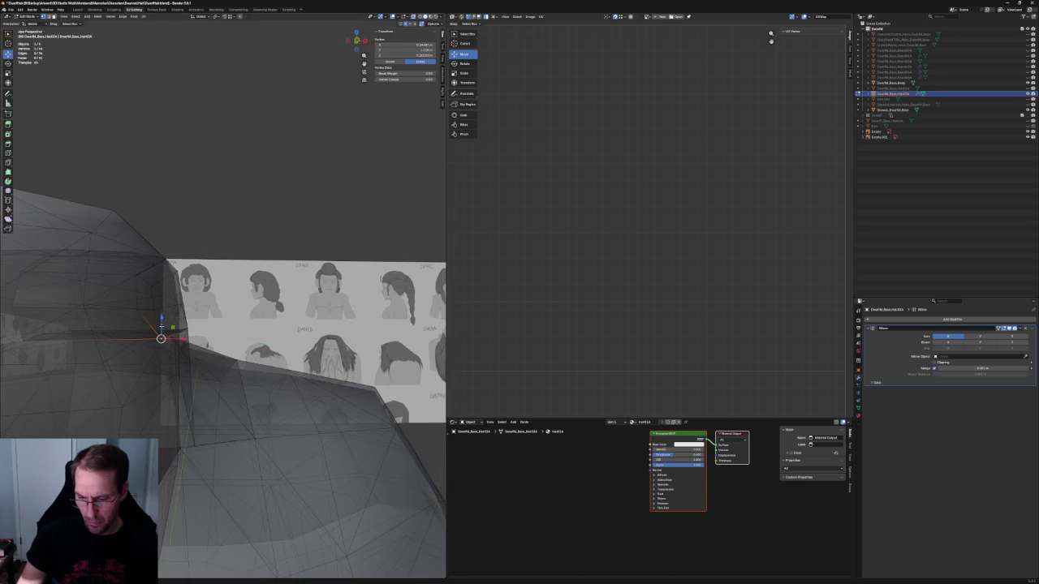
pyautogui.moveTo(169, 311)
pyautogui.mouseDown(button='middle')
pyautogui.moveTo(132, 326)
pyautogui.moveTo(191, 319)
pyautogui.moveTo(166, 356)
pyautogui.mouseUp(button='middle')
pyautogui.hotkey('alt', 'z')
# Step: Move the front-edge vertex along X, then check the face from the front for clipping
pyautogui.click(169, 339)
pyautogui.press('g')
pyautogui.press('x')
pyautogui.click(183, 341)
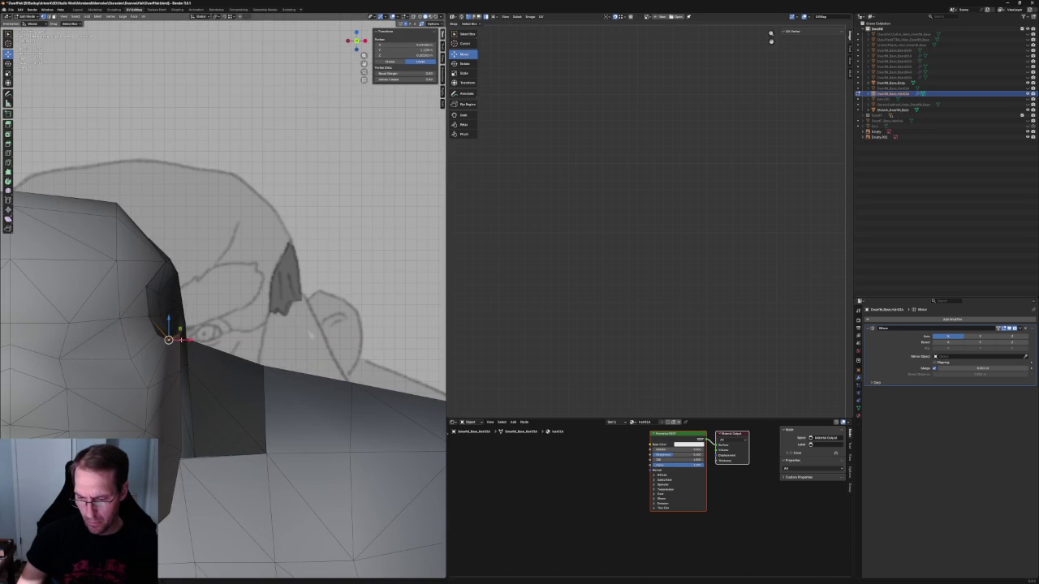
pyautogui.press('KP_1')
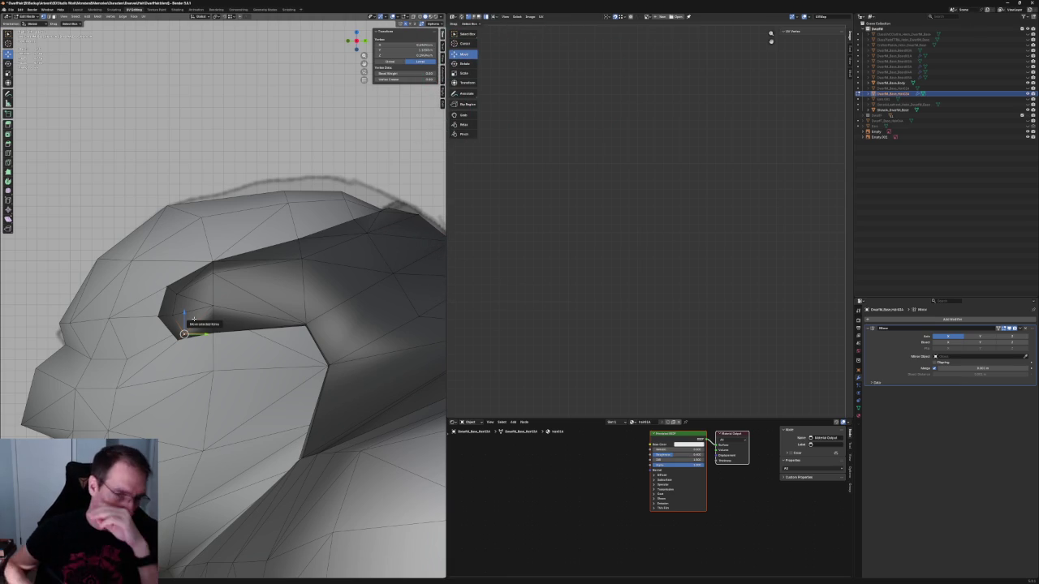
pyautogui.moveTo(193, 319)
pyautogui.mouseDown(button='middle')
pyautogui.moveTo(230, 308)
pyautogui.moveTo(229, 348)
pyautogui.mouseUp(button='middle')
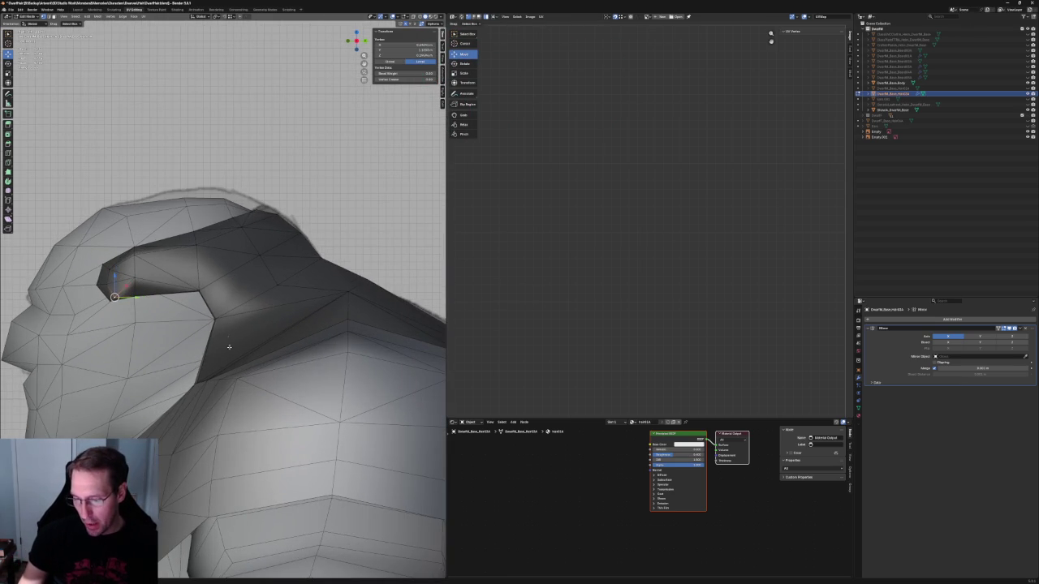
pyautogui.hotkey('alt', 'z')
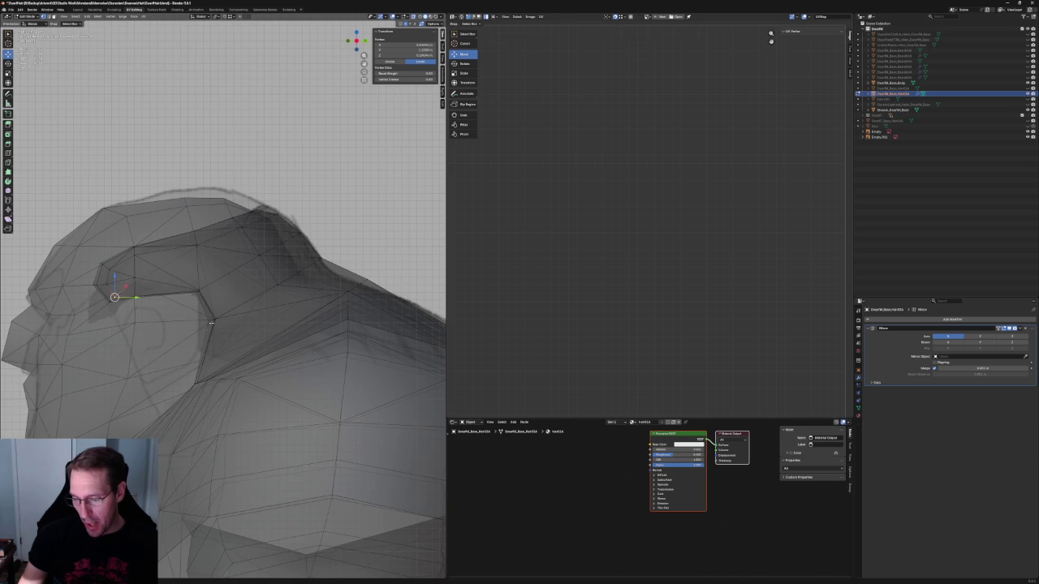
pyautogui.hotkey('alt', 'z')
pyautogui.scroll(-3, 358, 302)
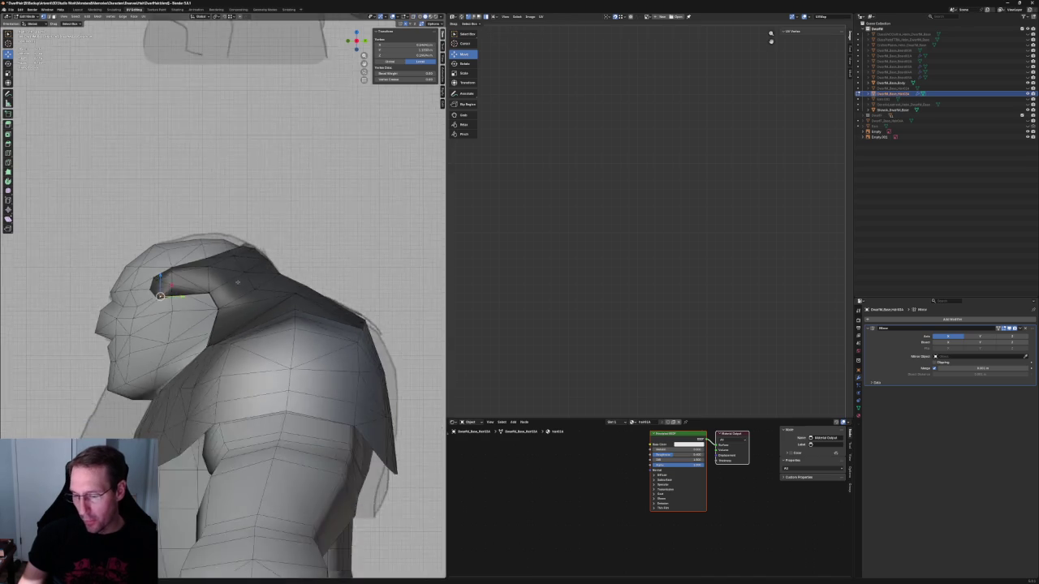
pyautogui.moveTo(358, 302); pyautogui.dragTo(230, 536, button='middle')
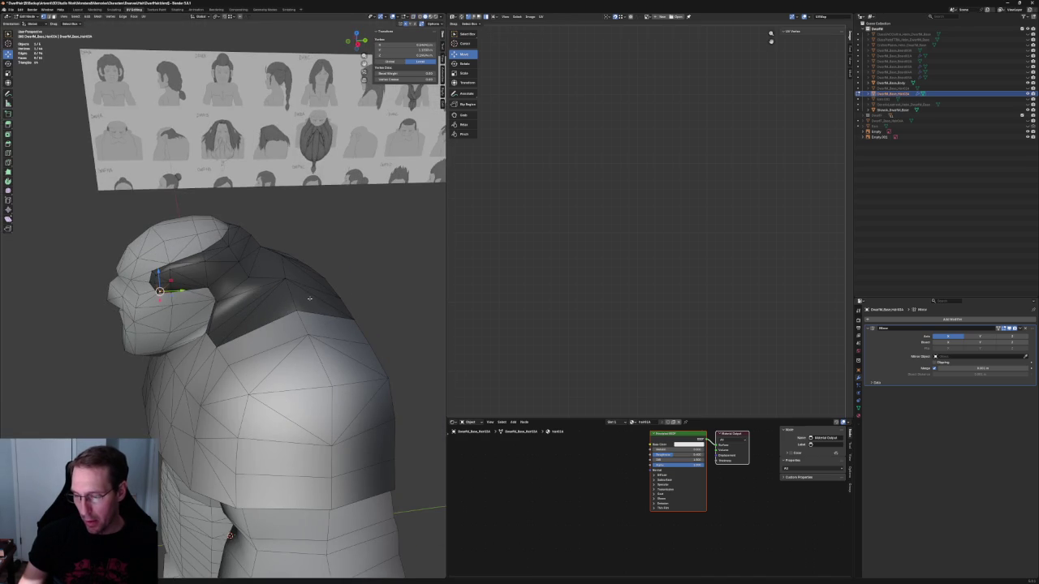
pyautogui.moveTo(293, 294); pyautogui.dragTo(261, 309, button='middle')
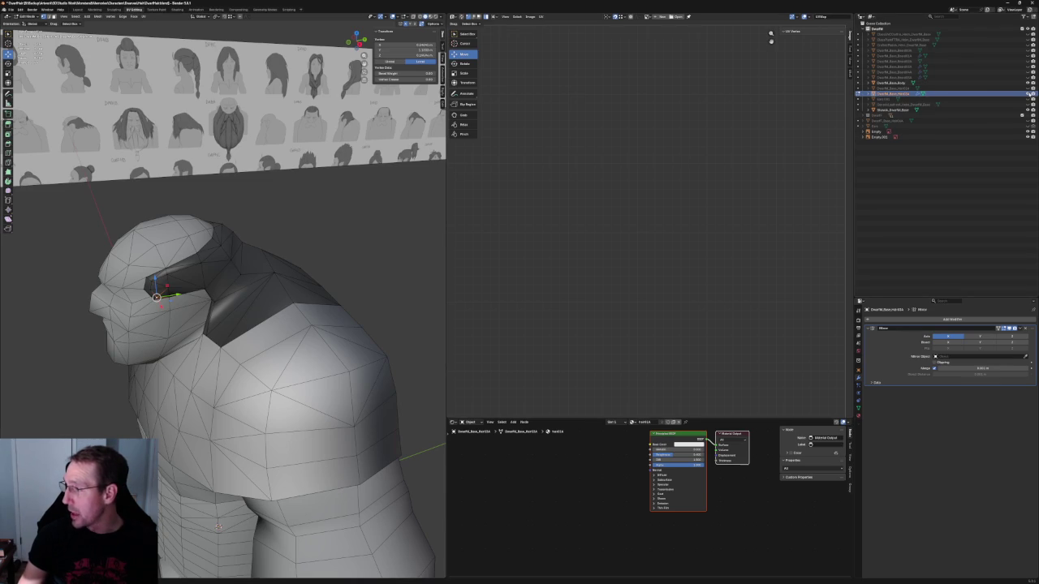
pyautogui.click(1029, 95)
pyautogui.click(1028, 94)
pyautogui.click(1029, 94)
pyautogui.moveTo(421, 261); pyautogui.dragTo(195, 331, button='middle')
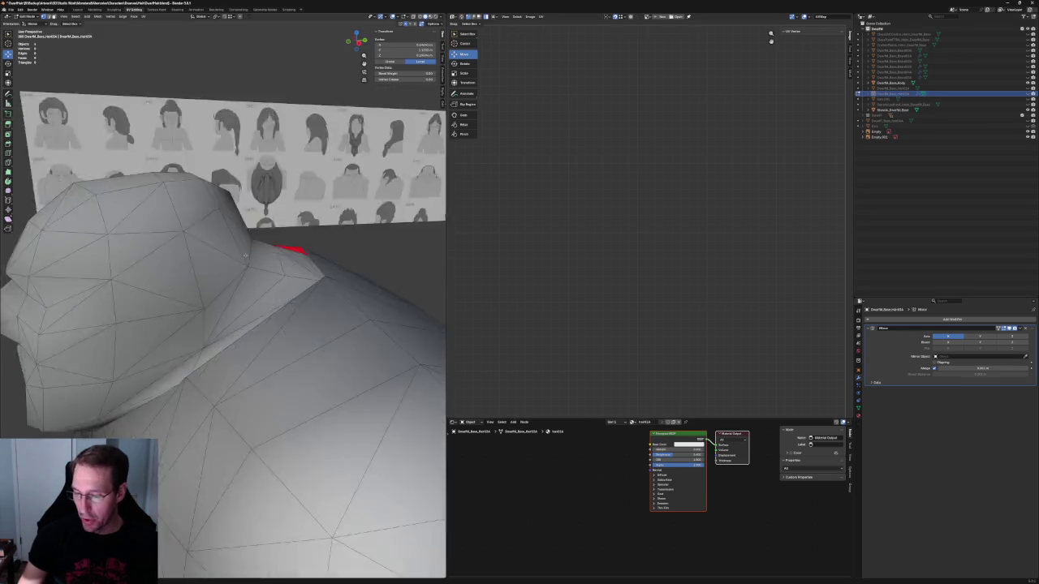
pyautogui.moveTo(271, 351)
pyautogui.mouseDown(button='middle')
pyautogui.moveTo(243, 355)
pyautogui.moveTo(217, 340)
pyautogui.mouseUp(button='middle')
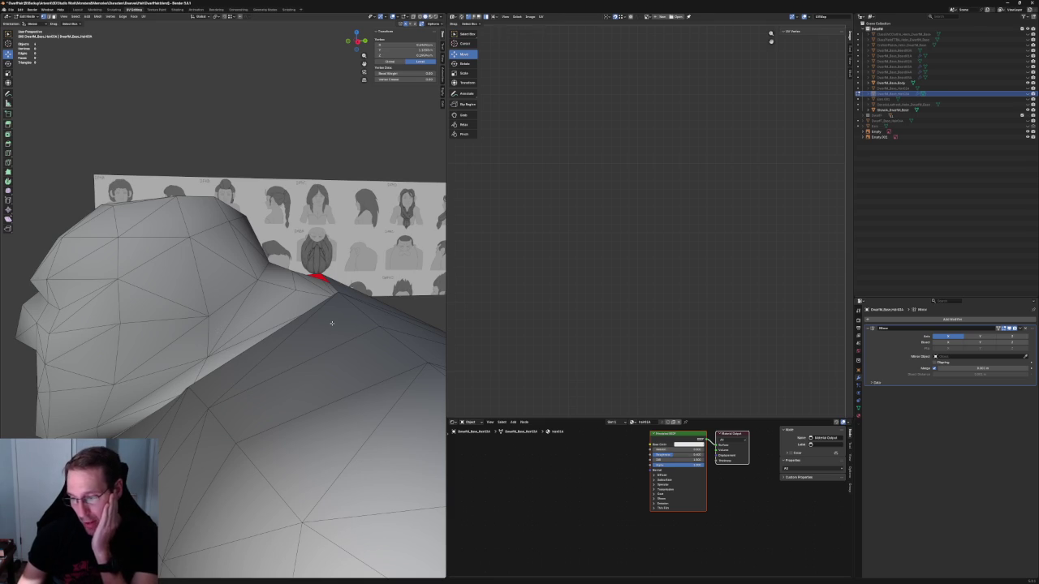
pyautogui.moveTo(331, 323)
pyautogui.mouseDown(button='middle')
pyautogui.moveTo(229, 562)
pyautogui.moveTo(198, 342)
pyautogui.mouseUp(button='middle')
pyautogui.scroll(3, 198, 342)
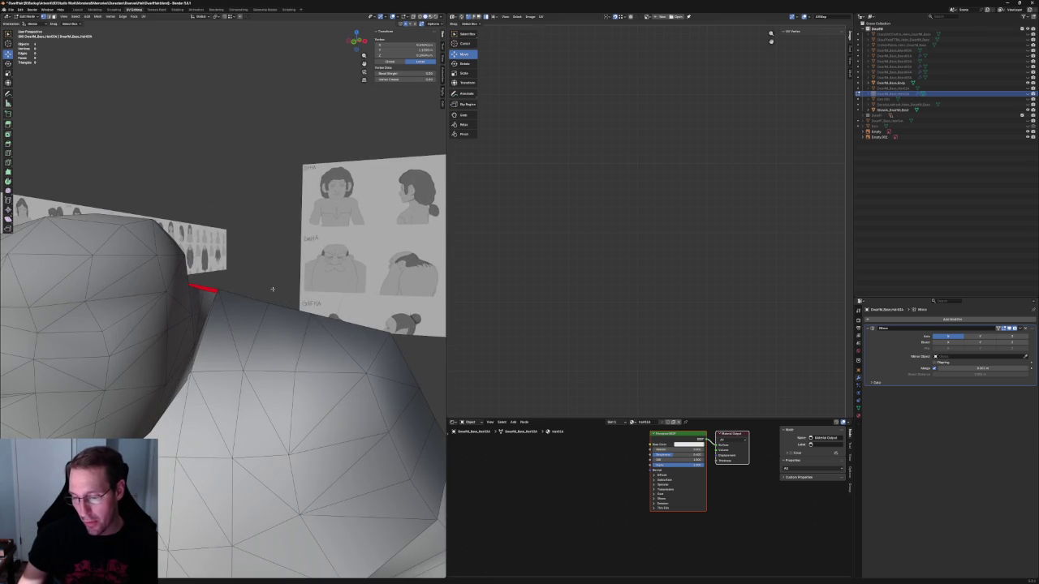
pyautogui.moveTo(271, 291); pyautogui.dragTo(236, 283, button='middle')
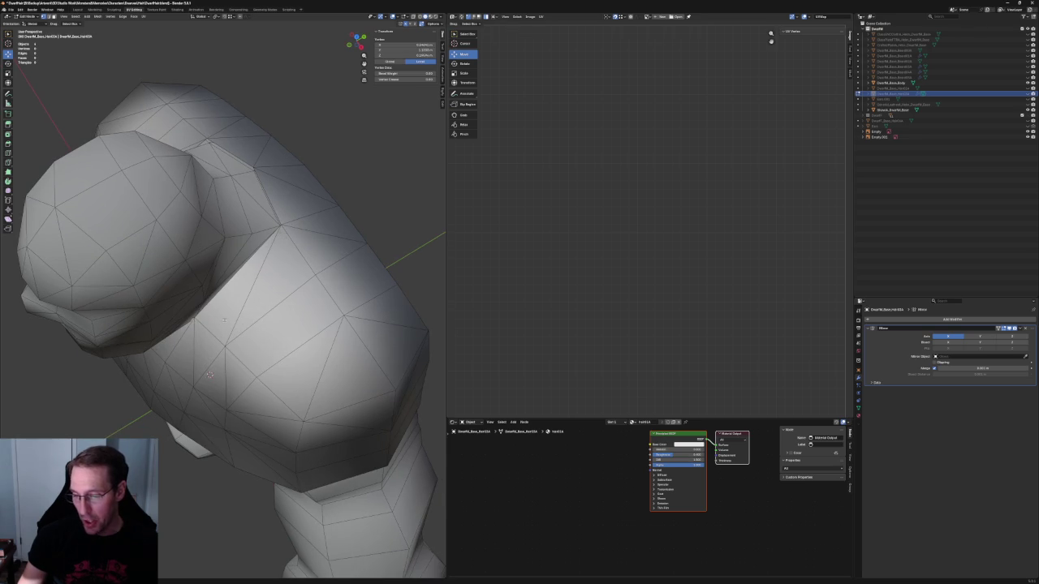
pyautogui.moveTo(224, 321); pyautogui.dragTo(203, 271, button='middle')
pyautogui.moveTo(329, 317); pyautogui.dragTo(829, 183, button='middle')
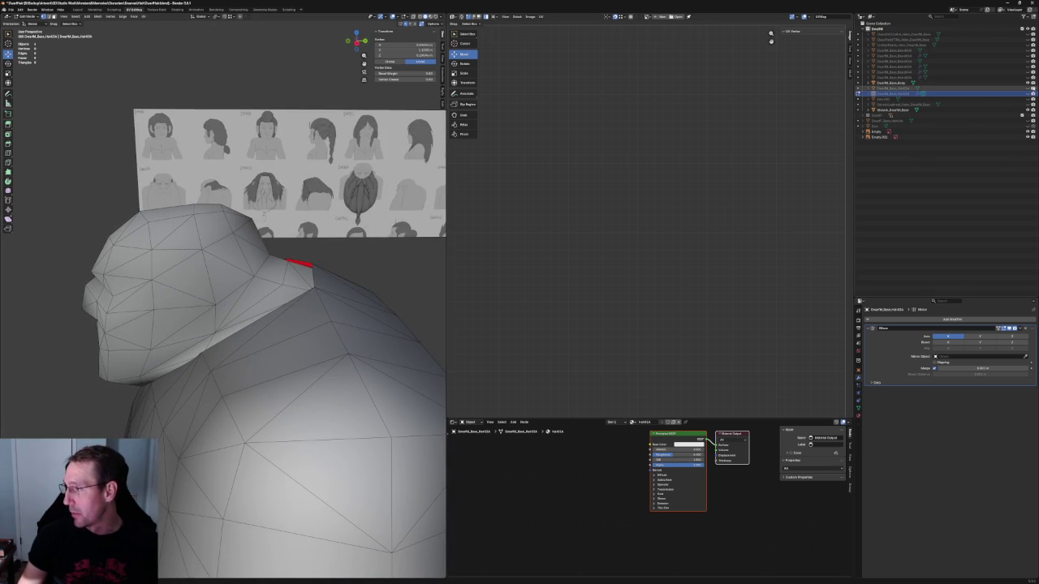
pyautogui.click(1028, 94)
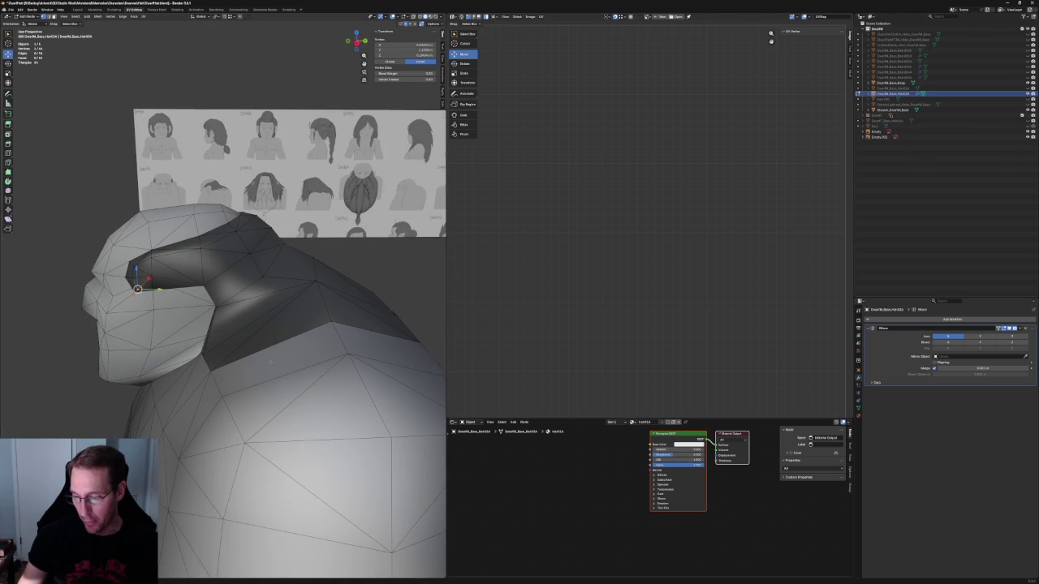
# Step: In side ortho view, move the hair edge above the shoulder within the Y-Z plane
pyautogui.scroll(-3, 267, 364)
pyautogui.moveTo(267, 364); pyautogui.dragTo(304, 297, button='middle')
pyautogui.hotkey('alt', 'z')
pyautogui.press('KP_3')
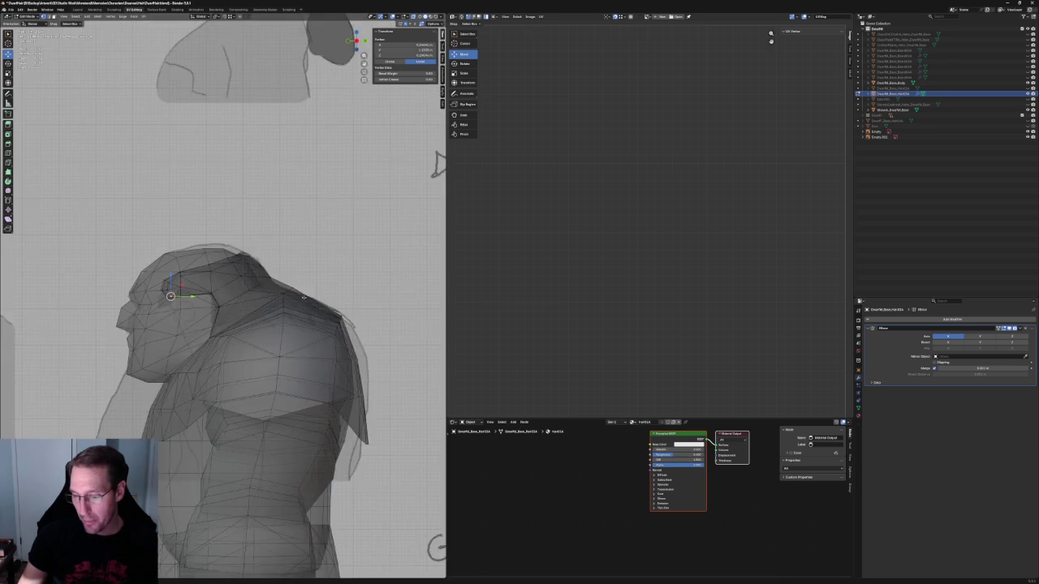
pyautogui.scroll(4, 304, 297)
pyautogui.moveTo(299, 310); pyautogui.dragTo(234, 320, button='middle')
pyautogui.hotkey('alt', 'z')
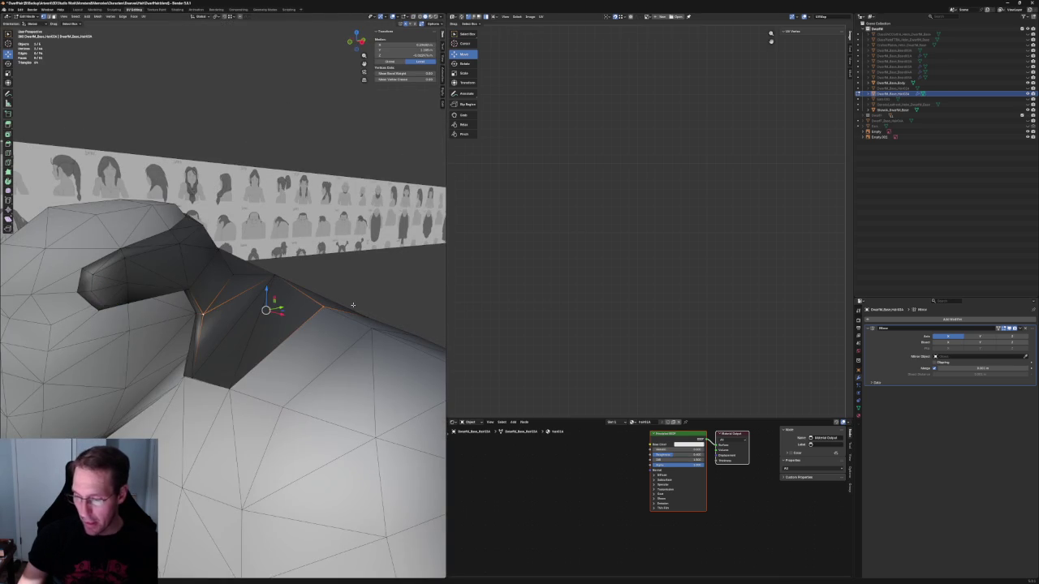
pyautogui.click(250, 318)
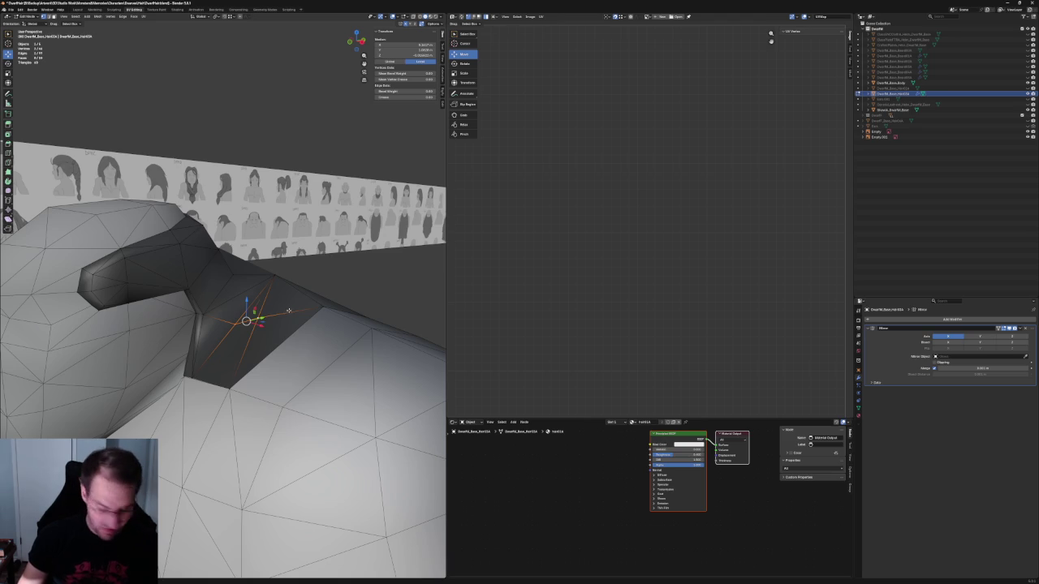
pyautogui.press('KP_3')
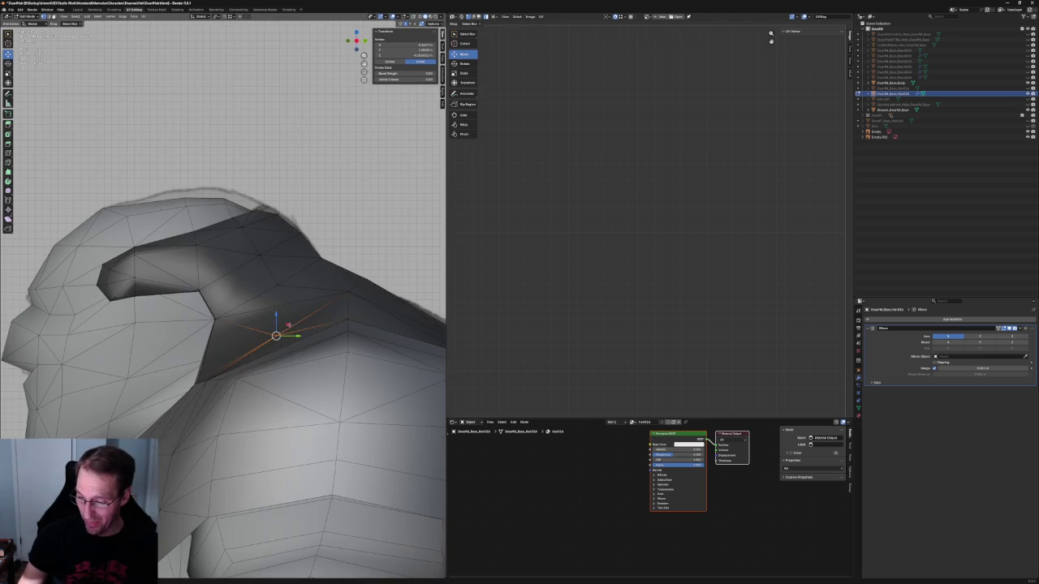
pyautogui.press('g')
pyautogui.hotkey('shift', 'x')
pyautogui.click(277, 309)
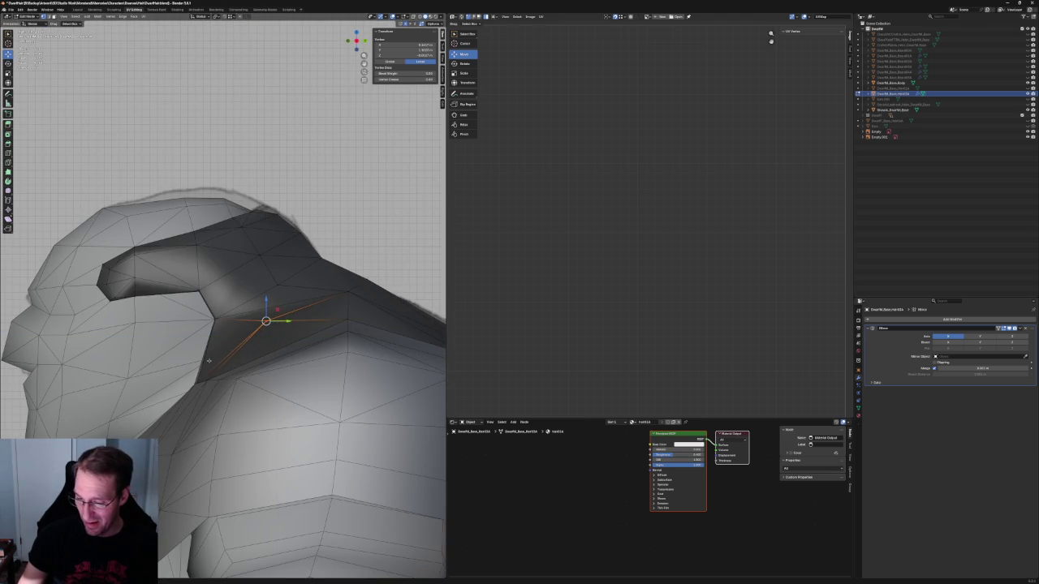
# Step: Box-select the hair's shoulder-section vertices and move them within the Y-Z plane onto the shoulder
pyautogui.moveTo(164, 404); pyautogui.dragTo(240, 354)
pyautogui.moveTo(240, 355); pyautogui.dragTo(251, 347, button='middle')
pyautogui.press('g')
pyautogui.hotkey('shift', 'x')
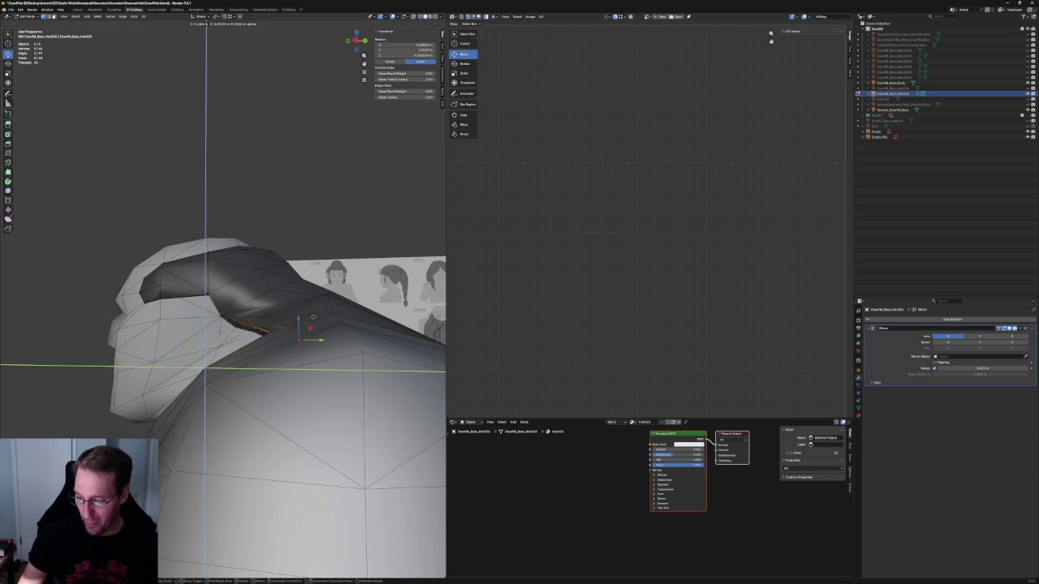
pyautogui.click(308, 311)
pyautogui.scroll(-5, 308, 311)
pyautogui.moveTo(309, 311)
pyautogui.mouseDown(button='middle')
pyautogui.moveTo(329, 292)
pyautogui.moveTo(325, 326)
pyautogui.mouseUp(button='middle')
pyautogui.hotkey('alt', 'a')
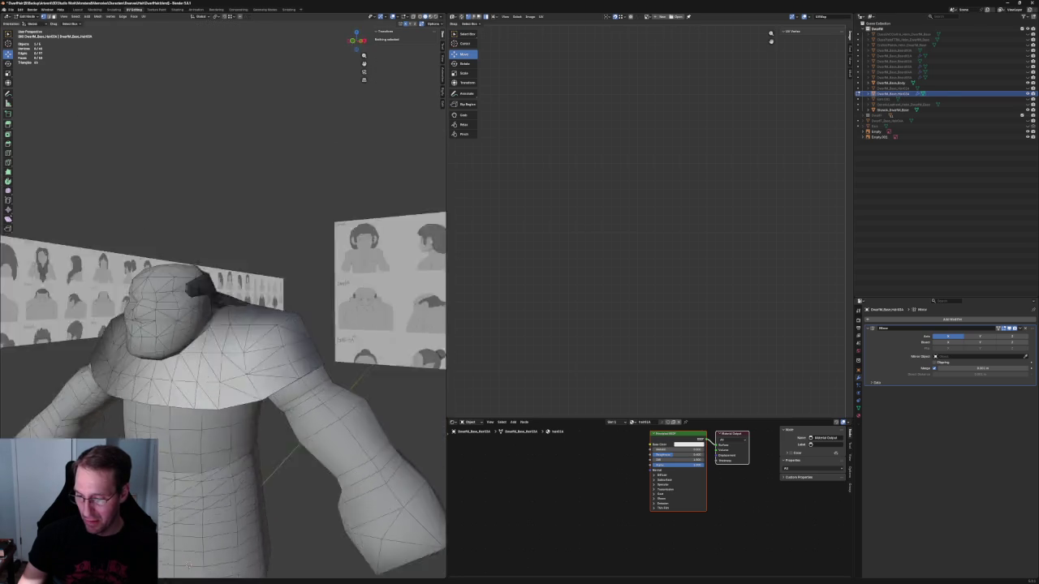
pyautogui.press('KP_3')
pyautogui.scroll(4, 325, 325)
pyautogui.hotkey('alt', 'z')
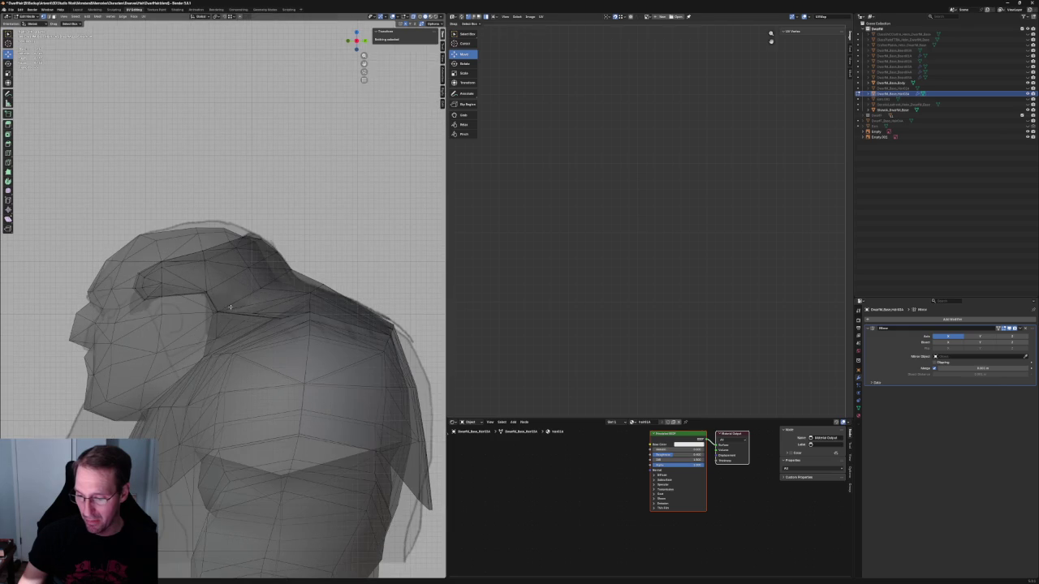
# Step: Lift a vertex on the hair's underside above the shoulder in two small moves
pyautogui.click(207, 356)
pyautogui.press('g')
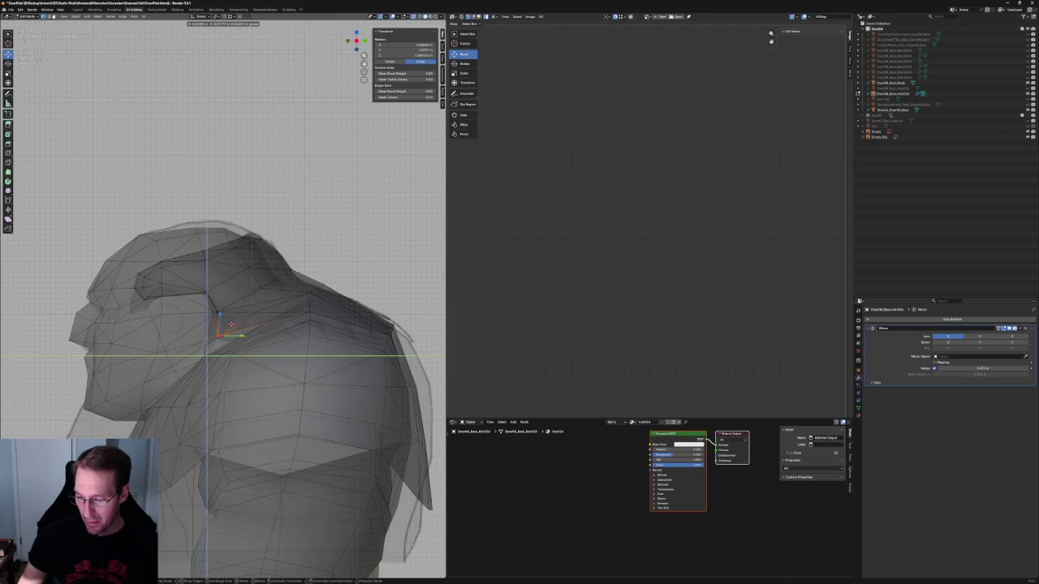
pyautogui.click(231, 325)
pyautogui.hotkey('alt', 'z')
pyautogui.hotkey('alt', 'z')
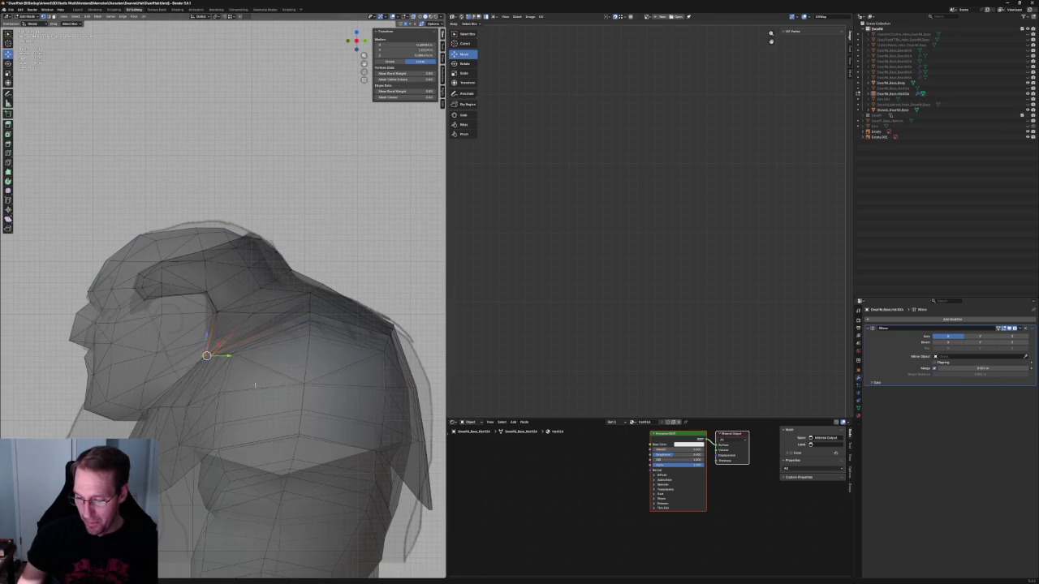
pyautogui.hotkey('alt', 'z')
pyautogui.press('g')
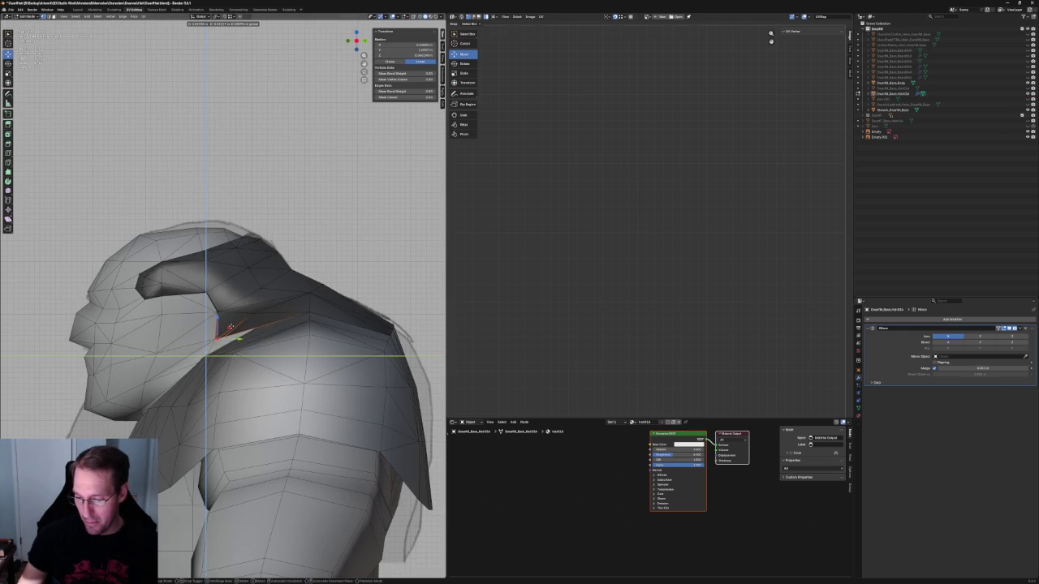
pyautogui.click(230, 327)
# Step: Orbit close on the shoulder for clipping, then frame the head, shoulders and reference sheets
pyautogui.scroll(-4, 264, 302)
pyautogui.scroll(5, 302, 352)
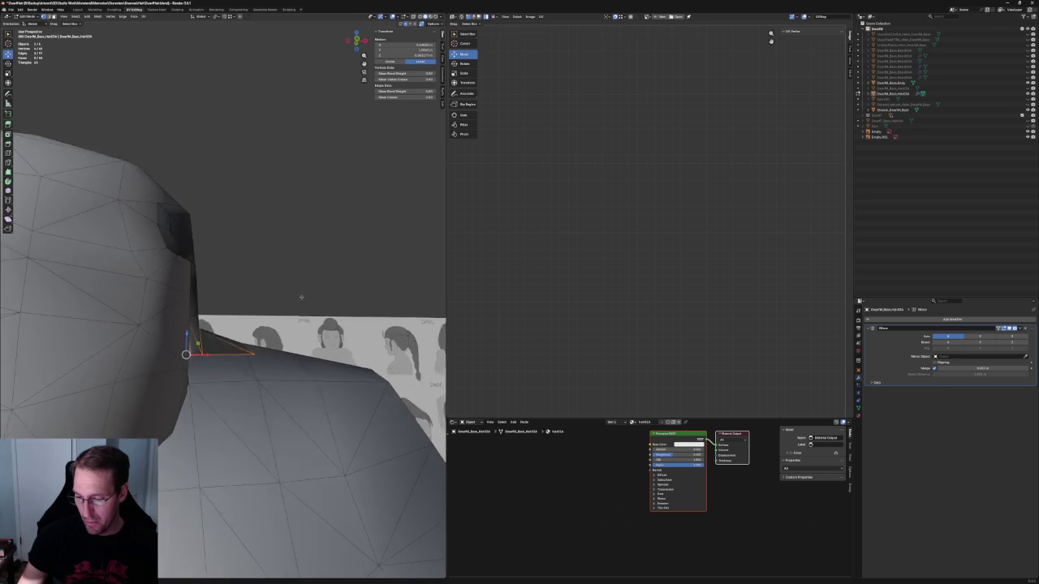
pyautogui.moveTo(302, 352); pyautogui.dragTo(225, 392, button='middle')
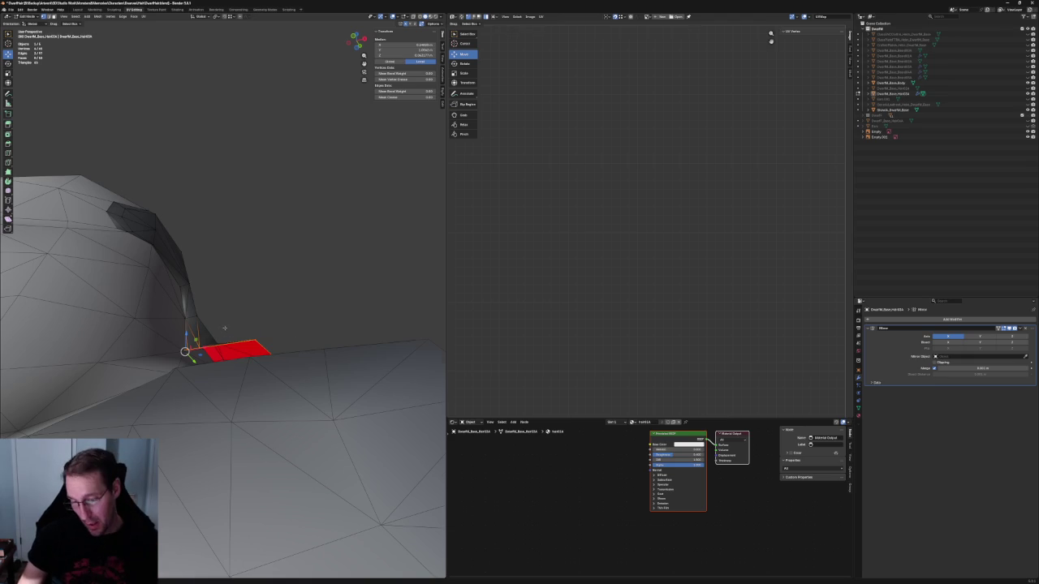
pyautogui.scroll(-4, 224, 327)
pyautogui.moveTo(224, 325)
pyautogui.mouseDown(button='middle')
pyautogui.moveTo(234, 323)
pyautogui.moveTo(237, 347)
pyautogui.mouseUp(button='middle')
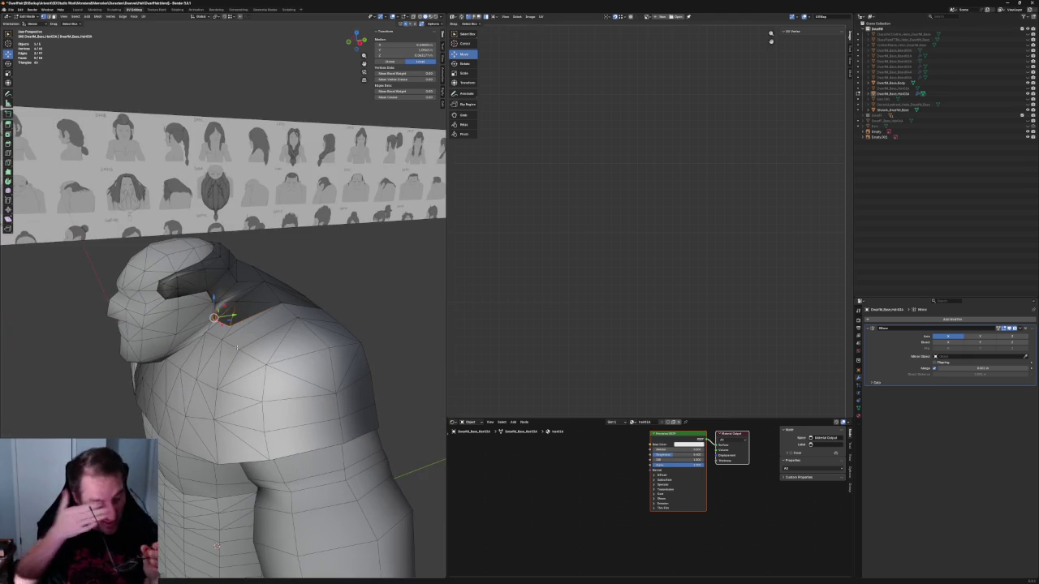
pyautogui.scroll(3, 263, 355)
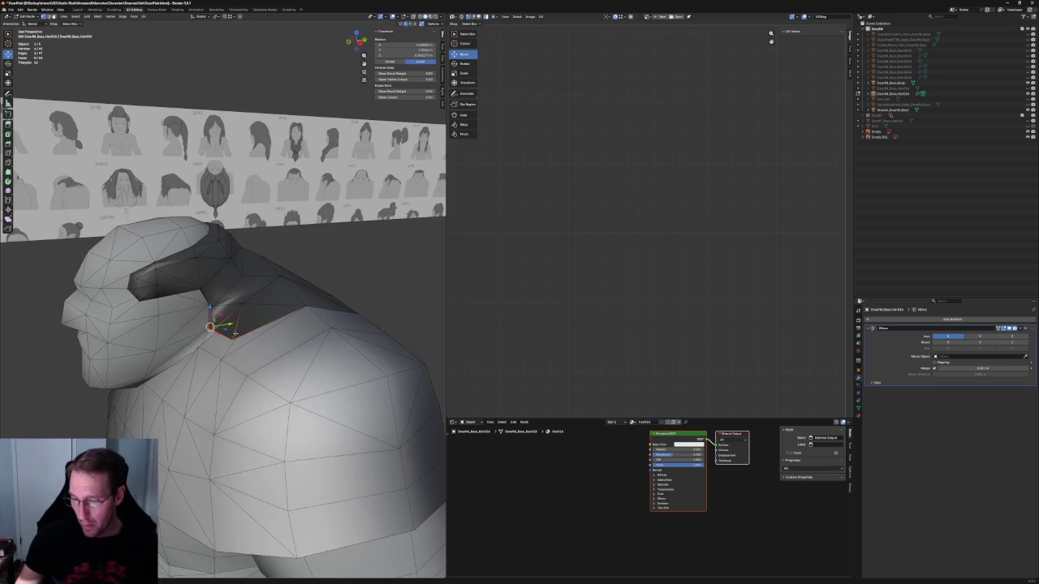
# Step: Select the hair strand's lower vertex and move it toward the shoulder
pyautogui.click(221, 318)
pyautogui.moveTo(221, 318); pyautogui.dragTo(239, 337, button='middle')
pyautogui.press('g')
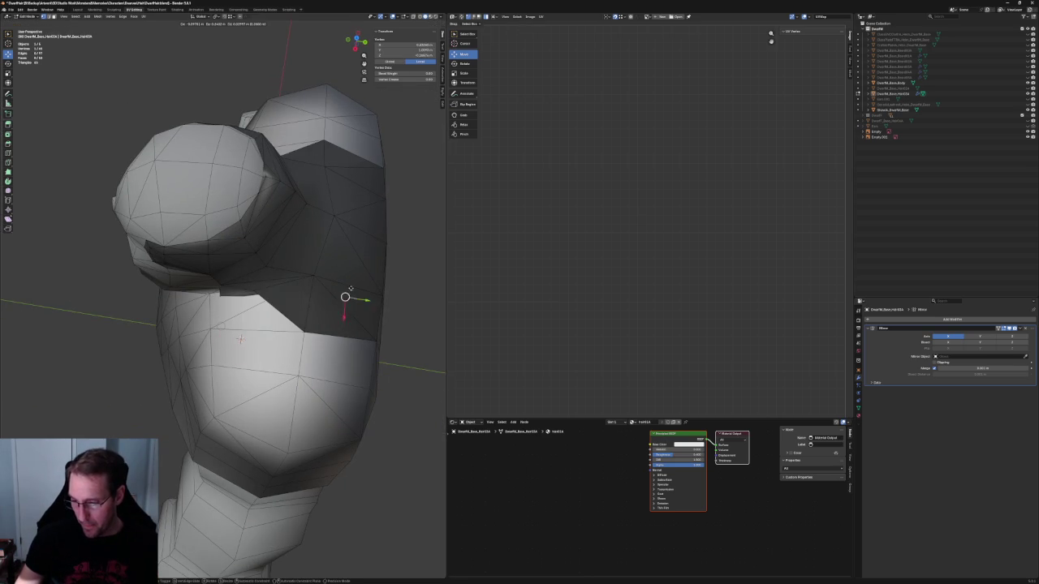
pyautogui.press('Escape')
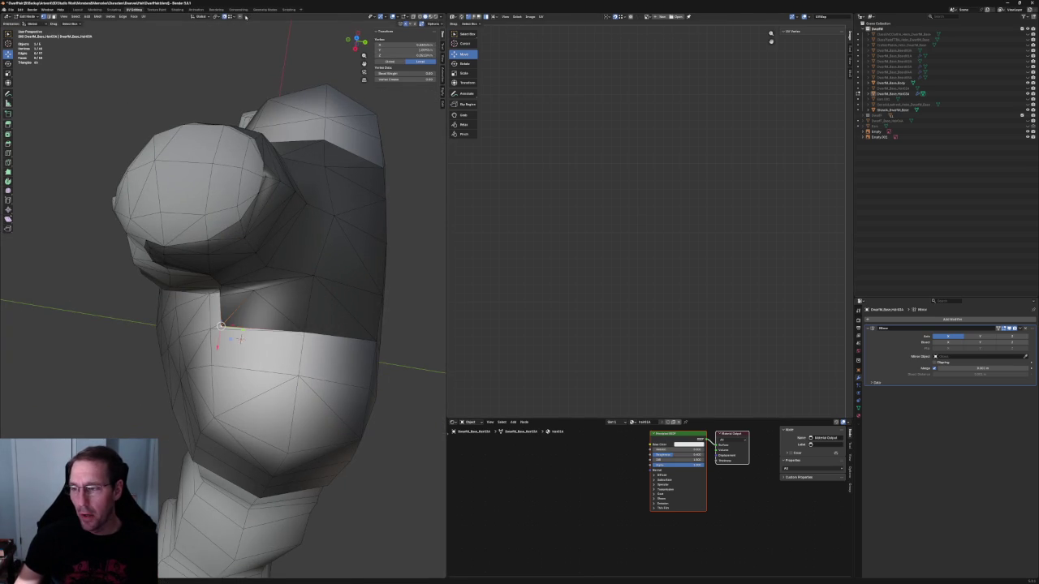
pyautogui.press('g')
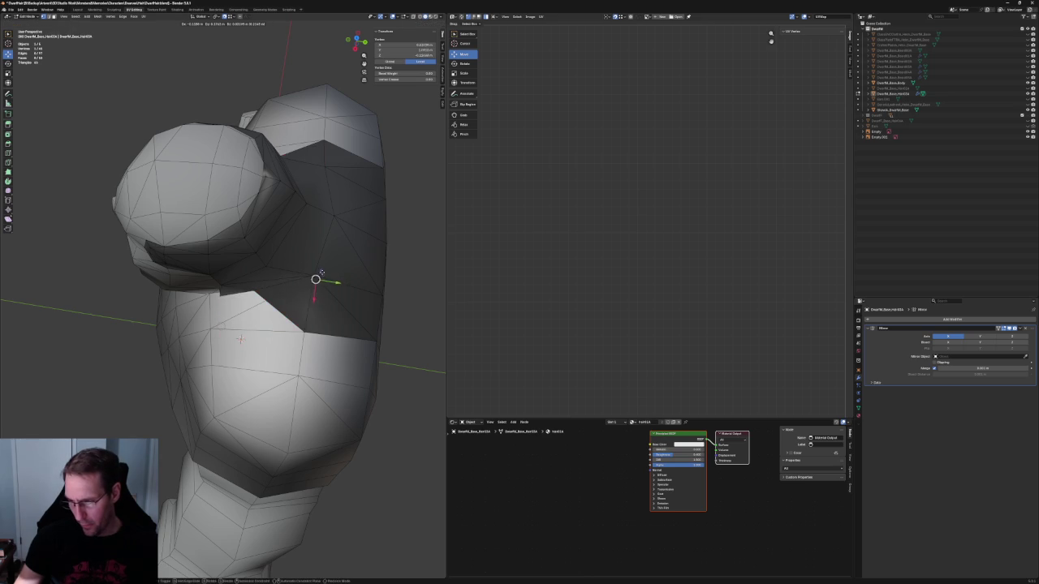
pyautogui.click(313, 276)
pyautogui.moveTo(314, 276); pyautogui.dragTo(267, 302, button='middle')
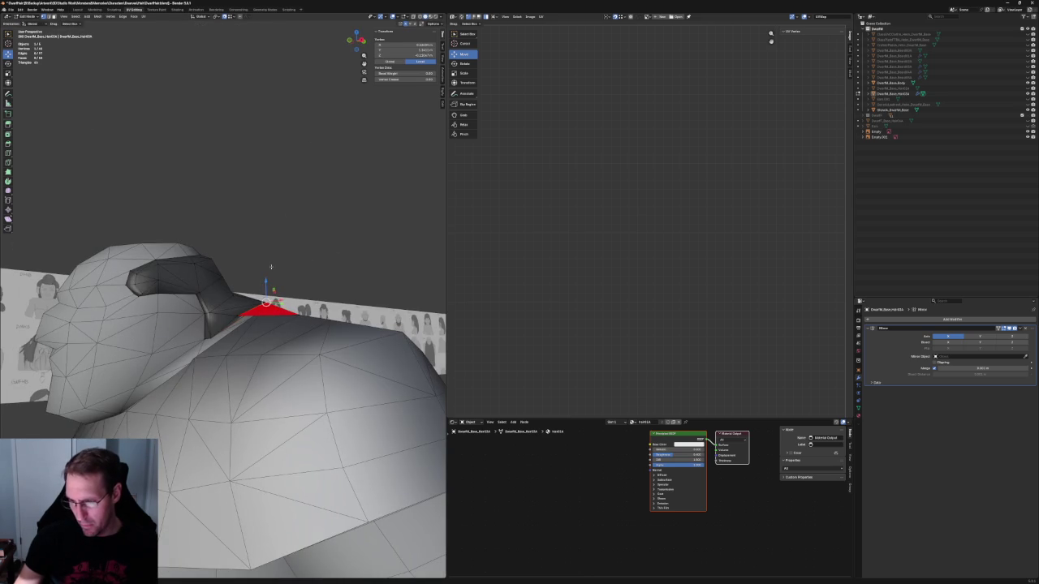
# Step: Lower the vertex along Z, checking it in X-ray side view against the reference
pyautogui.press('g')
pyautogui.press('z')
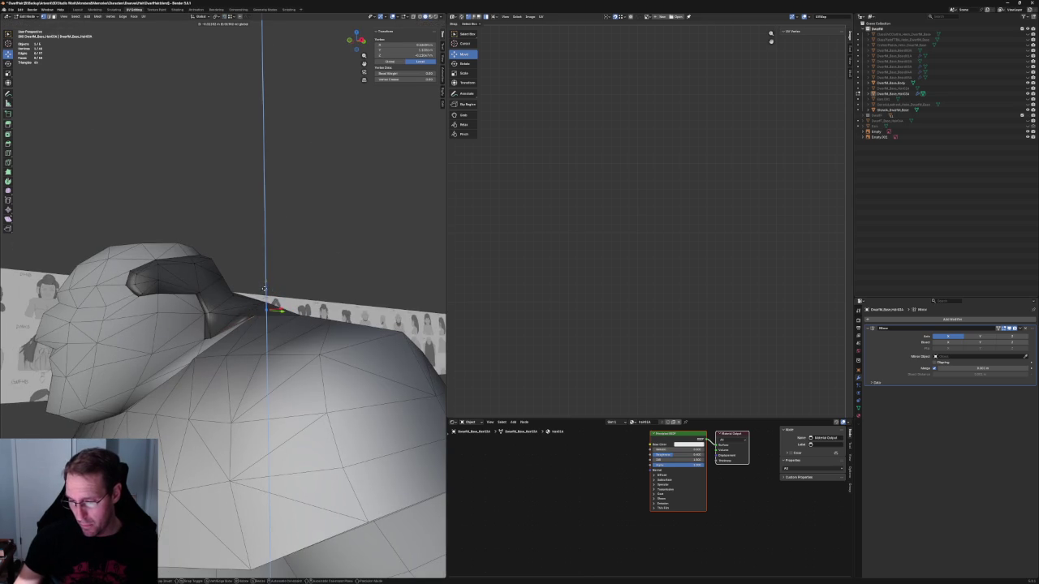
pyautogui.click(262, 292)
pyautogui.moveTo(262, 292)
pyautogui.mouseDown(button='middle')
pyautogui.moveTo(297, 280)
pyautogui.moveTo(322, 314)
pyautogui.moveTo(444, 247)
pyautogui.moveTo(213, 322)
pyautogui.moveTo(197, 317)
pyautogui.moveTo(269, 318)
pyautogui.mouseUp(button='middle')
pyautogui.hotkey('alt', 'z')
pyautogui.hotkey('alt', 'z')
pyautogui.press('KP_3')
pyautogui.press('g')
pyautogui.press('z')
pyautogui.click(215, 317)
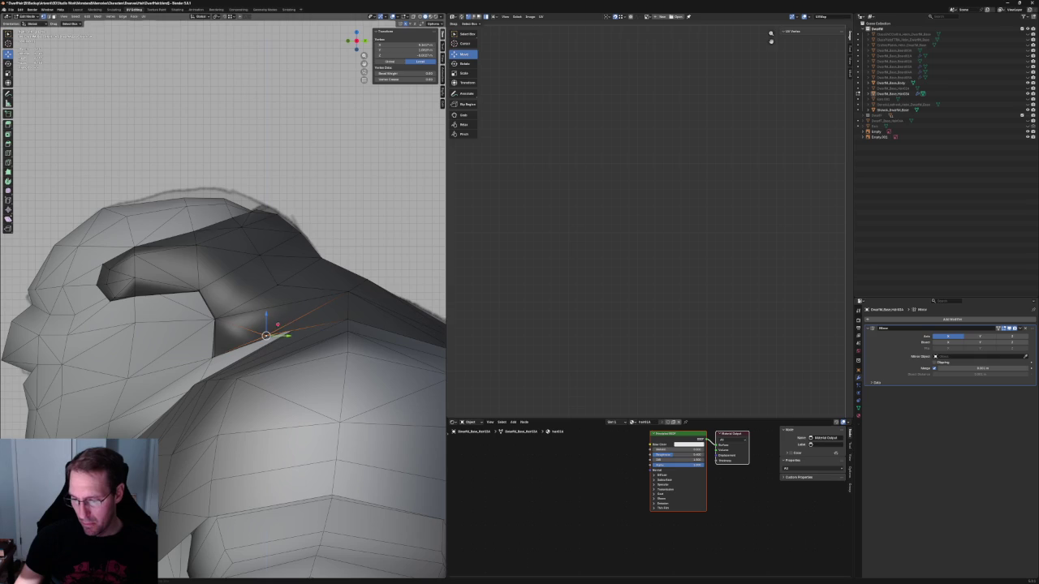
# Step: Nudge the vertex sideways onto the shoulder, then turn X-ray off
pyautogui.press('g')
pyautogui.hotkey('shift', 'x')
pyautogui.click(236, 338)
pyautogui.moveTo(237, 339)
pyautogui.mouseDown(button='middle')
pyautogui.moveTo(272, 329)
pyautogui.moveTo(194, 350)
pyautogui.moveTo(207, 382)
pyautogui.moveTo(214, 321)
pyautogui.moveTo(225, 366)
pyautogui.moveTo(205, 381)
pyautogui.moveTo(252, 352)
pyautogui.mouseUp(button='middle')
pyautogui.scroll(5, 271, 329)
pyautogui.hotkey('alt', 'z')
# Step: Move the hair's corner vertex down against the shoulder, using X-ray to check
pyautogui.scroll(2, 219, 369)
pyautogui.scroll(2, 219, 369)
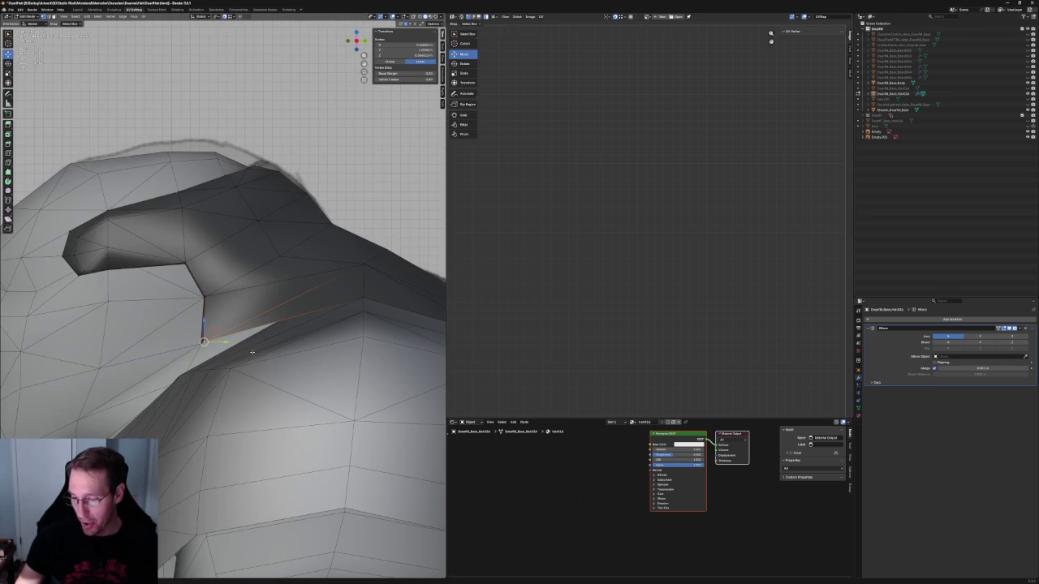
pyautogui.hotkey('alt', 'z')
pyautogui.press('g')
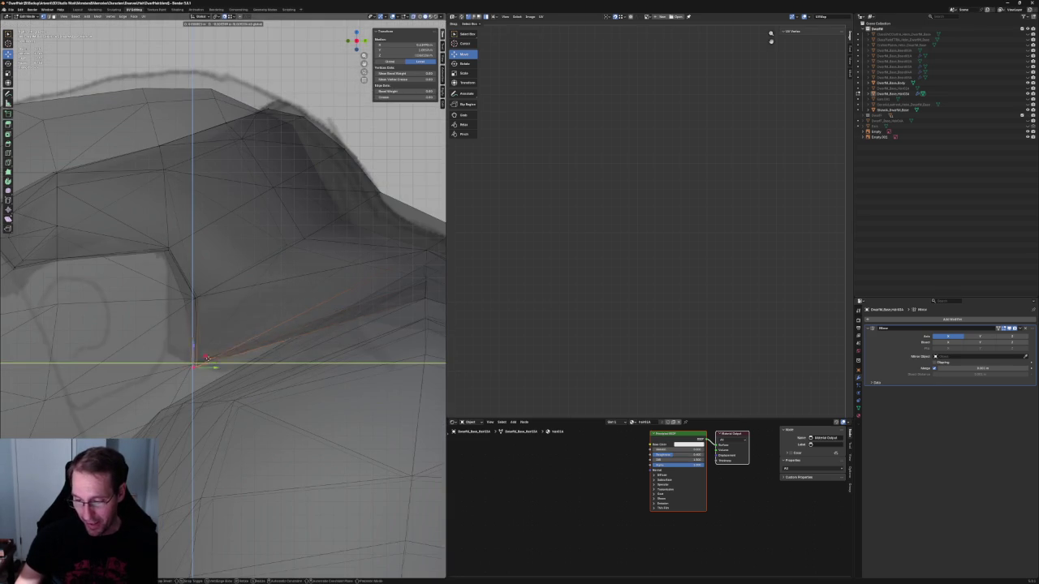
pyautogui.press('Escape')
pyautogui.press('g')
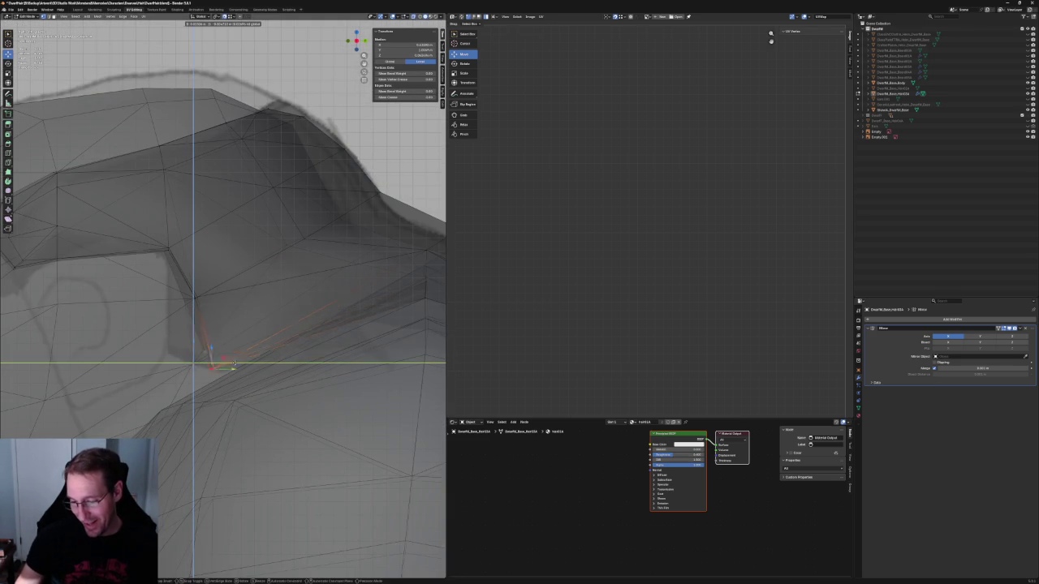
pyautogui.click(222, 367)
pyautogui.hotkey('alt', 'z')
# Step: Flatten the thin sliver face at the corner with a plane-locked move
pyautogui.moveTo(222, 367)
pyautogui.mouseDown(button='middle')
pyautogui.moveTo(221, 350)
pyautogui.moveTo(198, 355)
pyautogui.mouseUp(button='middle')
pyautogui.hotkey('alt', 'z')
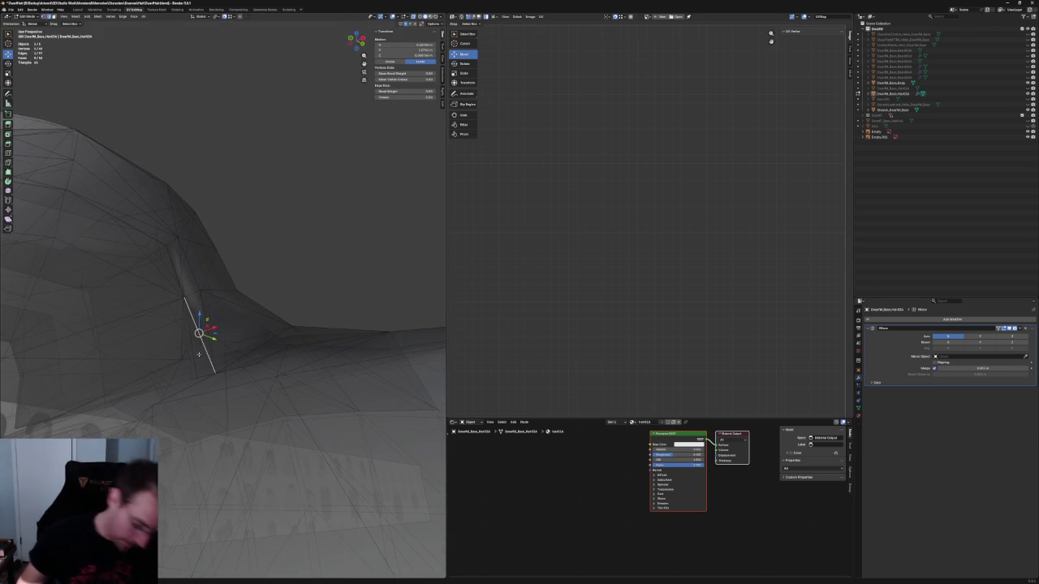
pyautogui.moveTo(198, 354); pyautogui.dragTo(151, 369, button='middle')
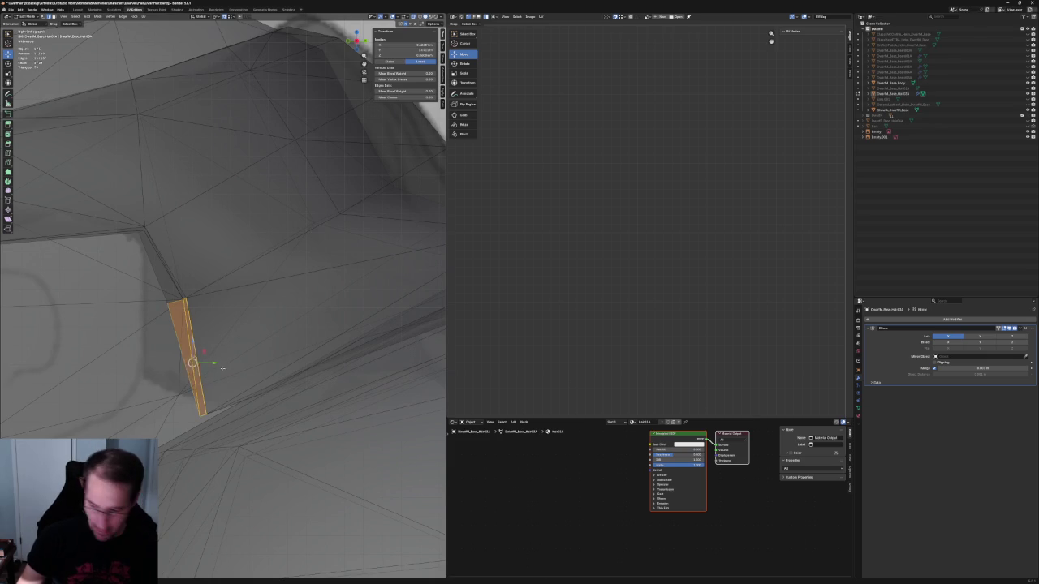
pyautogui.hotkey('alt', 'z')
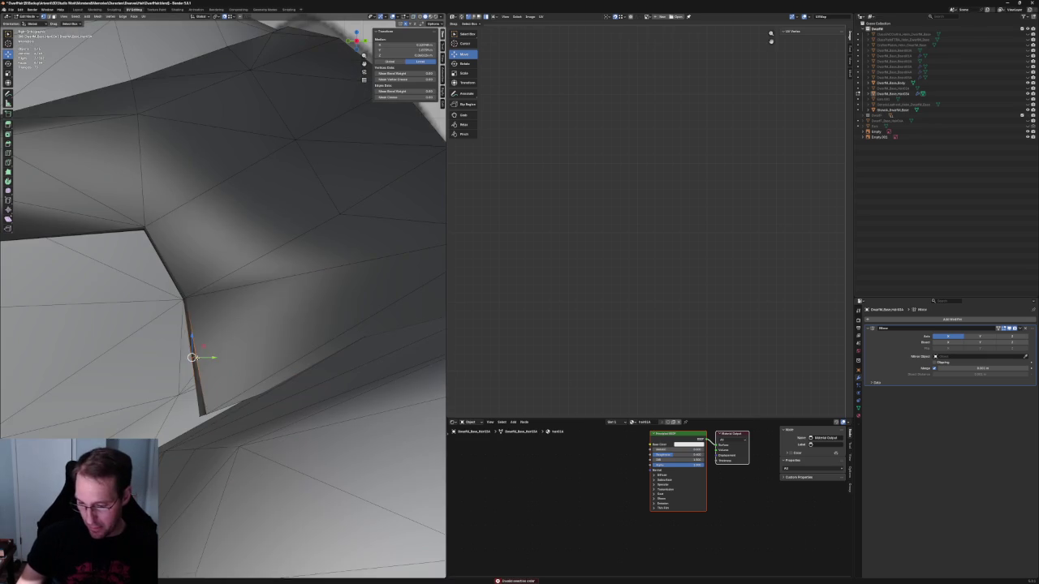
pyautogui.press('g')
pyautogui.hotkey('shift', 'x')
pyautogui.click(188, 381)
# Step: Select the next vertex along the hair edge and view the whole character in X-ray
pyautogui.scroll(-3, 203, 357)
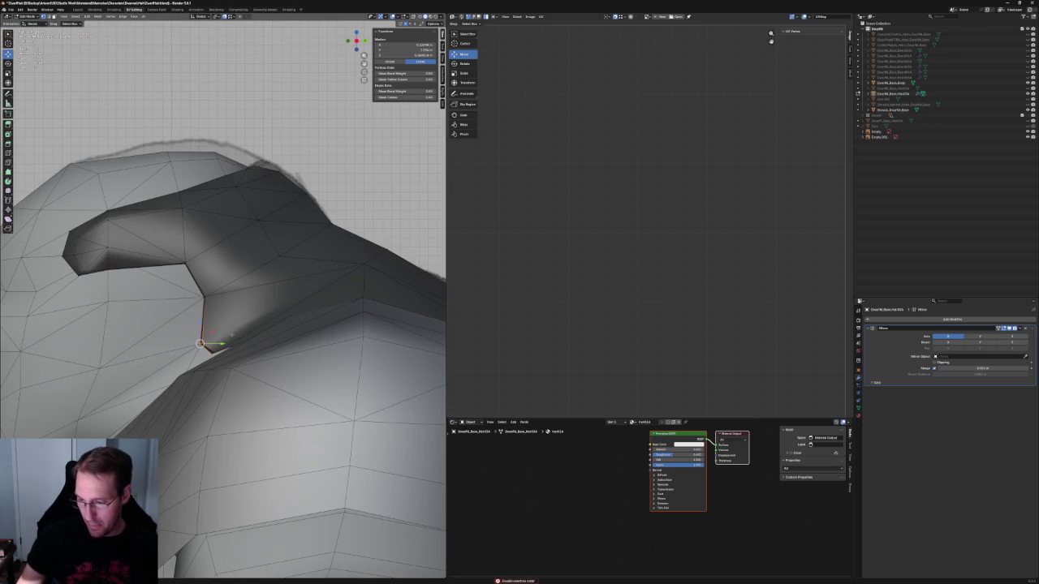
pyautogui.click(355, 274)
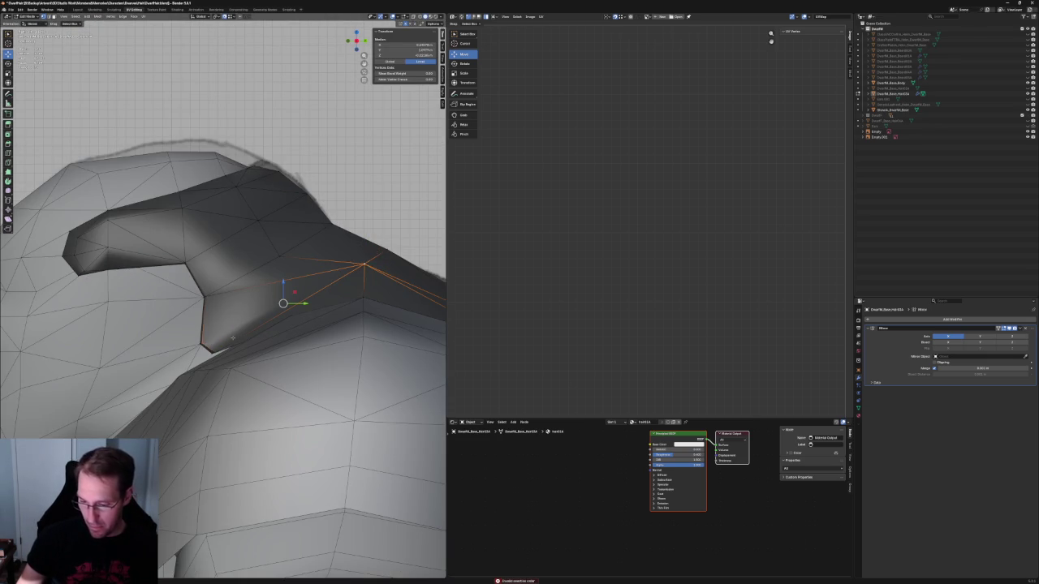
pyautogui.scroll(-5, 233, 338)
pyautogui.moveTo(233, 338)
pyautogui.mouseDown(button='middle')
pyautogui.moveTo(258, 325)
pyautogui.moveTo(268, 336)
pyautogui.moveTo(303, 335)
pyautogui.moveTo(279, 328)
pyautogui.mouseUp(button='middle')
pyautogui.scroll(5, 247, 331)
pyautogui.hotkey('alt', 'z')
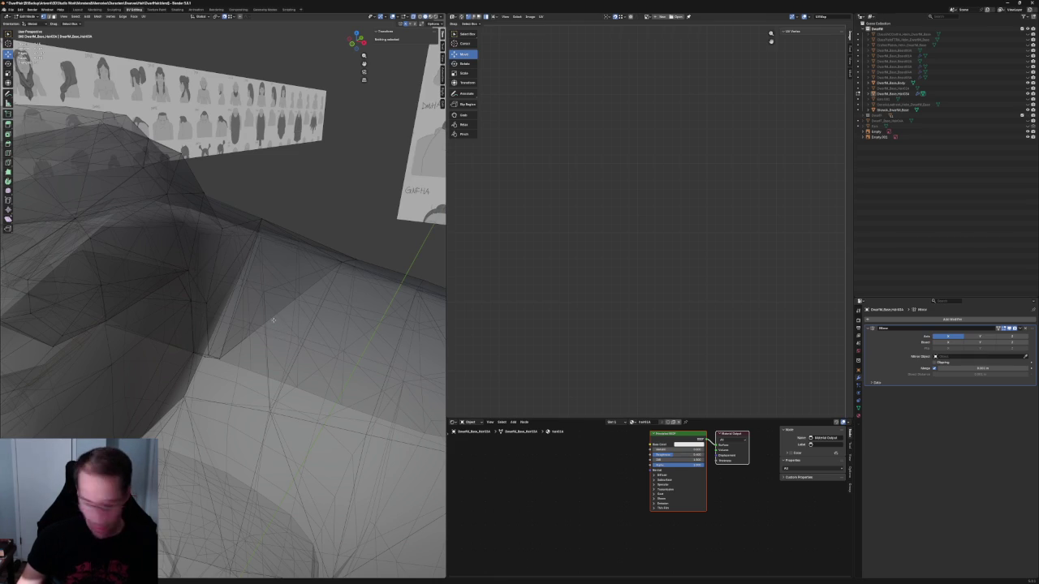
# Step: Box-select a shoulder-edge vertex and move it vertically along Z
pyautogui.click(276, 307)
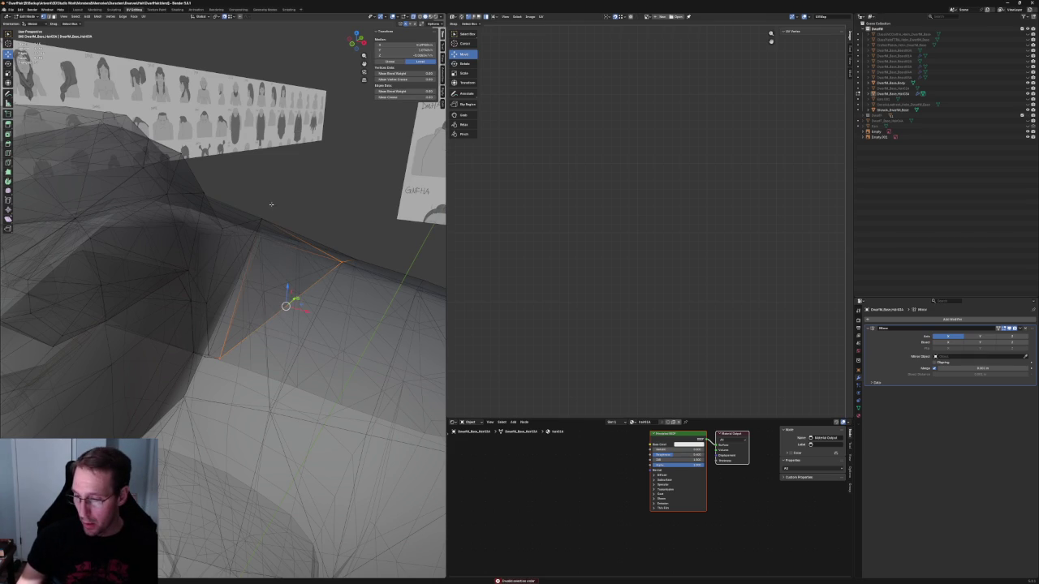
pyautogui.moveTo(271, 250); pyautogui.dragTo(270, 248)
pyautogui.rightClick(302, 315)
pyautogui.click(302, 314)
pyautogui.hotkey('alt', 'z')
pyautogui.moveTo(288, 301)
pyautogui.mouseDown(button='middle')
pyautogui.moveTo(301, 324)
pyautogui.moveTo(330, 337)
pyautogui.mouseUp(button='middle')
pyautogui.press('g')
pyautogui.press('z')
pyautogui.click(303, 309)
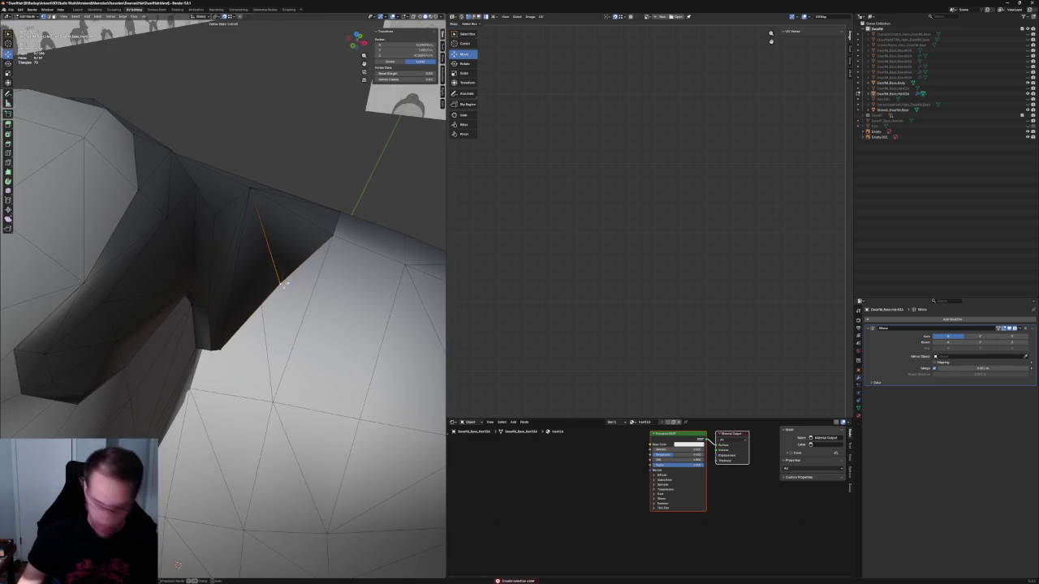
# Step: In X-ray right side view, move a vertex near the shoulder along X
pyautogui.scroll(-6, 310, 256)
pyautogui.moveTo(310, 256)
pyautogui.mouseDown(button='middle')
pyautogui.moveTo(350, 262)
pyautogui.moveTo(341, 268)
pyautogui.mouseUp(button='middle')
pyautogui.scroll(4, 329, 262)
pyautogui.press('KP_3')
pyautogui.hotkey('alt', 'z')
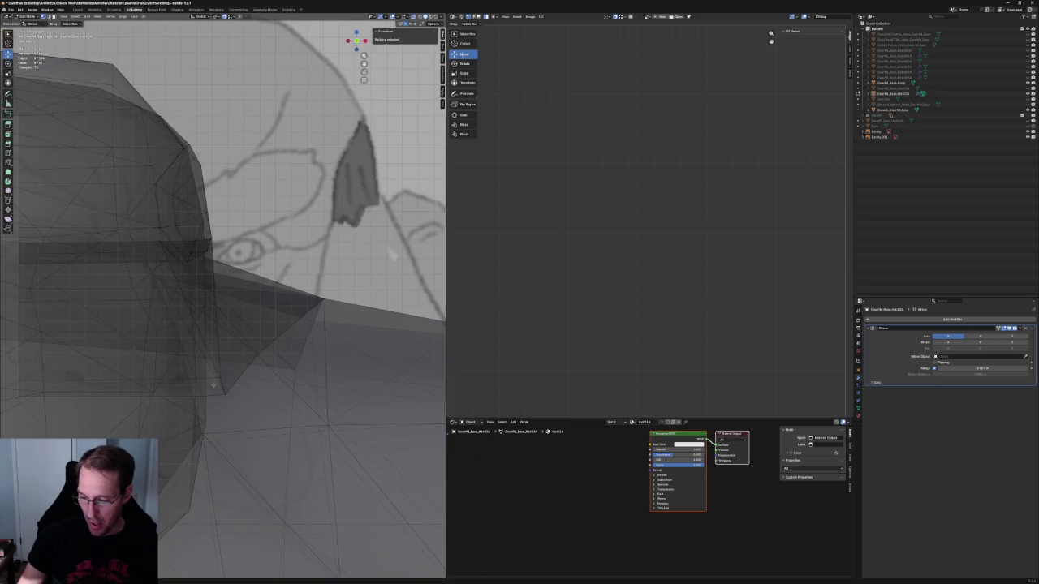
pyautogui.click(202, 395)
pyautogui.press('g')
pyautogui.press('x')
pyautogui.click(211, 396)
pyautogui.moveTo(211, 396); pyautogui.dragTo(222, 359, button='middle')
# Step: Nudge the vertex along Y, then Z, to seat it on the shoulder
pyautogui.press('g')
pyautogui.press('y')
pyautogui.click(220, 360)
pyautogui.click(288, 364)
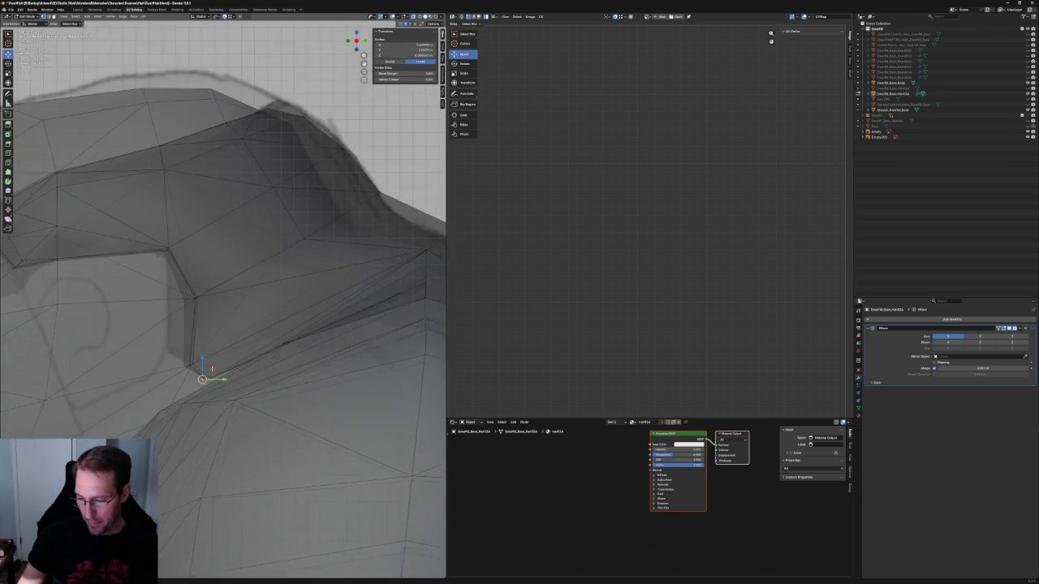
pyautogui.hotkey('alt', 'z')
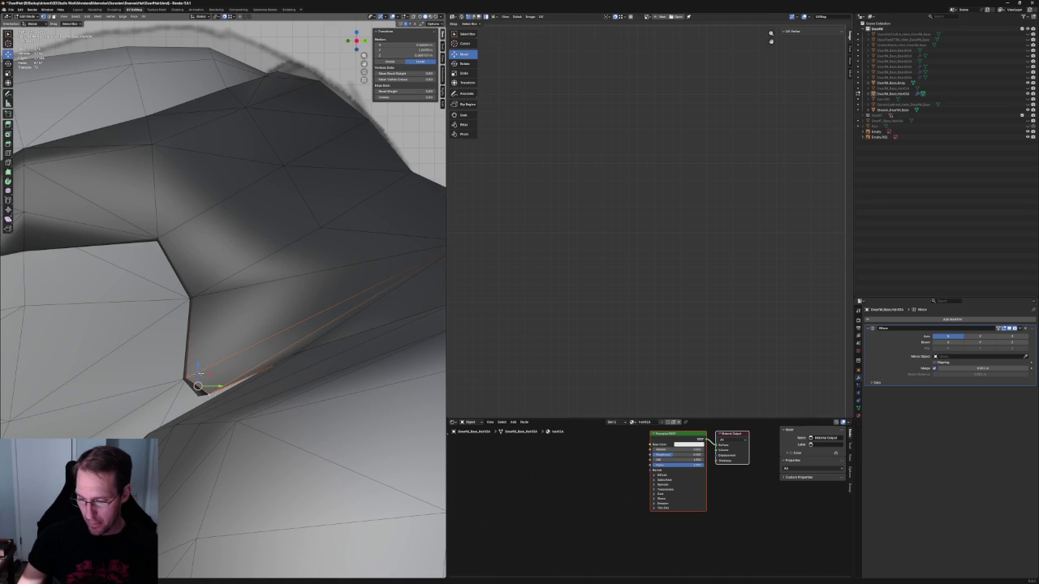
pyautogui.press('g')
pyautogui.press('z')
pyautogui.click(210, 373)
pyautogui.hotkey('alt', 'z')
pyautogui.moveTo(211, 373)
pyautogui.mouseDown(button='middle')
pyautogui.moveTo(222, 357)
pyautogui.moveTo(185, 364)
pyautogui.moveTo(204, 387)
pyautogui.moveTo(223, 360)
pyautogui.moveTo(266, 344)
pyautogui.moveTo(204, 367)
pyautogui.mouseUp(button='middle')
# Step: Make a plane-locked adjustment, then clear the selection and select the lower corner vertex
pyautogui.press('g')
pyautogui.hotkey('shift', 'x')
pyautogui.click(226, 363)
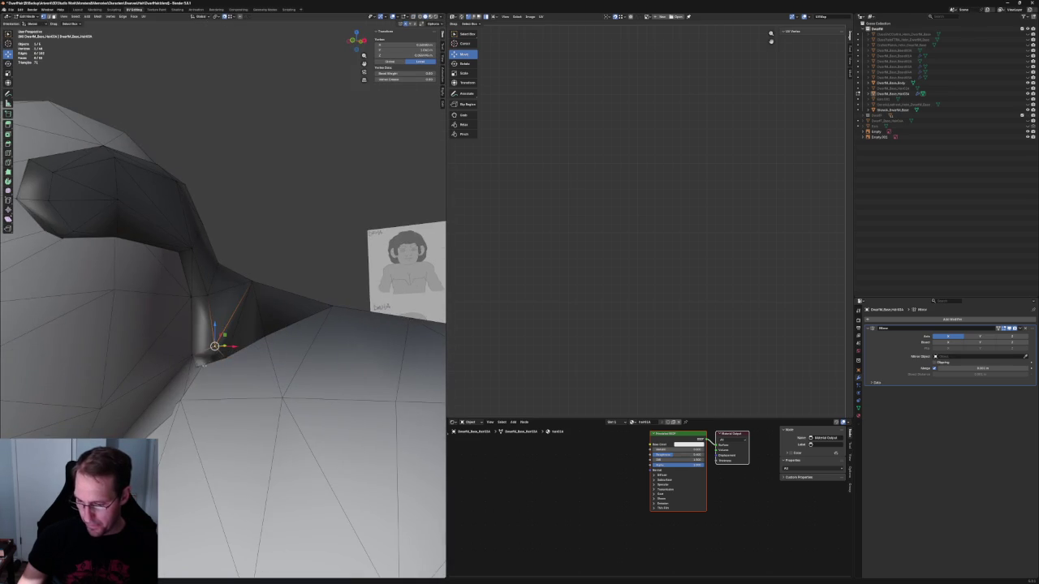
pyautogui.rightClick(200, 369)
pyautogui.click(246, 224)
pyautogui.moveTo(247, 224); pyautogui.dragTo(208, 365, button='middle')
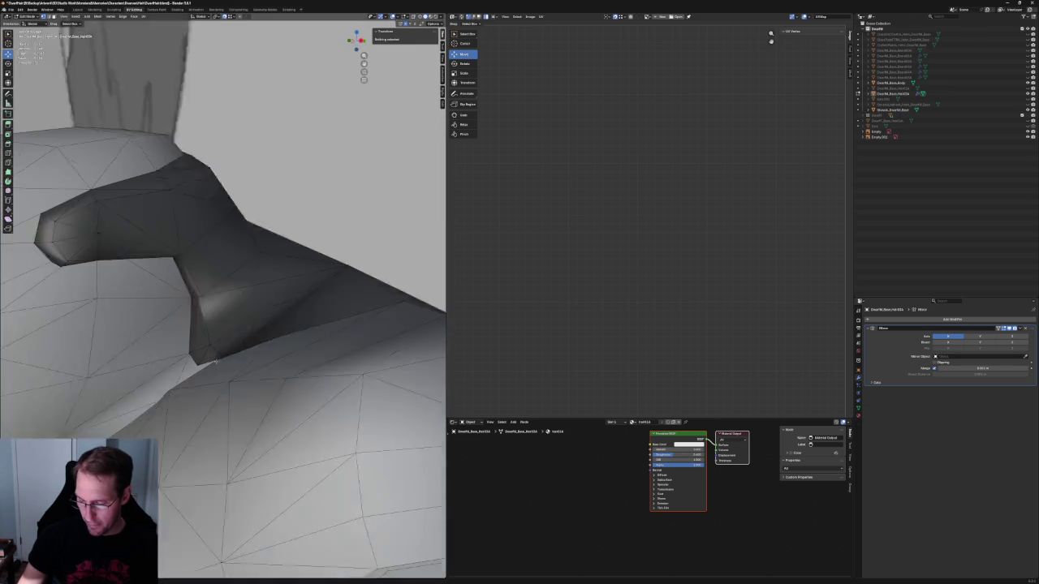
pyautogui.click(238, 379)
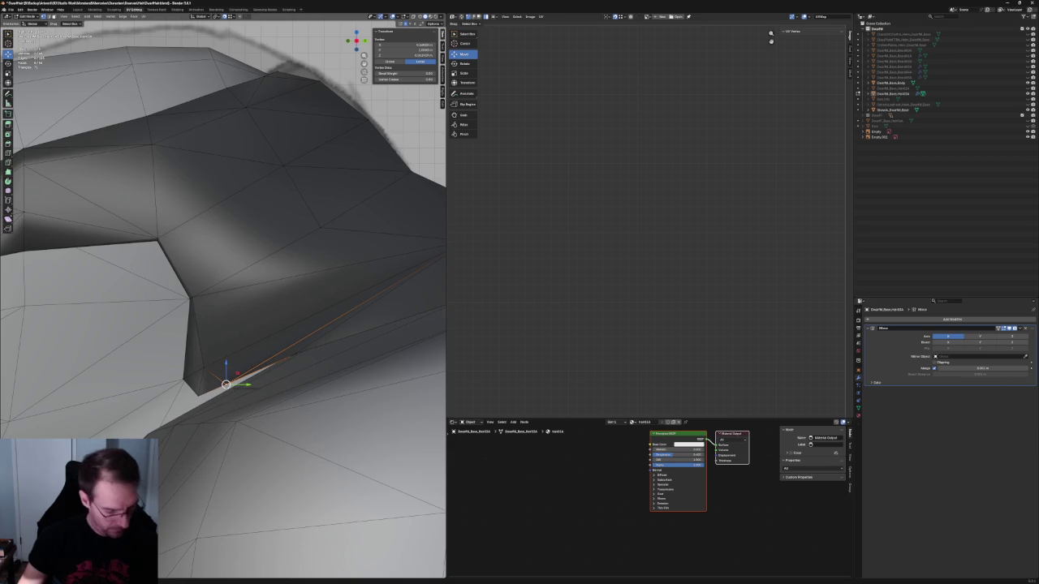
# Step: Drag the lower corner vertex down onto the shoulder with the move gizmo in X-ray
pyautogui.hotkey('shift', 'space')
pyautogui.press('g')
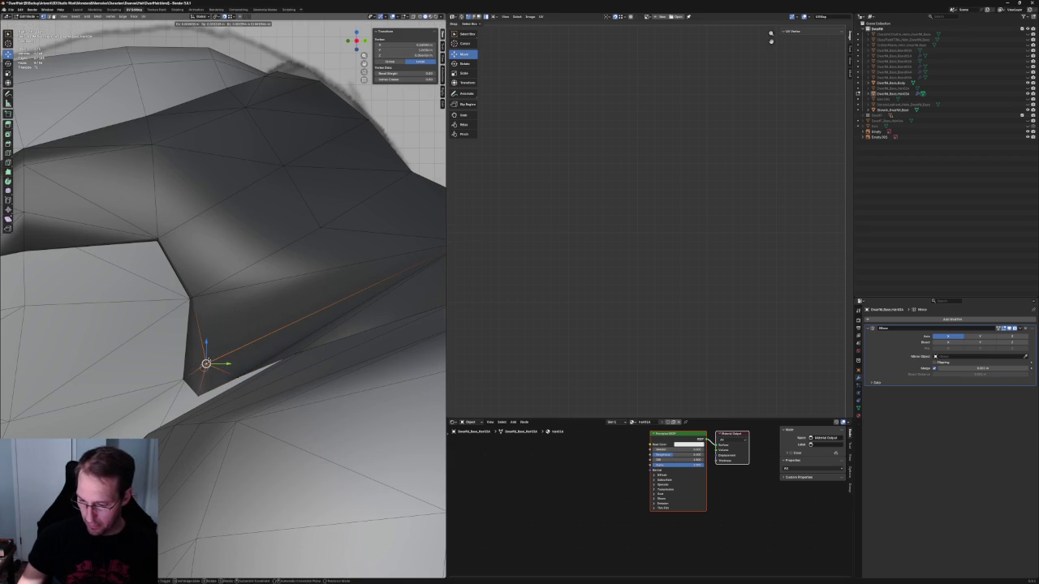
pyautogui.hotkey('alt', 'z')
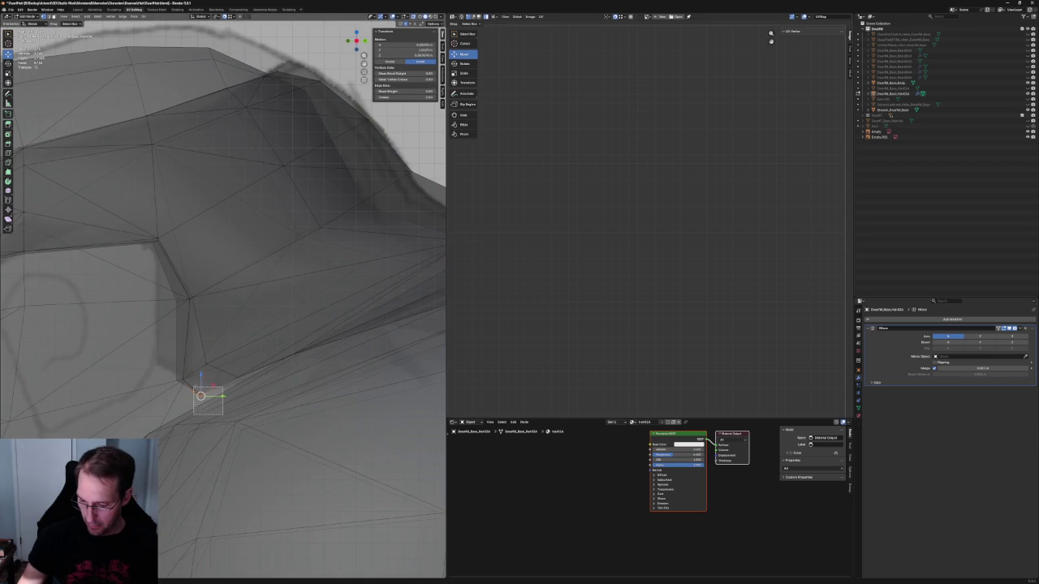
pyautogui.moveTo(216, 386); pyautogui.dragTo(211, 385)
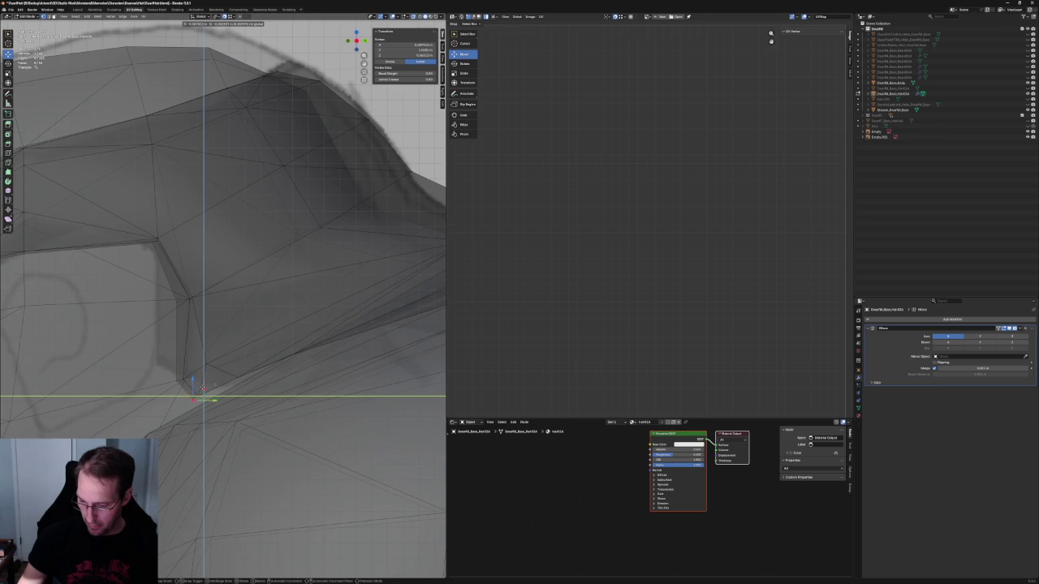
pyautogui.hotkey('alt', 'z')
pyautogui.scroll(-3, 244, 365)
pyautogui.moveTo(243, 365)
pyautogui.mouseDown(button='middle')
pyautogui.moveTo(298, 345)
pyautogui.moveTo(286, 384)
pyautogui.moveTo(271, 295)
pyautogui.mouseUp(button='middle')
pyautogui.scroll(3, 281, 339)
pyautogui.scroll(2, 211, 379)
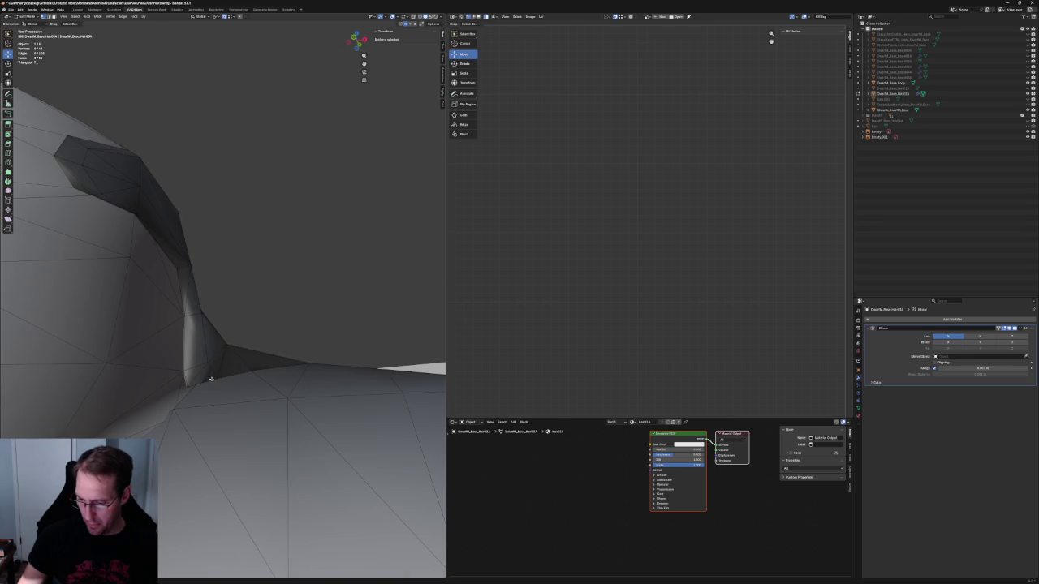
# Step: Shift the hair–shoulder junction vertex slightly right and check for clipping in X-ray
pyautogui.click(211, 379)
pyautogui.moveTo(219, 371); pyautogui.dragTo(230, 364, button='middle')
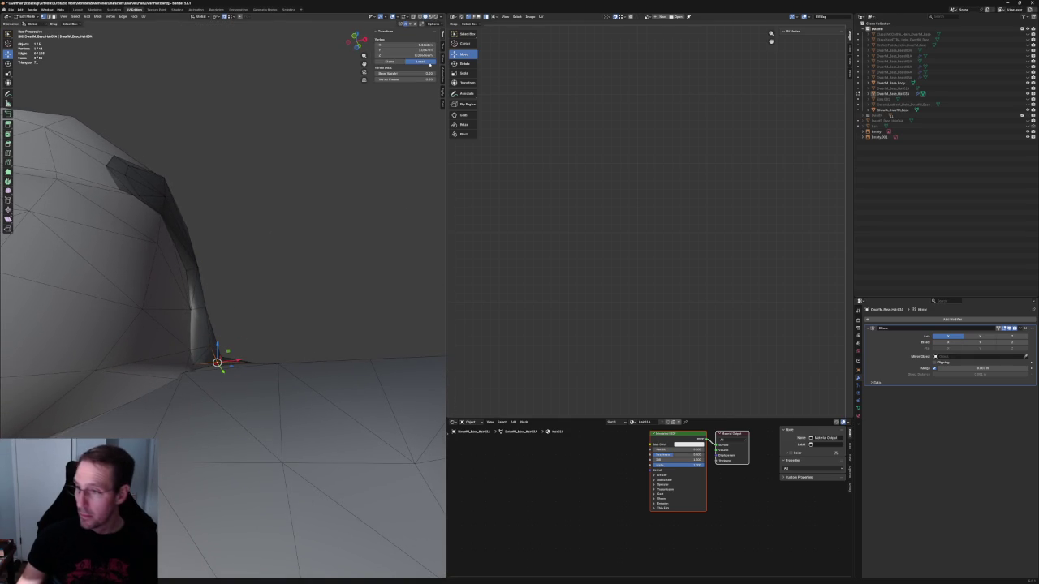
pyautogui.moveTo(222, 369); pyautogui.dragTo(250, 370)
pyautogui.moveTo(278, 325)
pyautogui.mouseDown(button='middle')
pyautogui.moveTo(231, 354)
pyautogui.moveTo(262, 325)
pyautogui.moveTo(220, 349)
pyautogui.moveTo(270, 344)
pyautogui.moveTo(138, 371)
pyautogui.moveTo(308, 326)
pyautogui.moveTo(236, 393)
pyautogui.moveTo(252, 383)
pyautogui.moveTo(227, 300)
pyautogui.moveTo(226, 309)
pyautogui.moveTo(276, 325)
pyautogui.moveTo(292, 308)
pyautogui.moveTo(289, 333)
pyautogui.moveTo(207, 367)
pyautogui.mouseUp(button='middle')
pyautogui.click(220, 349)
pyautogui.hotkey('alt', 'z')
pyautogui.hotkey('alt', 'z')
pyautogui.hotkey('alt', 'a')
pyautogui.click(218, 360)
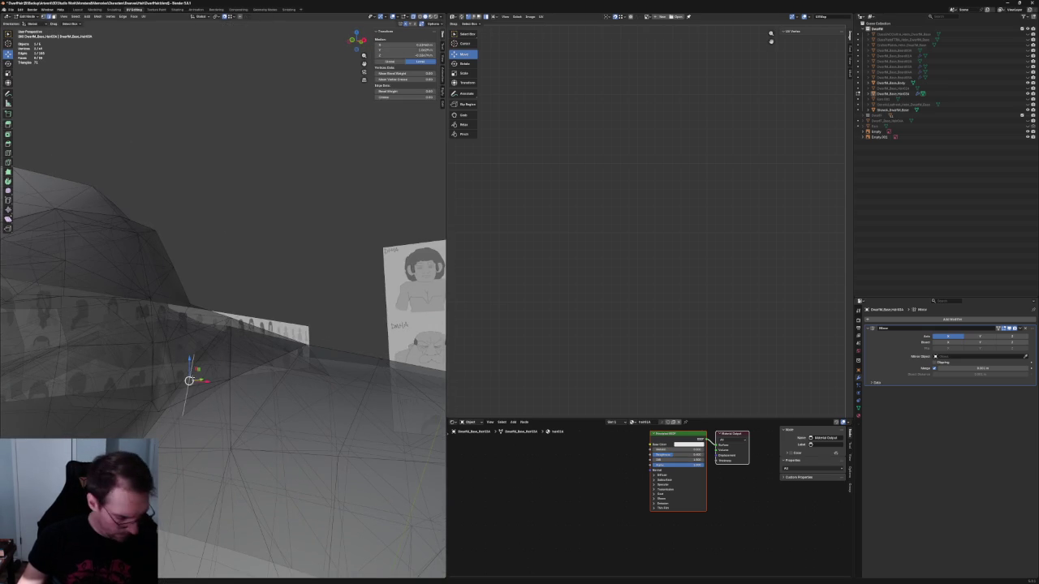
# Step: Select the single junction vertex, reposition it, and inspect it opaque from another angle
pyautogui.keyDown('shift'); pyautogui.click(227, 379); pyautogui.keyUp('shift')
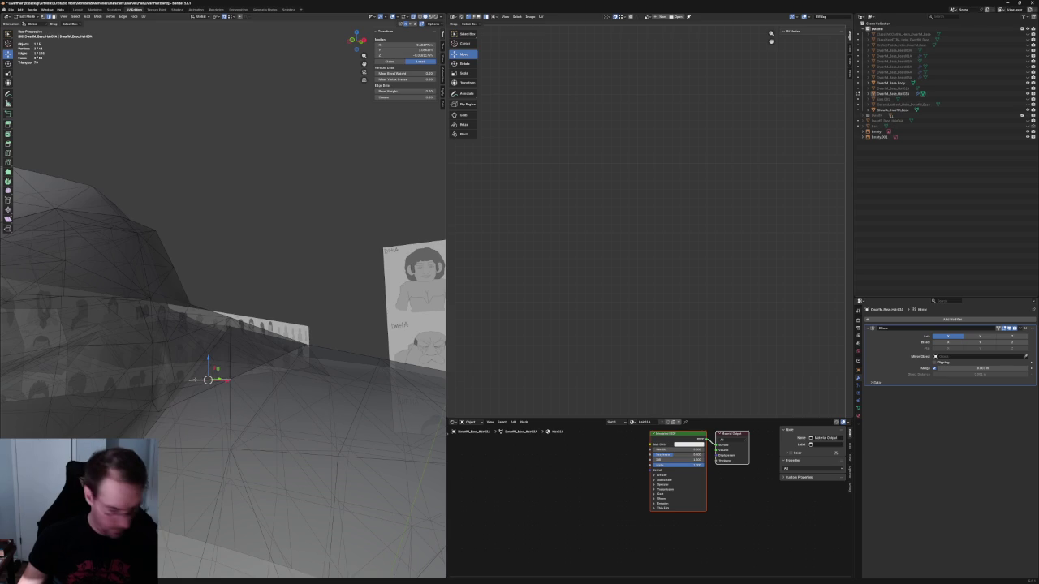
pyautogui.click(189, 382)
pyautogui.press('g')
pyautogui.click(188, 380)
pyautogui.hotkey('alt', 'z')
pyautogui.moveTo(188, 381)
pyautogui.mouseDown(button='middle')
pyautogui.moveTo(225, 345)
pyautogui.moveTo(192, 364)
pyautogui.moveTo(232, 345)
pyautogui.moveTo(215, 300)
pyautogui.moveTo(245, 328)
pyautogui.moveTo(240, 336)
pyautogui.mouseUp(button='middle')
pyautogui.scroll(3, 226, 332)
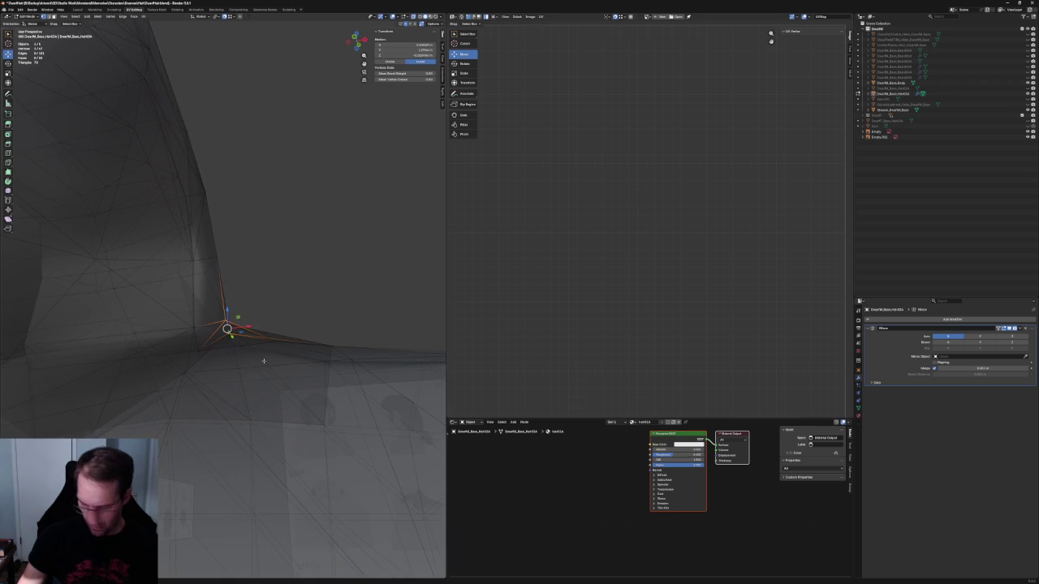
# Step: Slide the junction vertex along its edge onto the body surface, then deselect
pyautogui.press('ctrl+KP_Add')
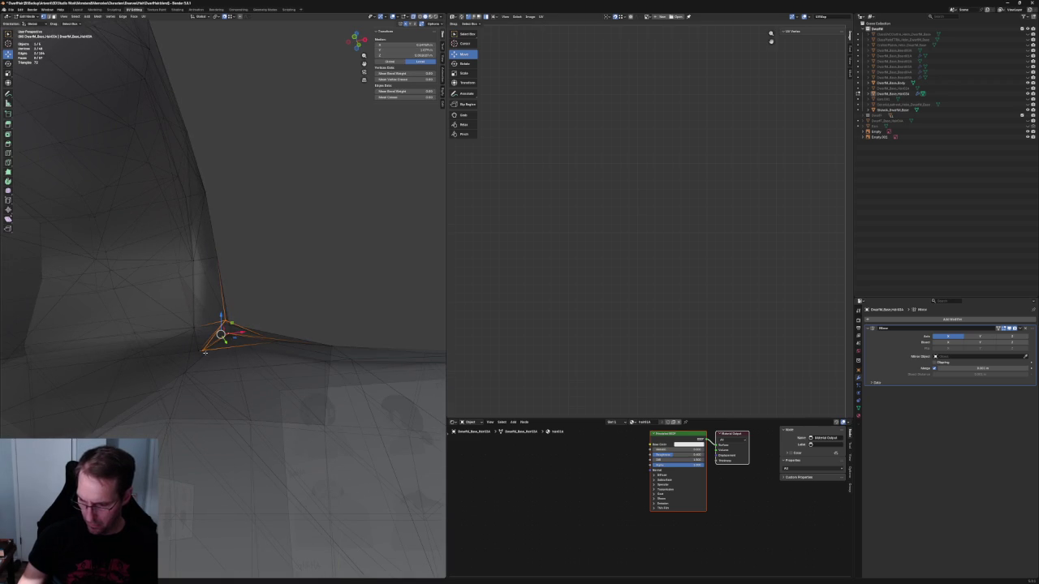
pyautogui.click(205, 352)
pyautogui.hotkey('shift', 'v')
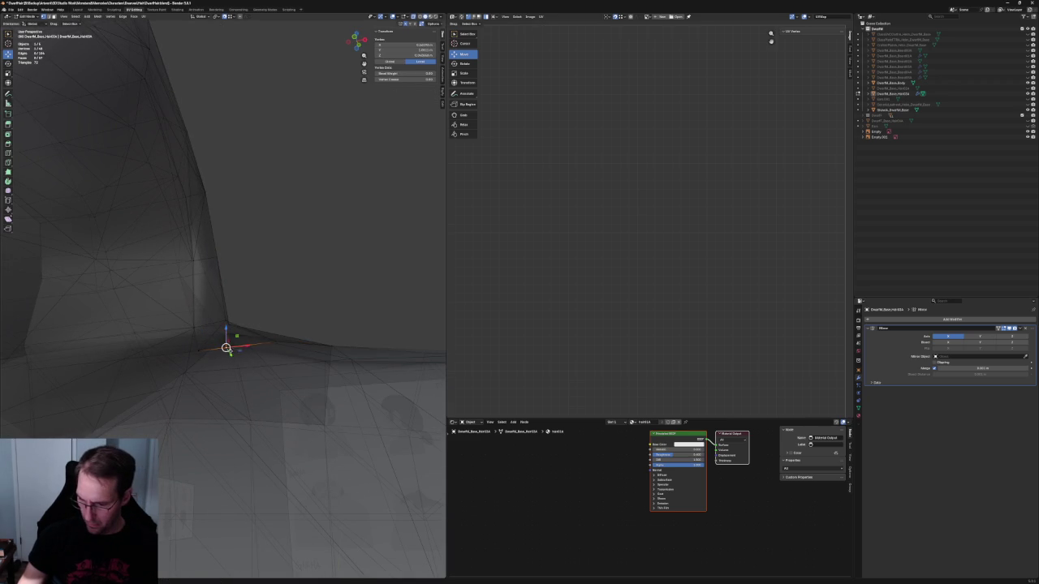
pyautogui.click(230, 350)
pyautogui.click(110, 344)
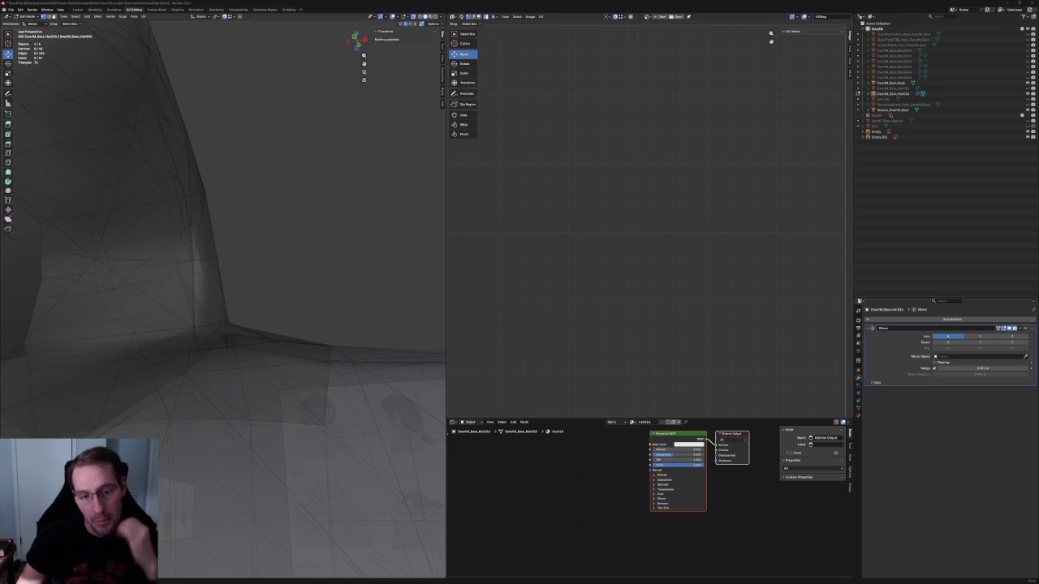
pyautogui.scroll(-5, 254, 358)
# Step: With X-ray toggled, move a hair-edge vertex near the shoulder to sit against the body
pyautogui.moveTo(254, 359)
pyautogui.mouseDown(button='middle')
pyautogui.moveTo(255, 334)
pyautogui.moveTo(249, 352)
pyautogui.moveTo(193, 312)
pyautogui.moveTo(225, 341)
pyautogui.mouseUp(button='middle')
pyautogui.scroll(5, 254, 334)
pyautogui.scroll(3, 255, 334)
pyautogui.scroll(3, 251, 345)
pyautogui.scroll(-4, 249, 352)
pyautogui.scroll(3, 193, 311)
pyautogui.scroll(3, 194, 312)
pyautogui.scroll(3, 218, 341)
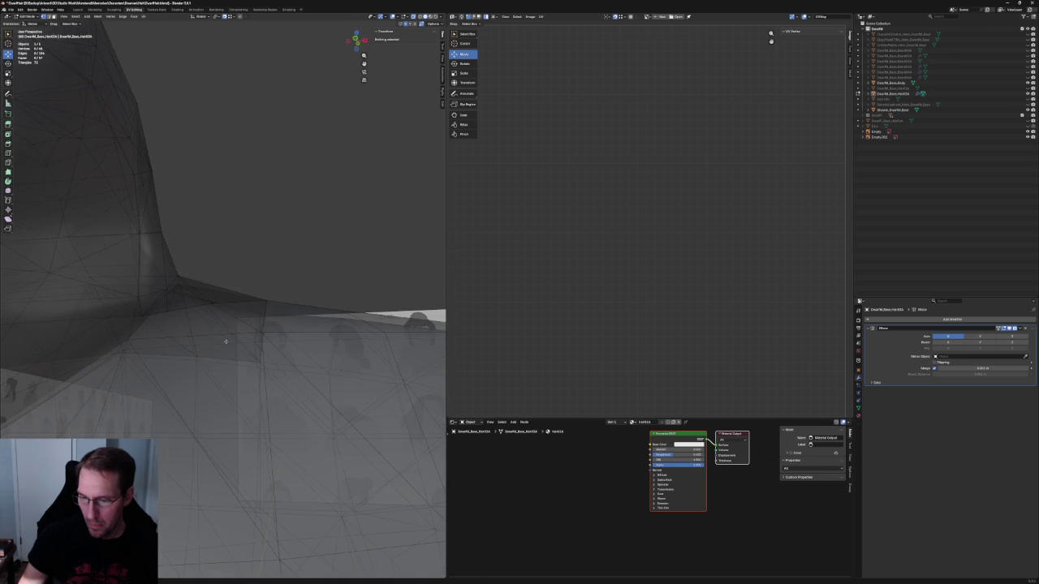
pyautogui.click(170, 289)
pyautogui.moveTo(170, 289); pyautogui.dragTo(213, 404, button='middle')
pyautogui.scroll(5, 150, 317)
pyautogui.hotkey('alt', 'z')
pyautogui.press('g')
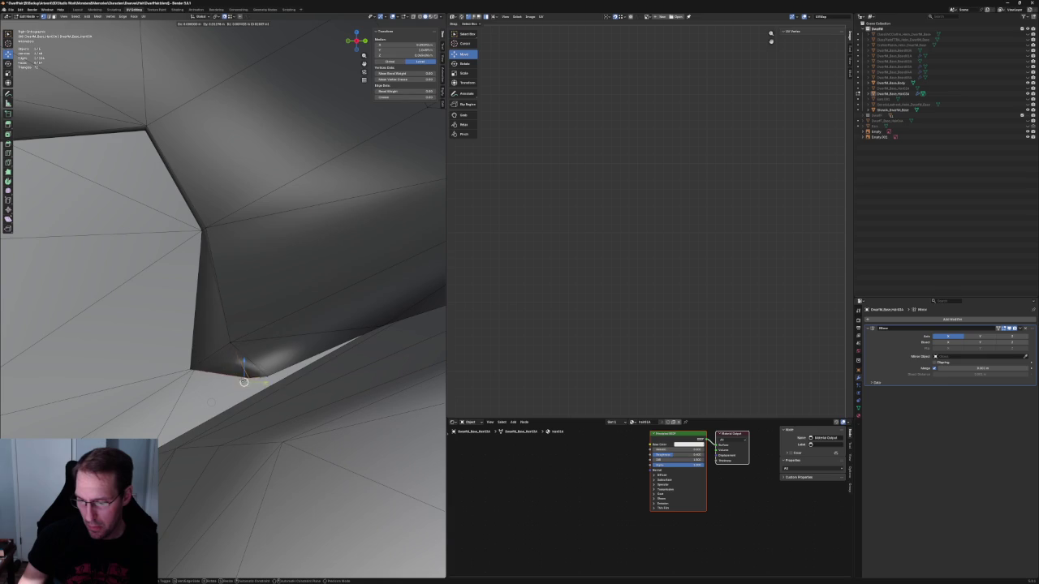
pyautogui.press('Escape')
pyautogui.hotkey('alt', 'z')
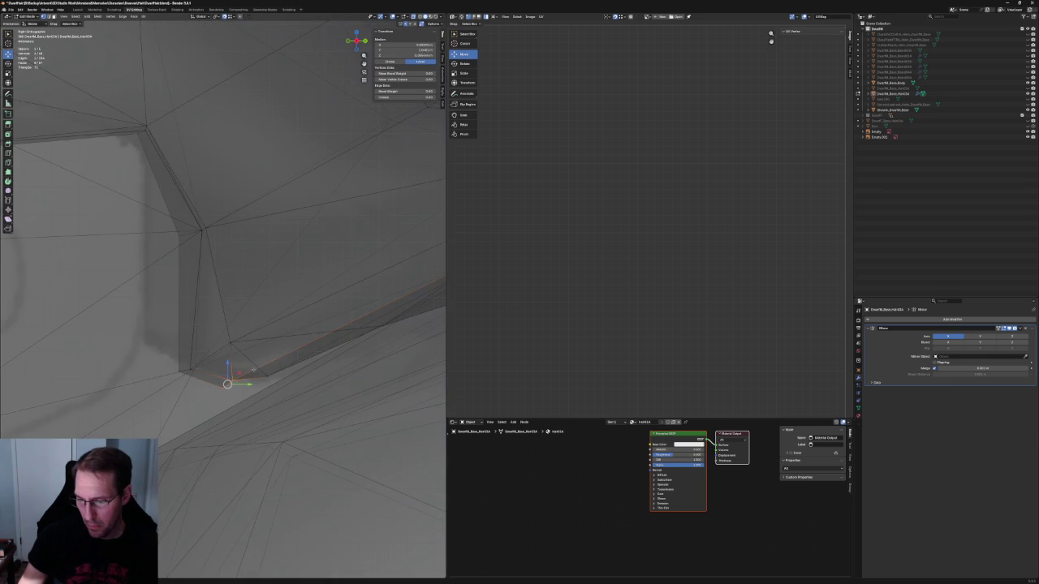
pyautogui.hotkey('alt', 'z')
pyautogui.moveTo(244, 375)
pyautogui.mouseDown(button='middle')
pyautogui.moveTo(287, 356)
pyautogui.moveTo(314, 359)
pyautogui.moveTo(244, 349)
pyautogui.moveTo(264, 376)
pyautogui.moveTo(287, 357)
pyautogui.moveTo(258, 361)
pyautogui.moveTo(227, 301)
pyautogui.moveTo(288, 347)
pyautogui.moveTo(223, 348)
pyautogui.mouseUp(button='middle')
# Step: Pull another vertex at the hair's edge in against the shoulder
pyautogui.hotkey('alt', 'z')
pyautogui.click(264, 375)
pyautogui.hotkey('alt', 'z')
pyautogui.click(264, 376)
pyautogui.hotkey('alt', 'z')
pyautogui.press('g')
pyautogui.click(258, 360)
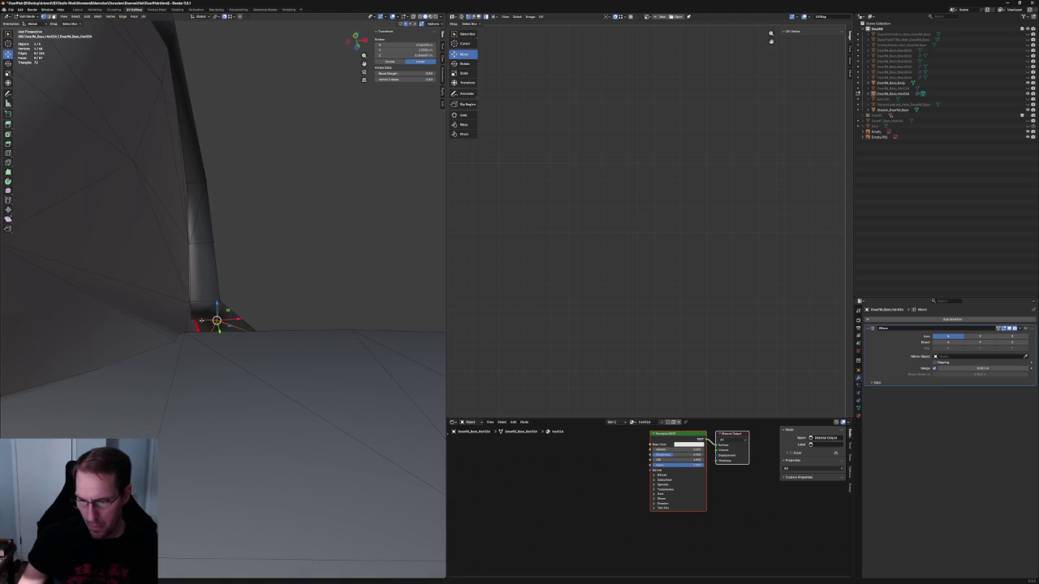
# Step: Move the strand's base vertices to reshape it along the body surface
pyautogui.hotkey('alt', 'a')
pyautogui.click(202, 325)
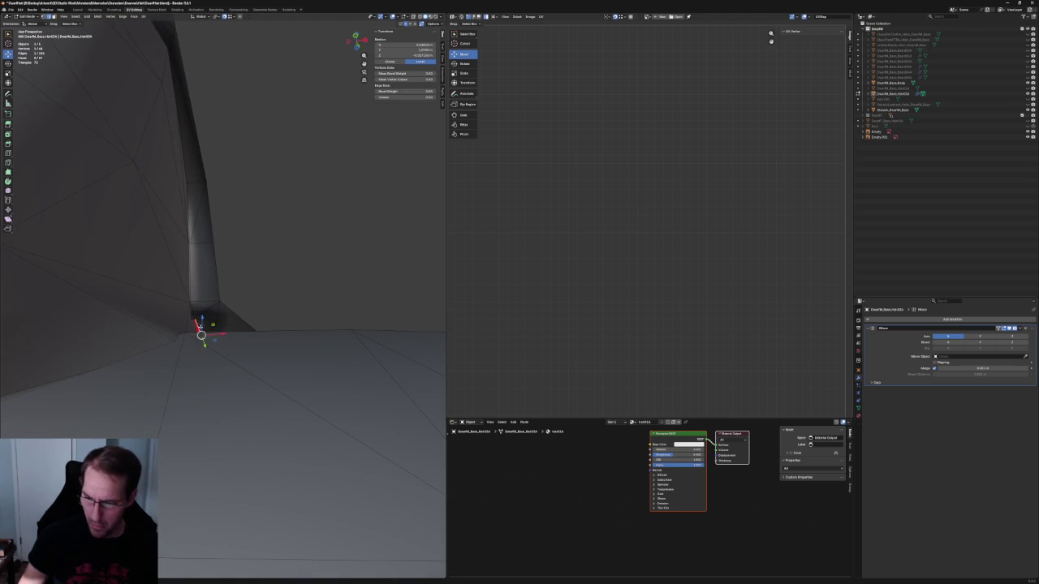
pyautogui.hotkey('alt', 'z')
pyautogui.press('g')
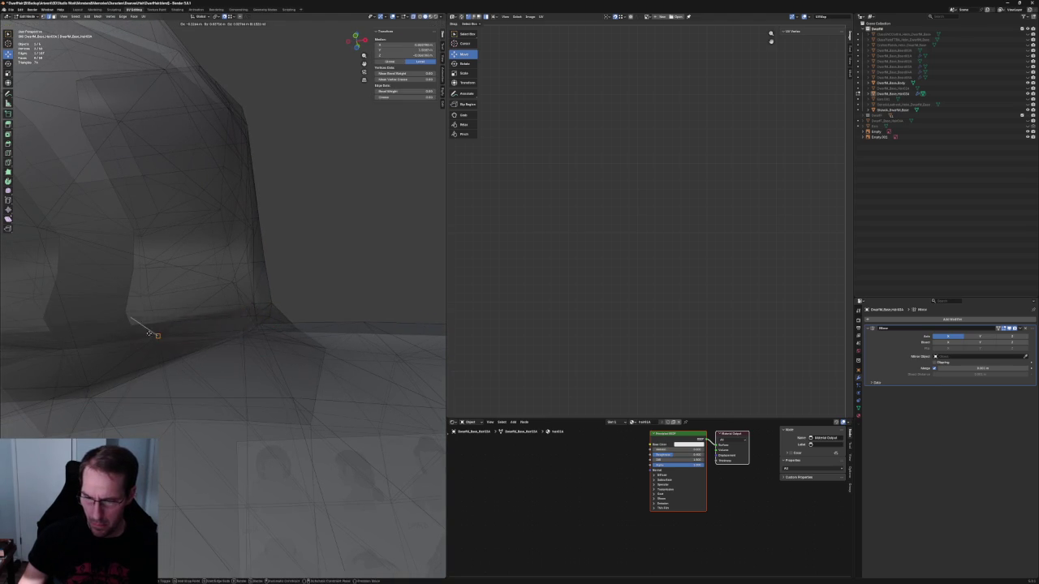
pyautogui.click(128, 322)
pyautogui.moveTo(130, 325); pyautogui.dragTo(140, 329, button='middle')
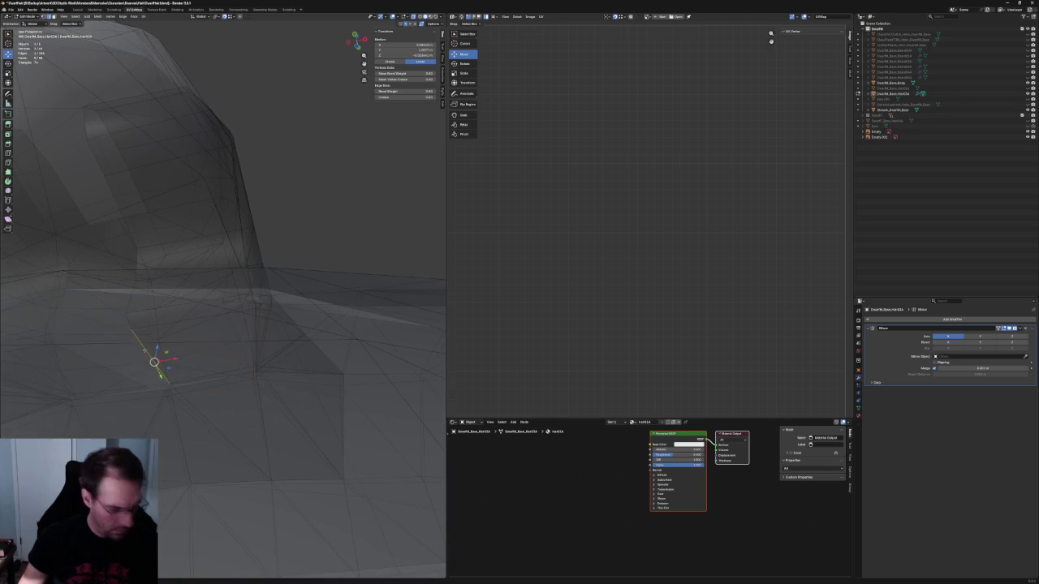
pyautogui.click(132, 328)
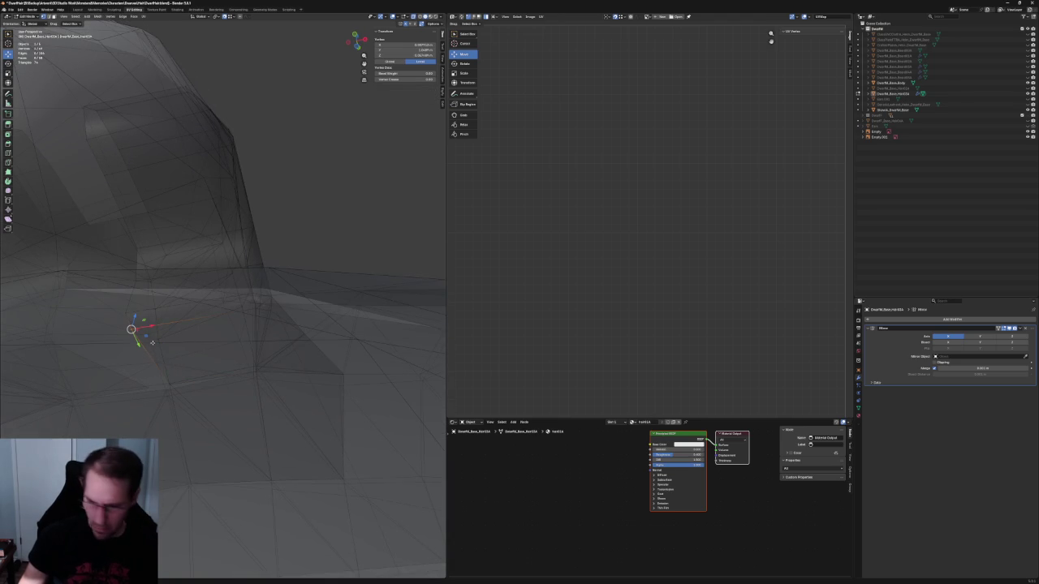
pyautogui.hotkey('alt', 'z')
pyautogui.hotkey('alt', 'a')
# Step: Zoom out to a wider side view of the head and return to solid shading
pyautogui.moveTo(317, 230)
pyautogui.mouseDown(button='middle')
pyautogui.moveTo(241, 342)
pyautogui.moveTo(248, 349)
pyautogui.moveTo(265, 316)
pyautogui.mouseUp(button='middle')
pyautogui.scroll(-2, 265, 316)
pyautogui.scroll(-3, 264, 317)
pyautogui.scroll(-2, 262, 319)
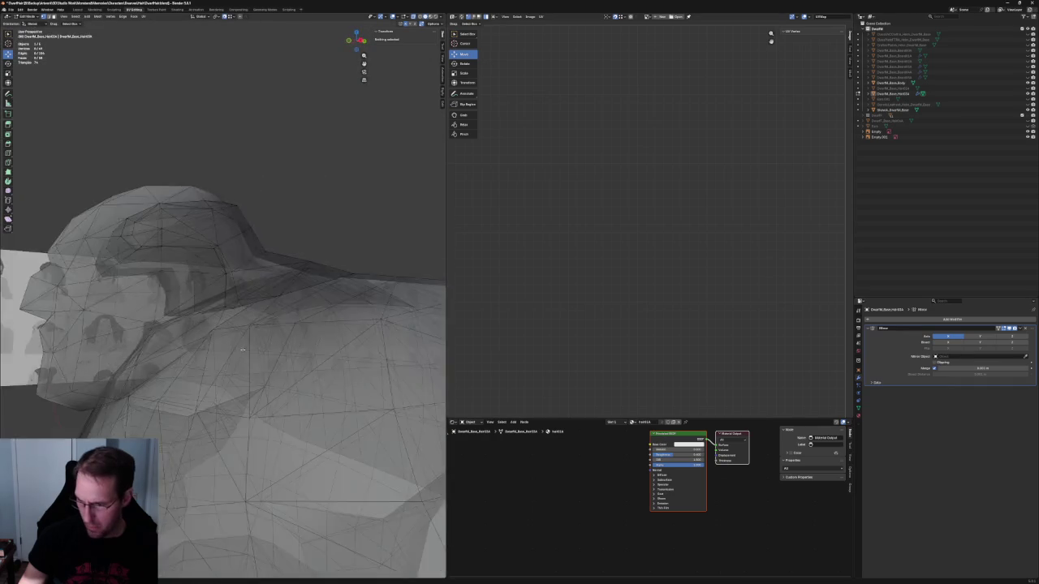
pyautogui.scroll(-2, 261, 319)
pyautogui.scroll(-3, 260, 319)
pyautogui.moveTo(260, 319); pyautogui.dragTo(272, 309, button='middle')
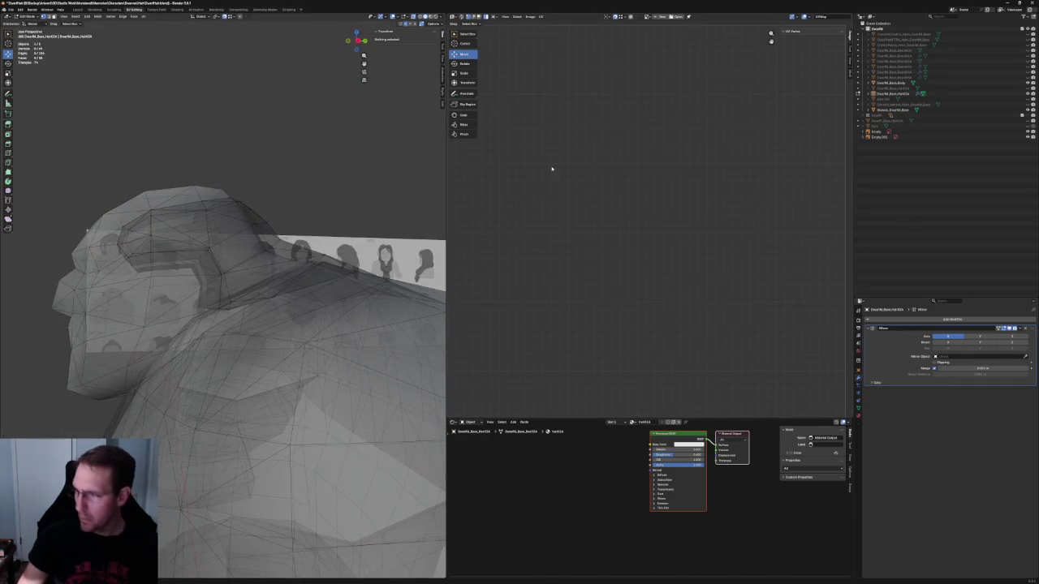
pyautogui.hotkey('alt', 'z')
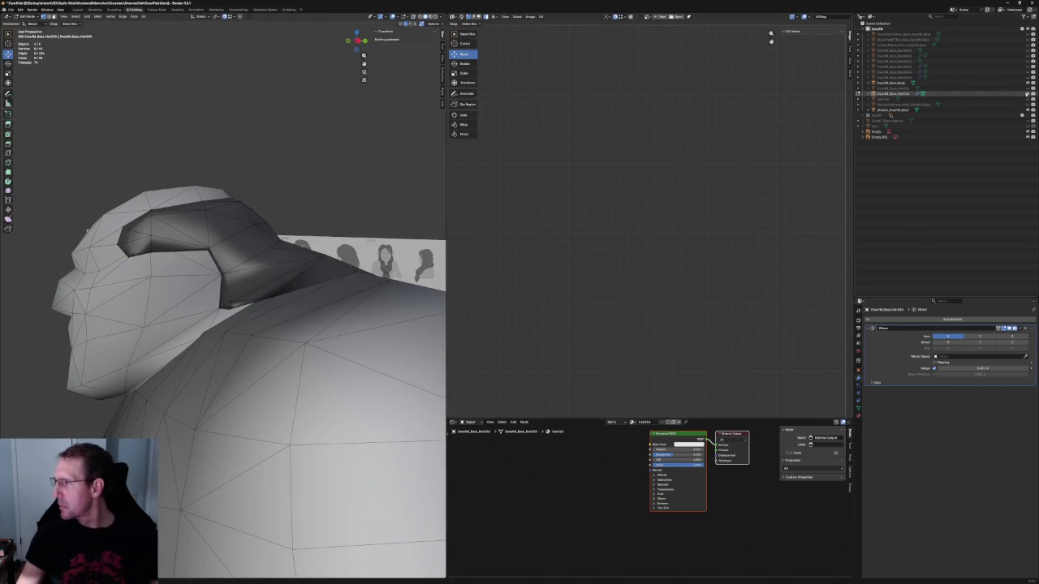
# Step: Hide the head and body meshes in the Outliner, leaving only the hair visible
pyautogui.click(1028, 82)
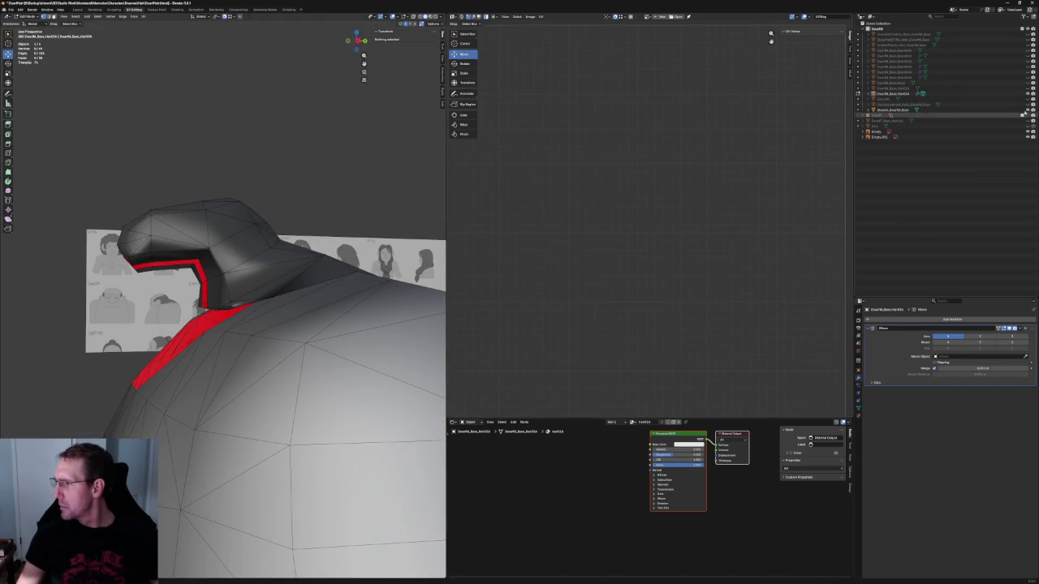
pyautogui.click(1029, 109)
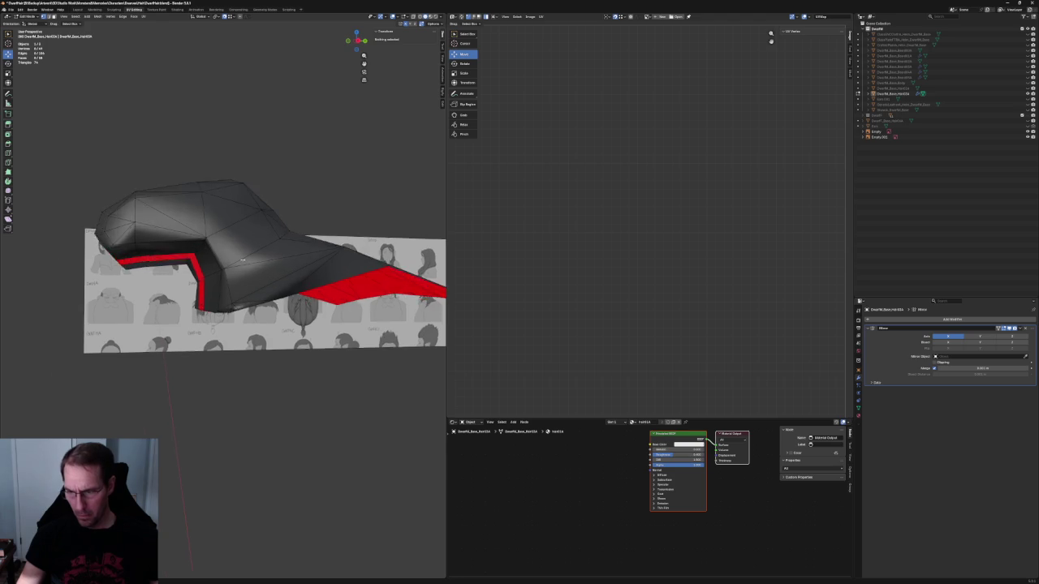
pyautogui.scroll(5, 285, 209)
pyautogui.moveTo(285, 209)
pyautogui.mouseDown(button='middle')
pyautogui.moveTo(270, 188)
pyautogui.moveTo(263, 218)
pyautogui.moveTo(216, 251)
pyautogui.moveTo(248, 236)
pyautogui.moveTo(208, 219)
pyautogui.moveTo(220, 209)
pyautogui.moveTo(116, 254)
pyautogui.moveTo(116, 276)
pyautogui.mouseUp(button='middle')
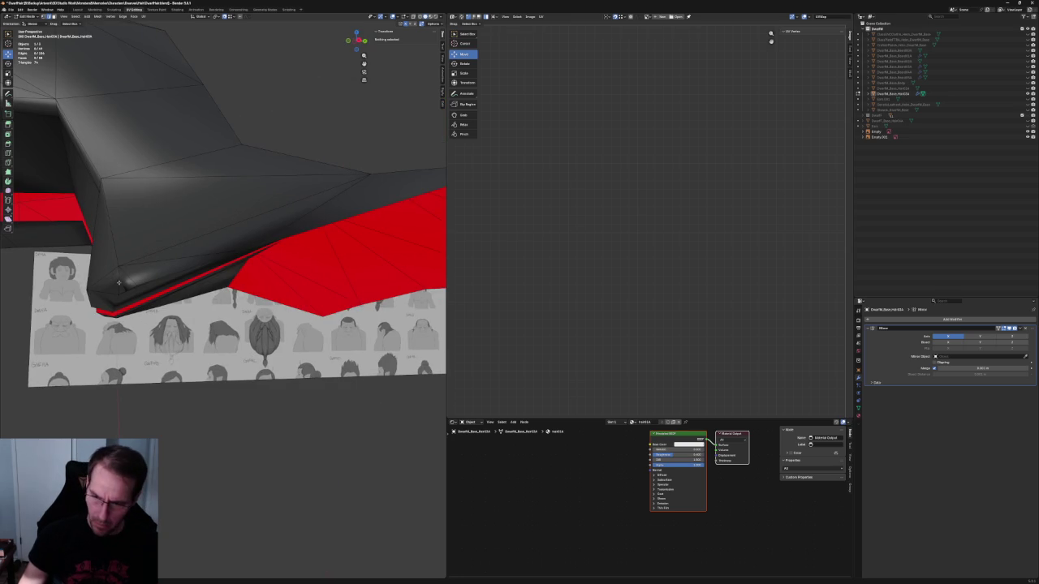
# Step: Select and inspect vertices on the hair's lower edge, upper edge and outer fold
pyautogui.click(118, 282)
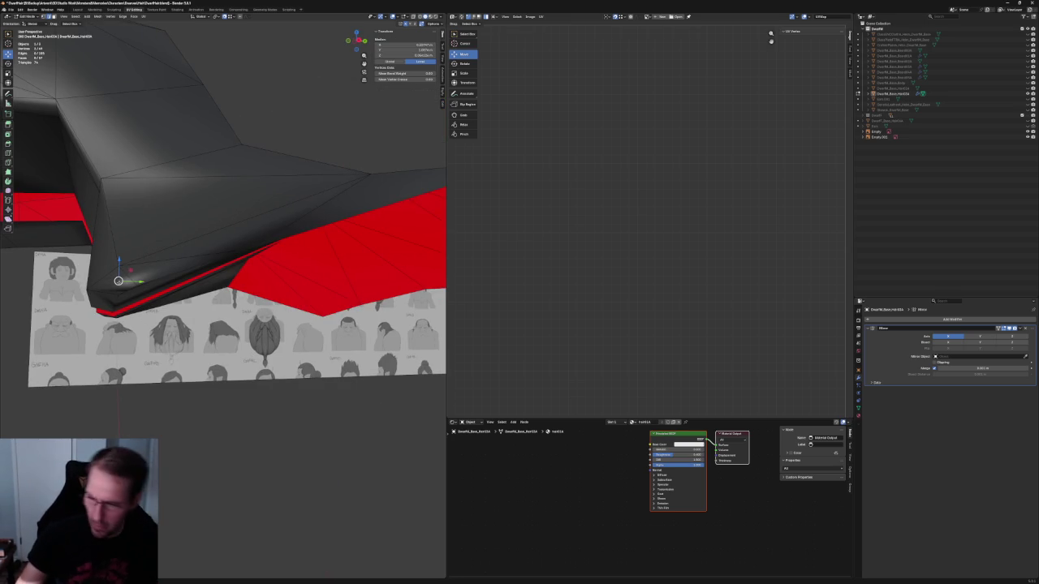
pyautogui.press('ctrl+KP_Add')
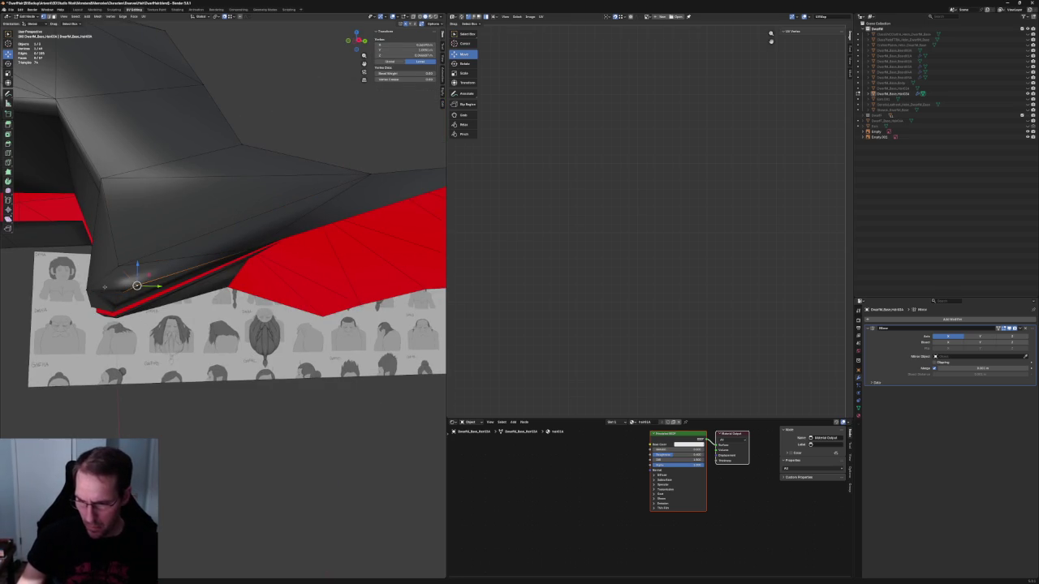
pyautogui.hotkey('alt', 'a')
pyautogui.moveTo(152, 344); pyautogui.dragTo(158, 229, button='middle')
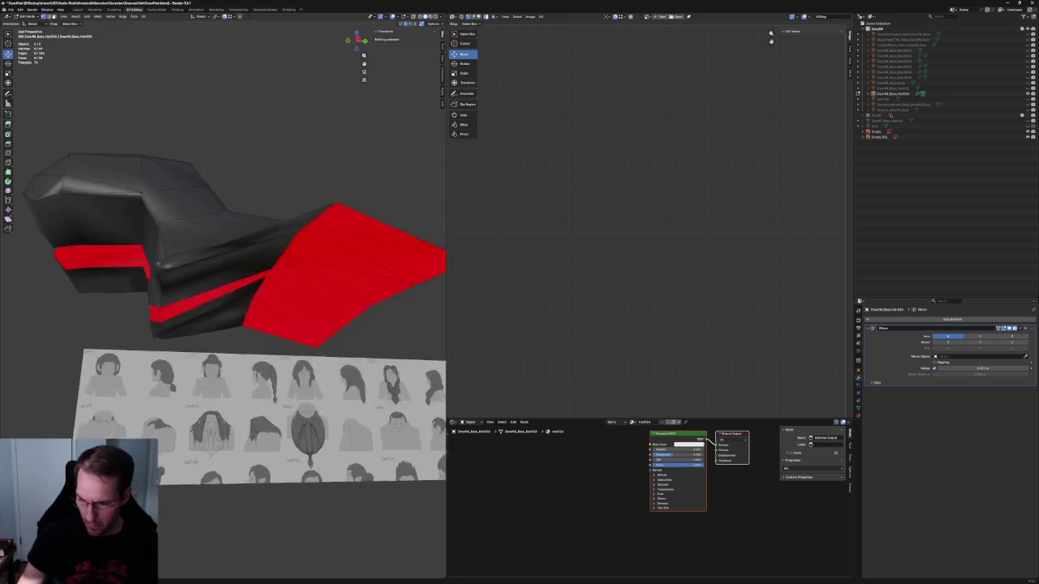
pyautogui.moveTo(159, 209); pyautogui.dragTo(142, 288, button='middle')
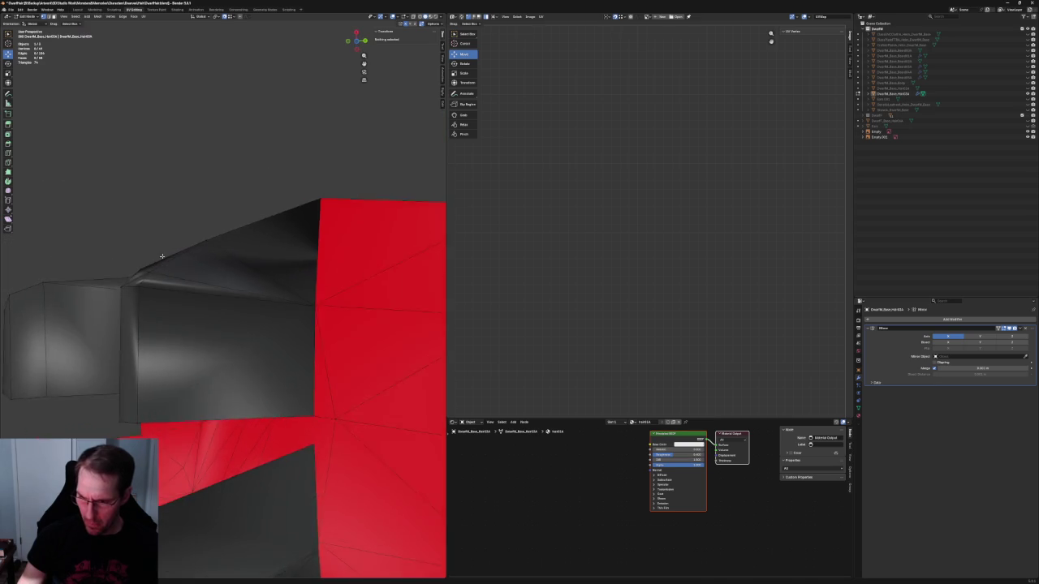
pyautogui.click(138, 292)
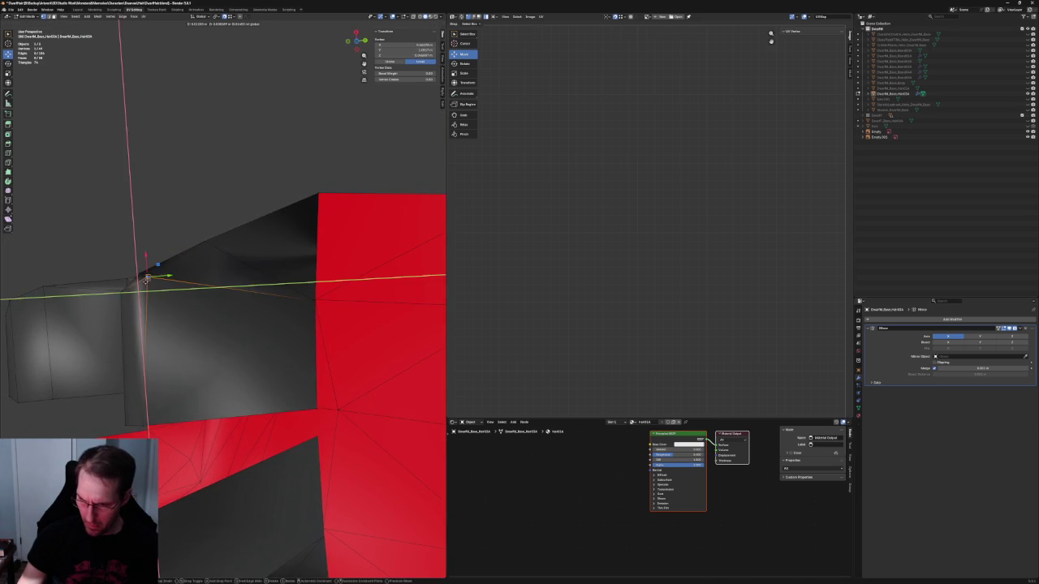
pyautogui.moveTo(146, 290)
pyautogui.mouseDown(button='middle')
pyautogui.moveTo(260, 248)
pyautogui.moveTo(271, 265)
pyautogui.mouseUp(button='middle')
pyautogui.moveTo(334, 254); pyautogui.dragTo(336, 260, button='middle')
pyautogui.click(312, 281)
# Step: Select vertices along the hair fold and inspect the red underside against the reference
pyautogui.keyDown('shift'); pyautogui.click(297, 298); pyautogui.keyUp('shift')
pyautogui.rightClick(298, 302)
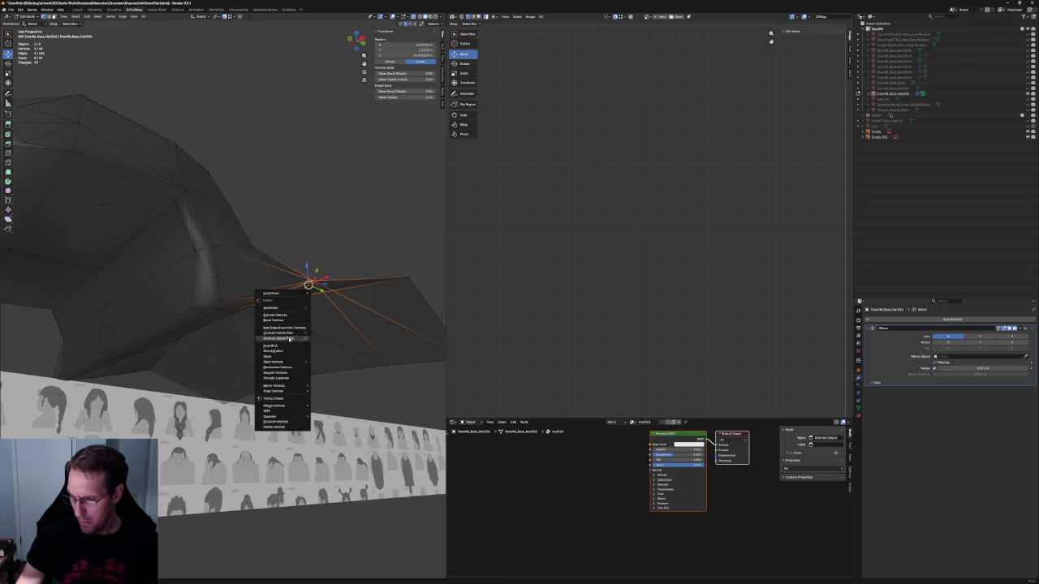
pyautogui.click(288, 337)
pyautogui.moveTo(350, 225)
pyautogui.mouseDown(button='middle')
pyautogui.moveTo(336, 248)
pyautogui.moveTo(274, 277)
pyautogui.moveTo(290, 280)
pyautogui.mouseUp(button='middle')
pyautogui.keyDown('alt'); pyautogui.click(270, 283); pyautogui.keyUp('alt')
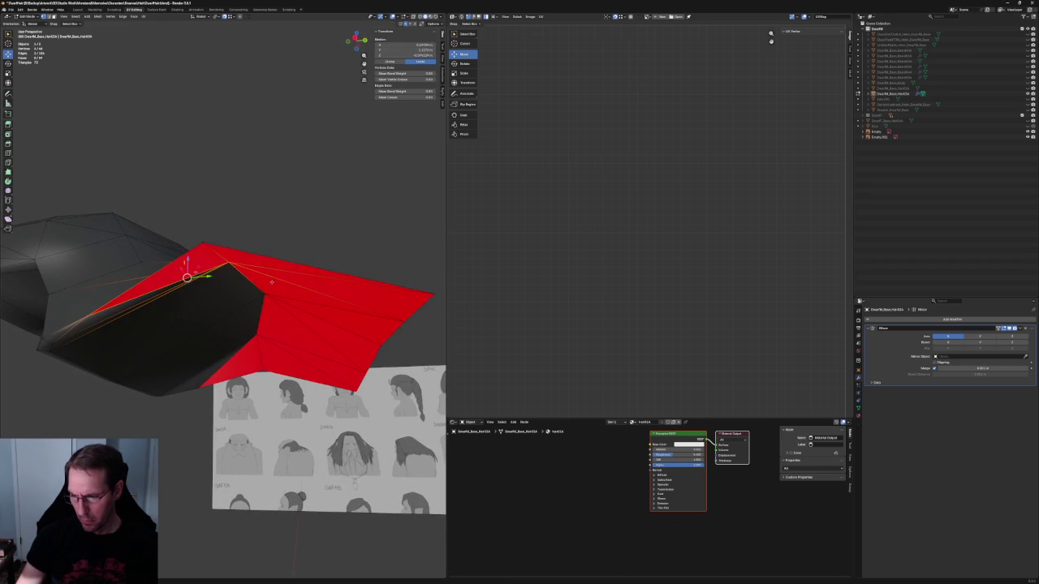
pyautogui.hotkey('alt', 'a')
pyautogui.moveTo(273, 281)
pyautogui.mouseDown(button='middle')
pyautogui.moveTo(305, 284)
pyautogui.moveTo(303, 271)
pyautogui.moveTo(309, 285)
pyautogui.moveTo(259, 291)
pyautogui.moveTo(301, 283)
pyautogui.moveTo(325, 306)
pyautogui.moveTo(323, 287)
pyautogui.moveTo(243, 274)
pyautogui.moveTo(254, 303)
pyautogui.mouseUp(button='middle')
pyautogui.scroll(3, 255, 303)
pyautogui.scroll(2, 255, 306)
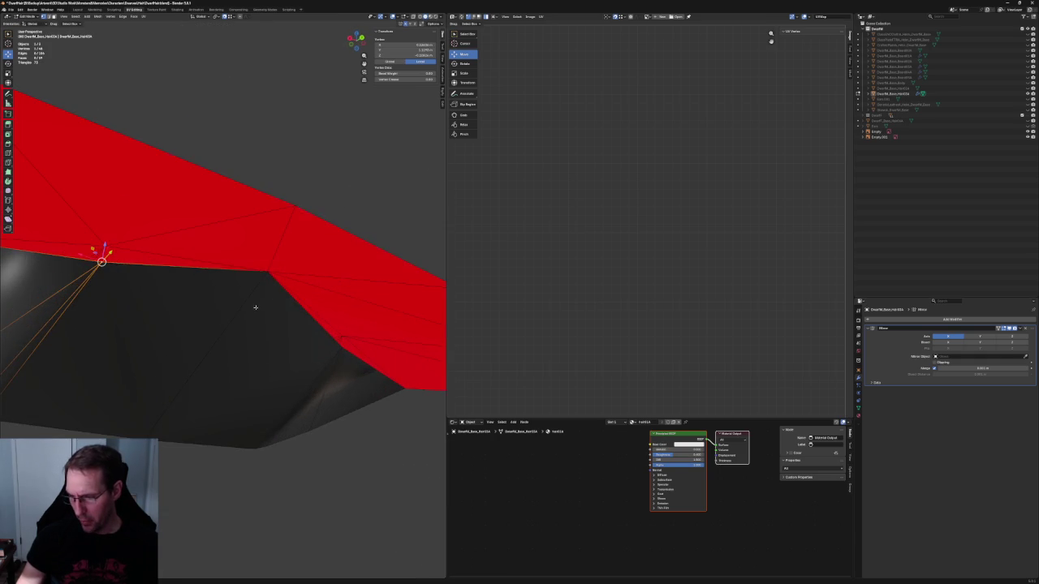
pyautogui.scroll(-3, 255, 306)
pyautogui.scroll(-3, 256, 306)
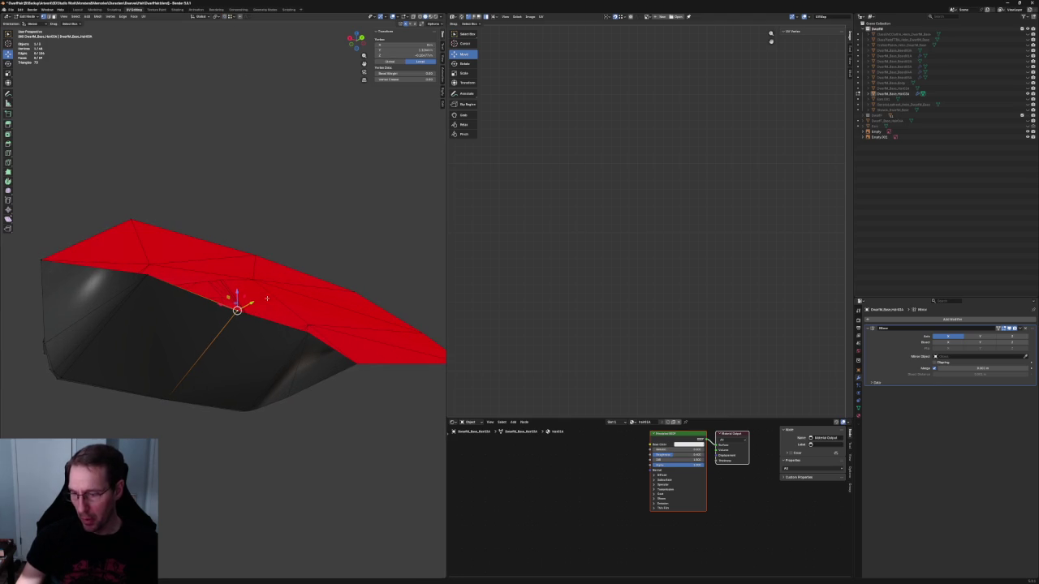
# Step: Nudge the top-edge vertex along Z, then check the refined shape
pyautogui.press('g')
pyautogui.press('z')
pyautogui.press('Escape')
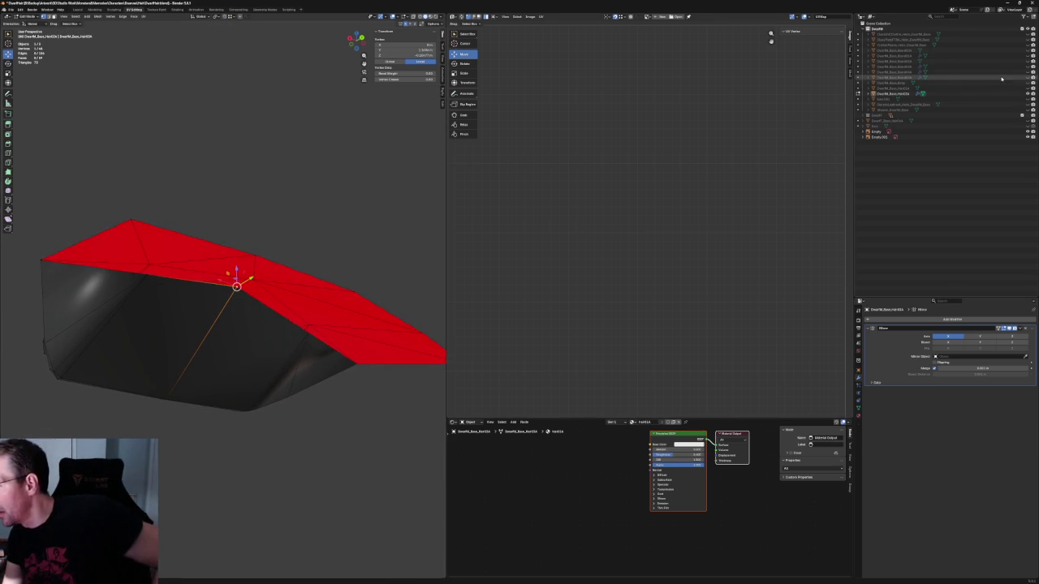
pyautogui.moveTo(270, 268)
pyautogui.mouseDown(button='middle')
pyautogui.moveTo(336, 286)
pyautogui.moveTo(317, 246)
pyautogui.moveTo(315, 266)
pyautogui.moveTo(219, 300)
pyautogui.moveTo(212, 261)
pyautogui.mouseUp(button='middle')
pyautogui.scroll(3, 336, 286)
pyautogui.scroll(-4, 336, 286)
pyautogui.scroll(3, 208, 305)
pyautogui.scroll(-3, 209, 305)
pyautogui.scroll(2, 212, 261)
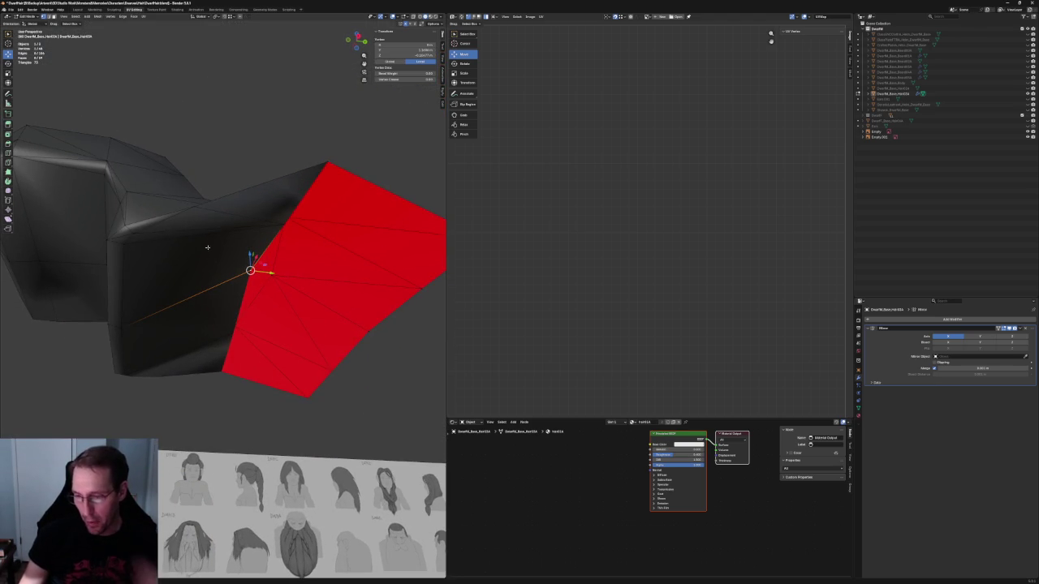
pyautogui.hotkey('alt', 'a')
# Step: Fill the gap between the two hair edges with a face and slide a vertex sideways
pyautogui.click(188, 234)
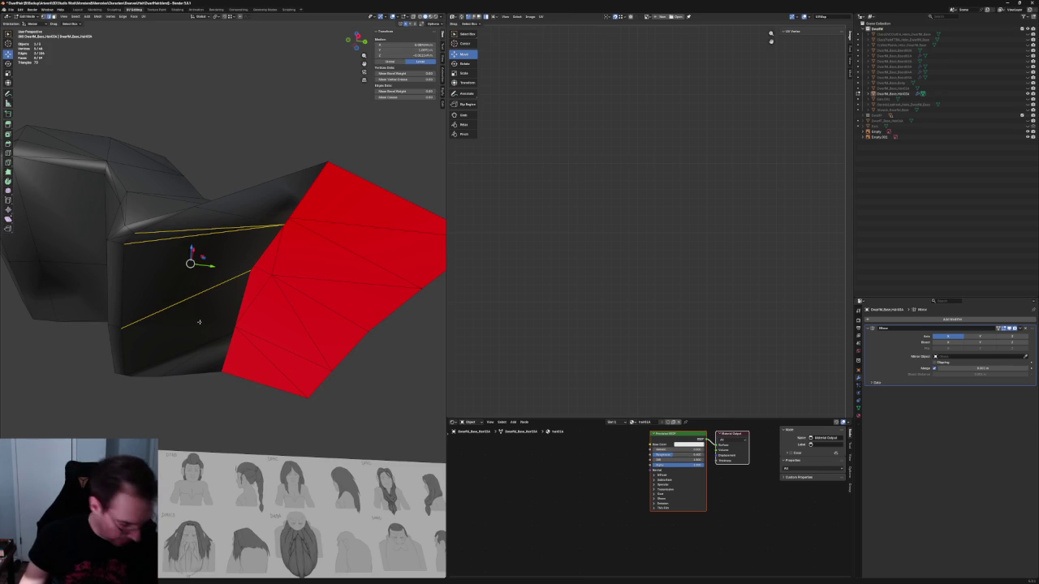
pyautogui.press('f')
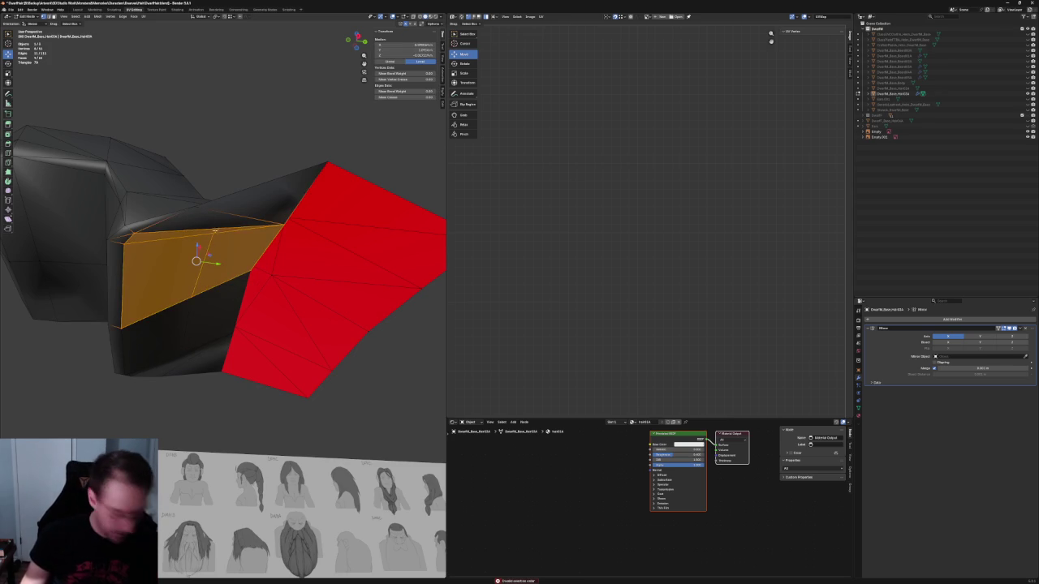
pyautogui.click(215, 232)
pyautogui.click(236, 234)
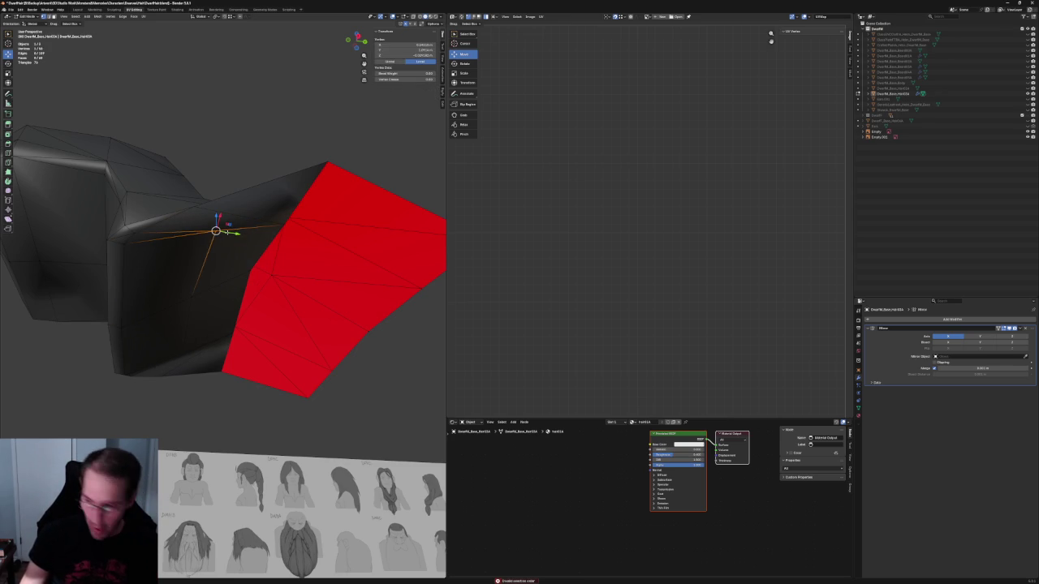
pyautogui.moveTo(235, 234); pyautogui.dragTo(208, 234)
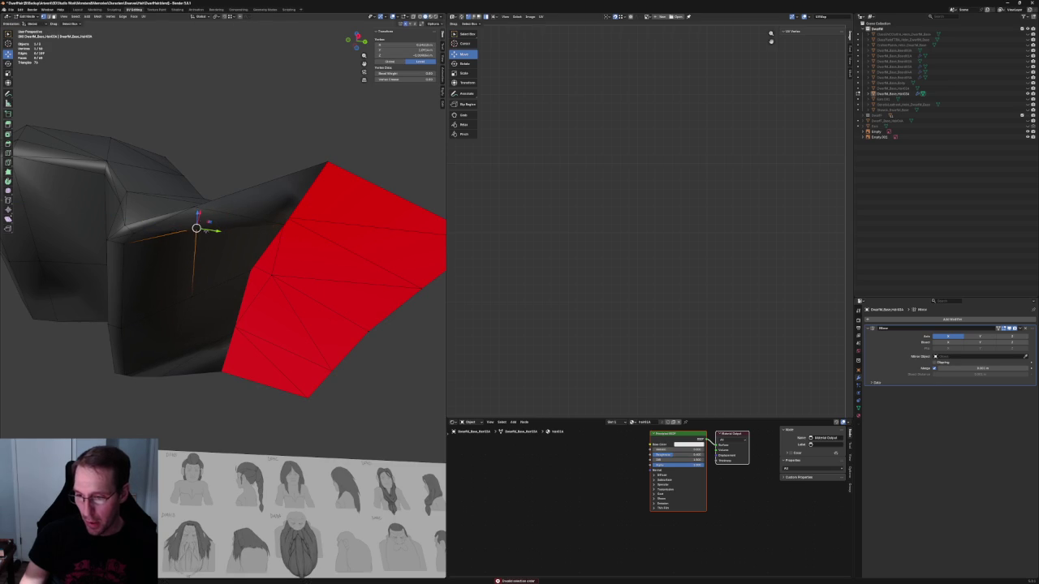
# Step: Raise a vertex slightly to reshape the mesh and recalculate the face normals
pyautogui.moveTo(208, 260); pyautogui.dragTo(221, 205, button='middle')
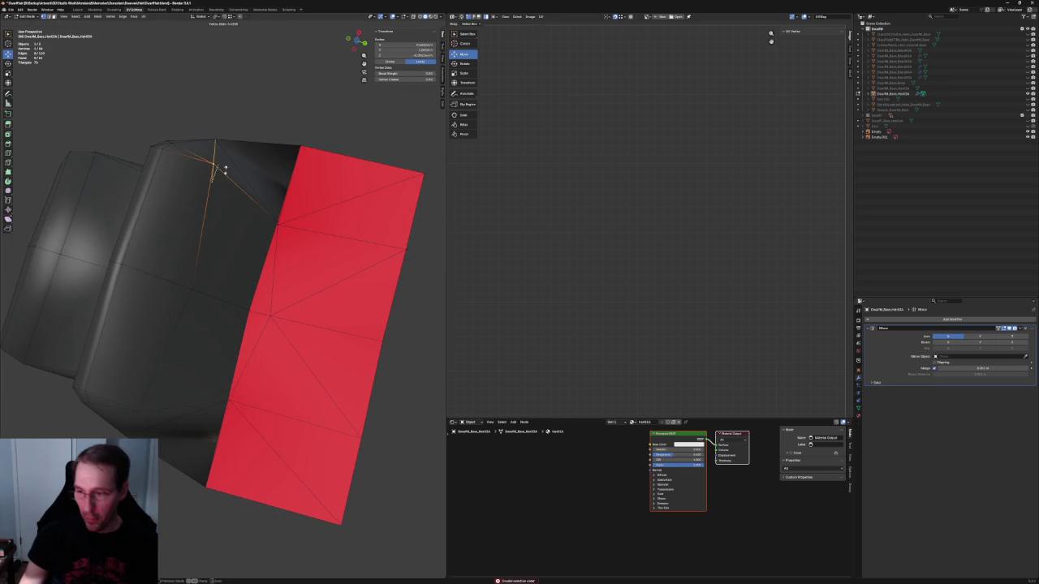
pyautogui.moveTo(205, 255)
pyautogui.mouseDown(button='middle')
pyautogui.moveTo(263, 252)
pyautogui.moveTo(211, 239)
pyautogui.mouseUp(button='middle')
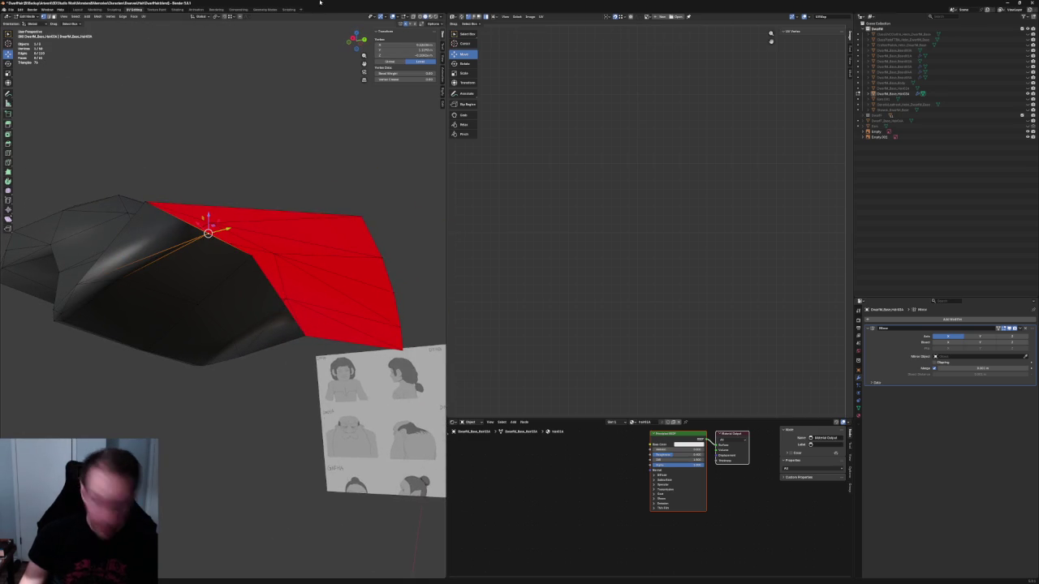
pyautogui.moveTo(225, 245); pyautogui.dragTo(226, 234)
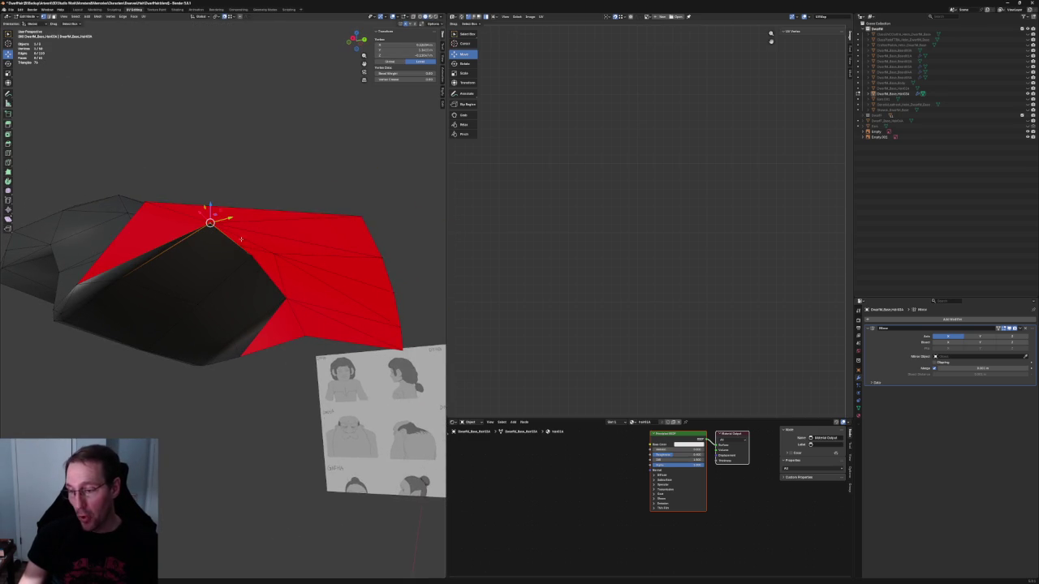
pyautogui.moveTo(271, 253)
pyautogui.mouseDown(button='middle')
pyautogui.moveTo(236, 263)
pyautogui.moveTo(238, 249)
pyautogui.mouseUp(button='middle')
pyautogui.moveTo(173, 254)
pyautogui.mouseDown(button='middle')
pyautogui.moveTo(219, 292)
pyautogui.moveTo(223, 284)
pyautogui.moveTo(193, 264)
pyautogui.moveTo(328, 279)
pyautogui.moveTo(301, 273)
pyautogui.moveTo(279, 288)
pyautogui.moveTo(290, 302)
pyautogui.moveTo(279, 282)
pyautogui.moveTo(299, 294)
pyautogui.moveTo(249, 306)
pyautogui.moveTo(266, 299)
pyautogui.mouseUp(button='middle')
pyautogui.hotkey('shift', 'n')
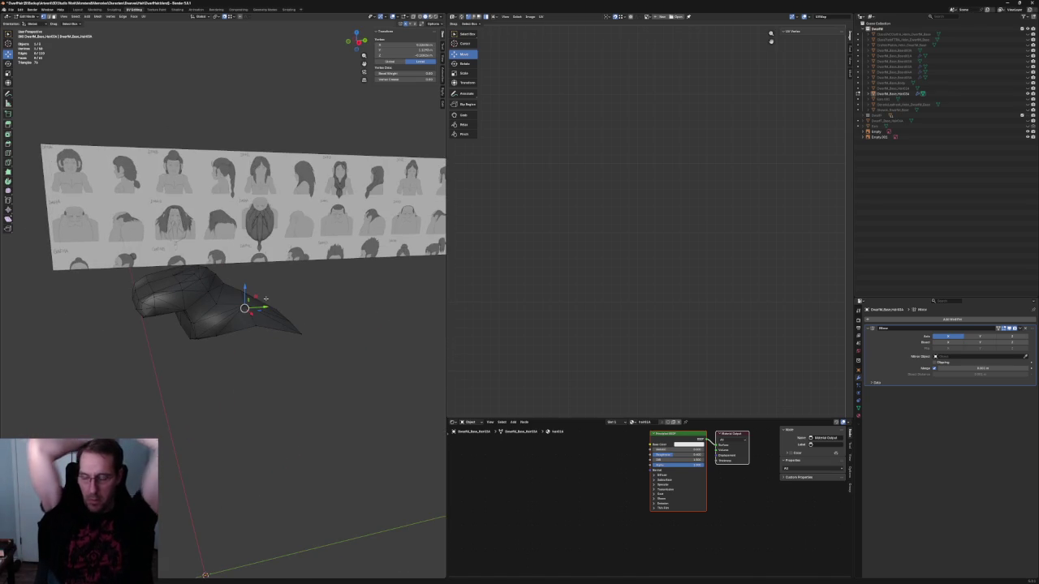
pyautogui.scroll(5, 269, 283)
pyautogui.moveTo(270, 284)
pyautogui.mouseDown(button='middle')
pyautogui.moveTo(189, 297)
pyautogui.moveTo(165, 288)
pyautogui.mouseUp(button='middle')
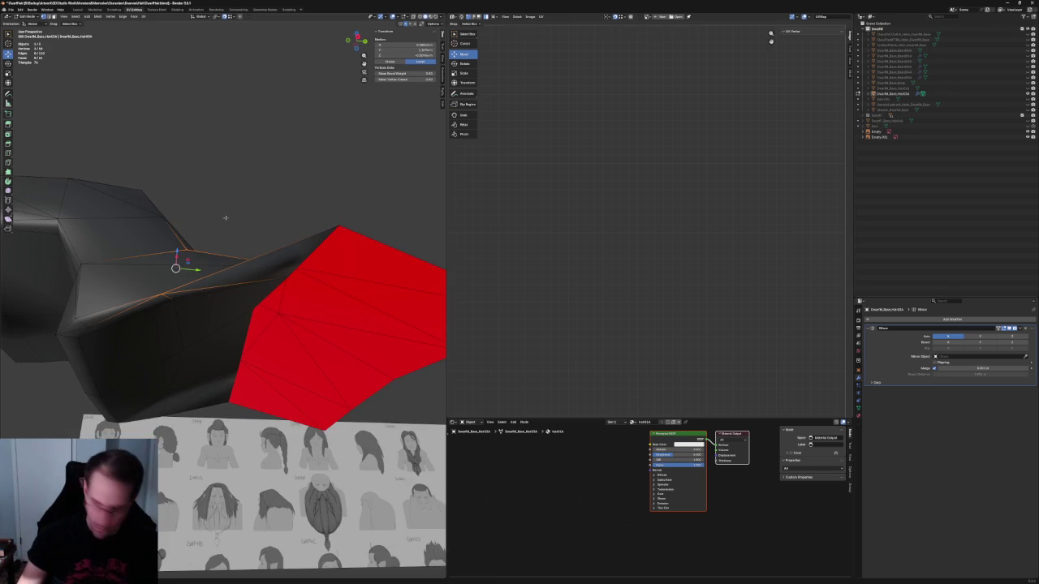
pyautogui.hotkey('alt', 'a')
pyautogui.moveTo(234, 211)
pyautogui.mouseDown(button='middle')
pyautogui.moveTo(178, 263)
pyautogui.moveTo(186, 282)
pyautogui.moveTo(318, 348)
pyautogui.mouseUp(button='middle')
# Step: Move the vertex at the hair's tip upward
pyautogui.click(295, 334)
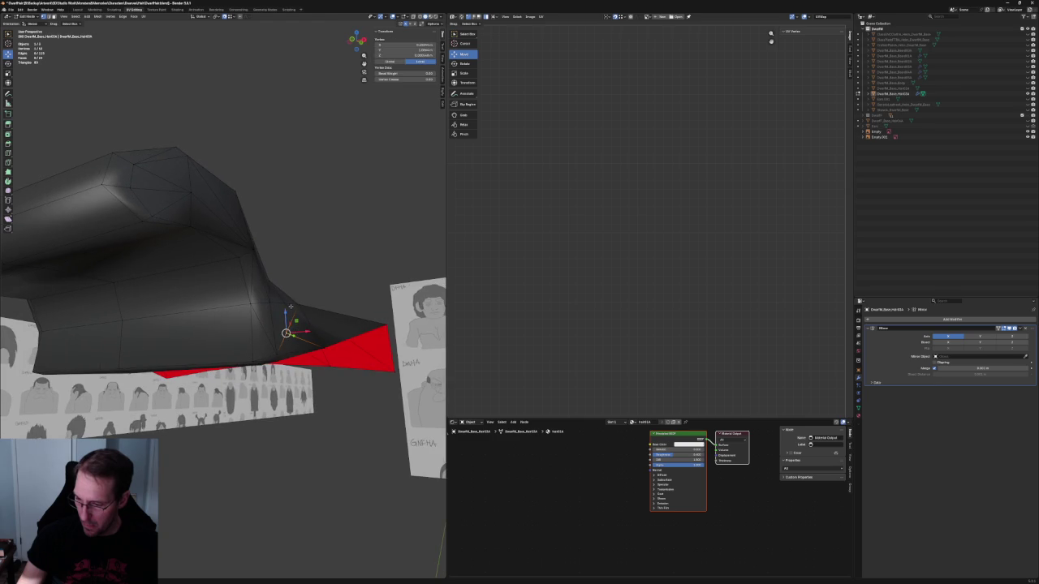
pyautogui.click(289, 333)
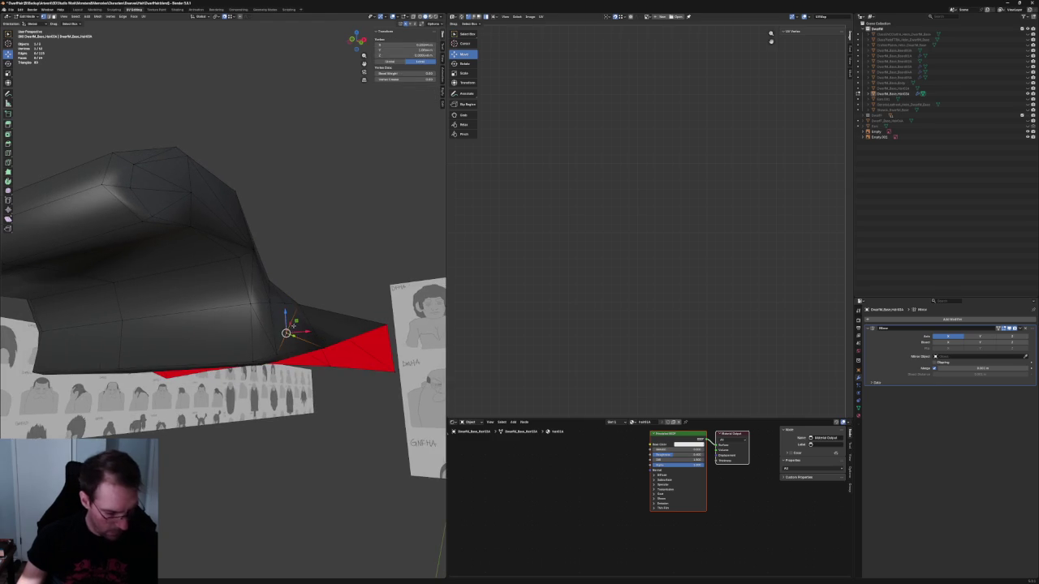
pyautogui.press('g')
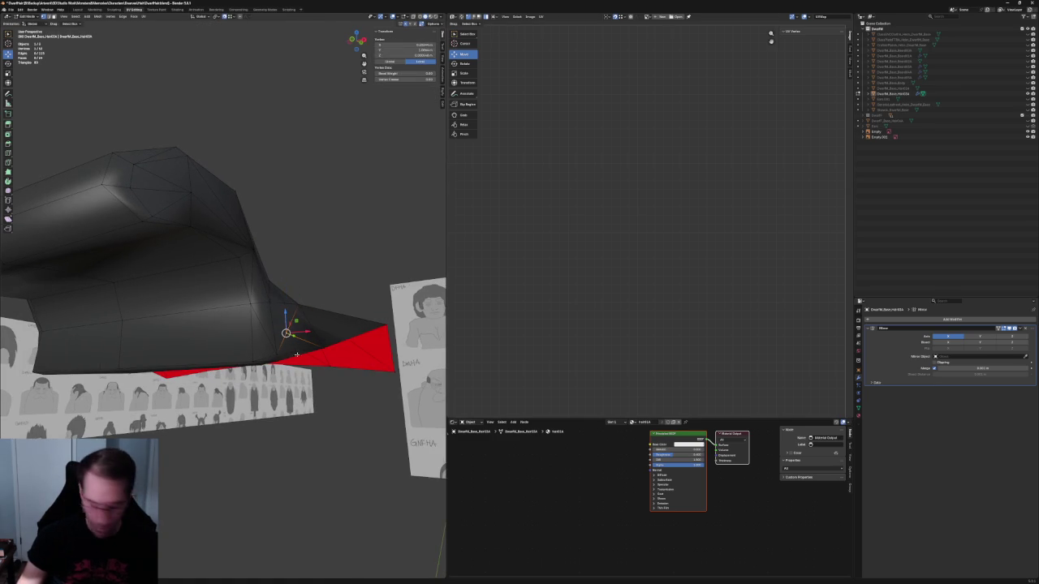
pyautogui.moveTo(332, 266)
pyautogui.mouseDown(button='middle')
pyautogui.moveTo(262, 288)
pyautogui.moveTo(202, 327)
pyautogui.moveTo(243, 305)
pyautogui.moveTo(216, 307)
pyautogui.mouseUp(button='middle')
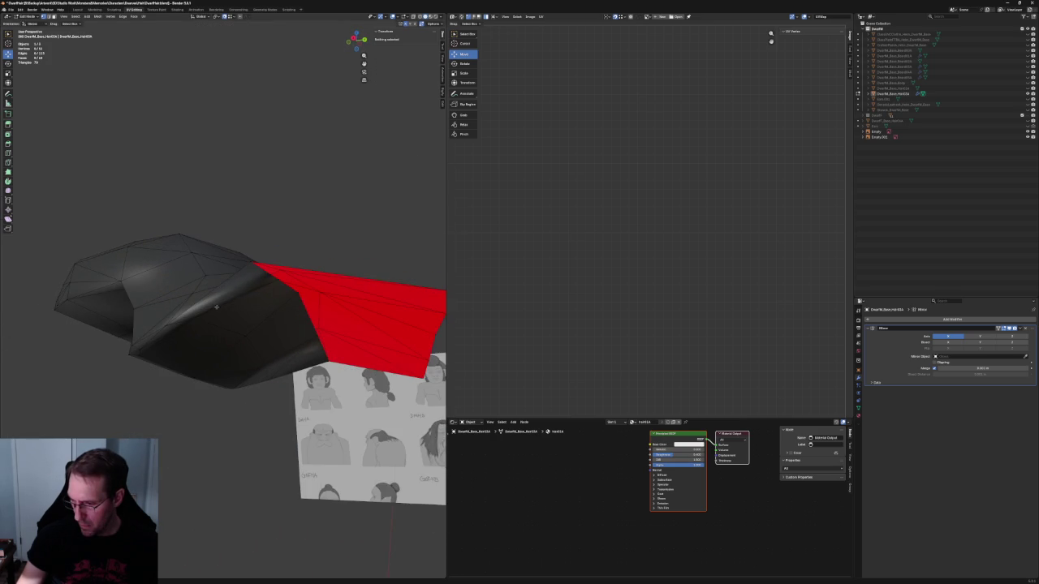
pyautogui.click(274, 270)
pyautogui.moveTo(273, 270)
pyautogui.mouseDown(button='middle')
pyautogui.moveTo(278, 244)
pyautogui.moveTo(284, 272)
pyautogui.moveTo(225, 340)
pyautogui.moveTo(260, 308)
pyautogui.moveTo(186, 311)
pyautogui.moveTo(315, 288)
pyautogui.mouseUp(button='middle')
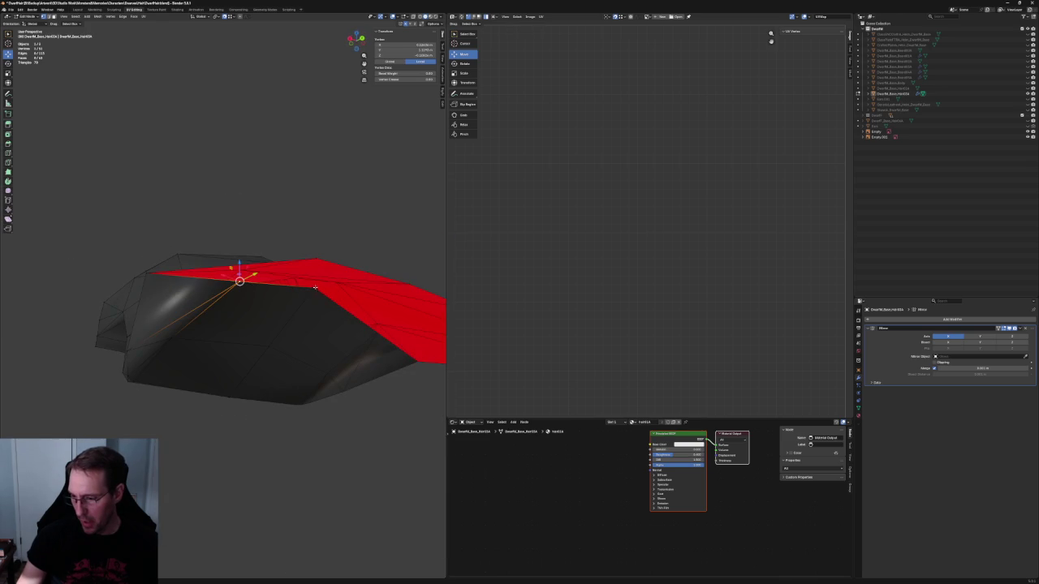
pyautogui.moveTo(242, 288); pyautogui.dragTo(219, 290, button='middle')
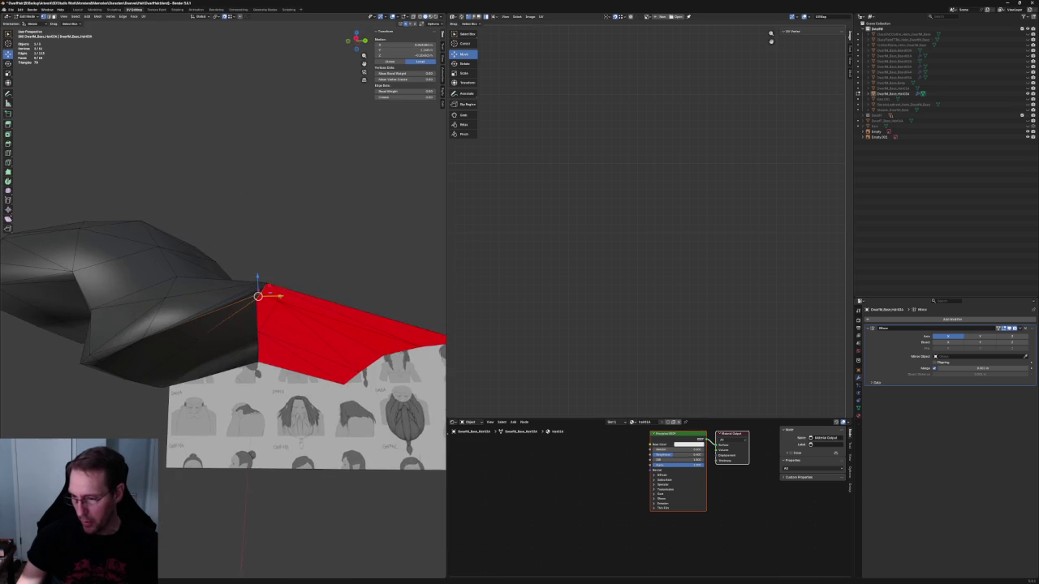
# Step: Raise two vertices along Z to shape the top faces
pyautogui.press('g')
pyautogui.press('z')
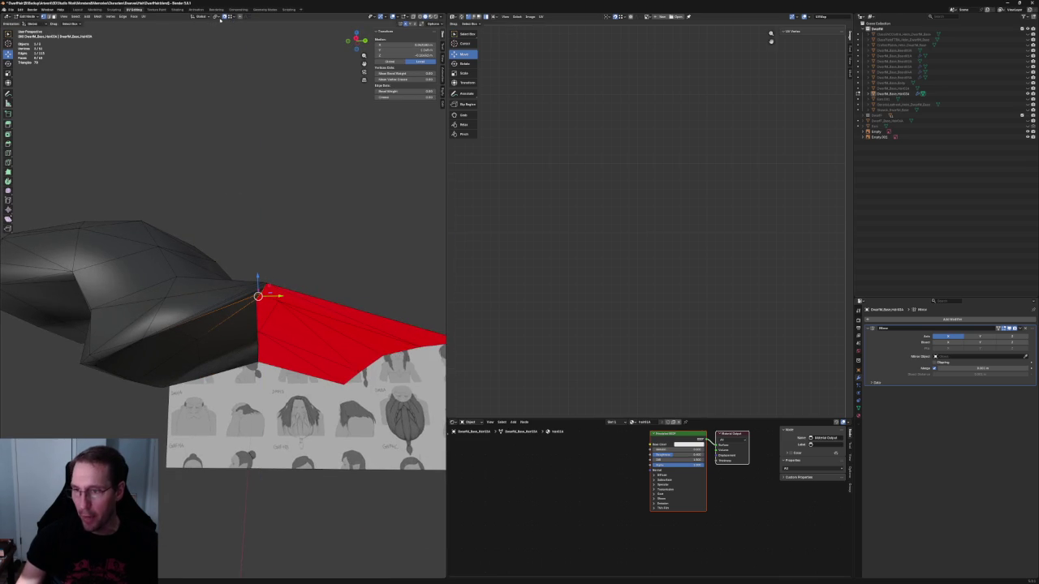
pyautogui.click(256, 291)
pyautogui.moveTo(256, 291)
pyautogui.mouseDown(button='middle')
pyautogui.moveTo(279, 282)
pyautogui.moveTo(165, 308)
pyautogui.moveTo(195, 276)
pyautogui.mouseUp(button='middle')
pyautogui.press('g')
pyautogui.press('z')
pyautogui.click(328, 268)
# Step: Extrude a top edge straight up along Z into a new face and position it
pyautogui.keyDown('shift'); pyautogui.click(226, 304); pyautogui.keyUp('shift')
pyautogui.press('e')
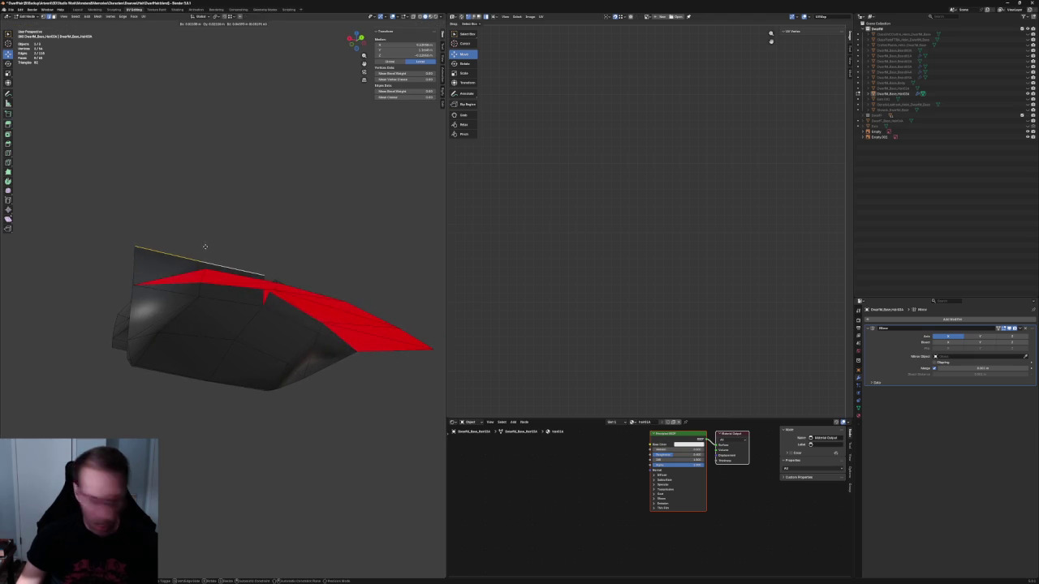
pyautogui.press('z')
pyautogui.click(207, 260)
pyautogui.scroll(3, 254, 251)
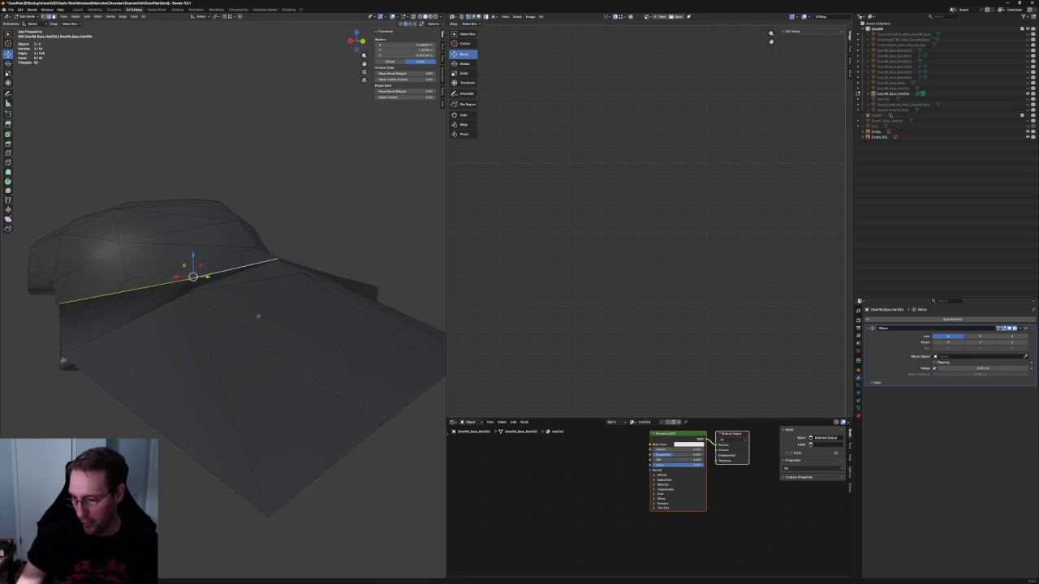
pyautogui.scroll(2, 274, 318)
pyautogui.moveTo(274, 318); pyautogui.dragTo(109, 327, button='middle')
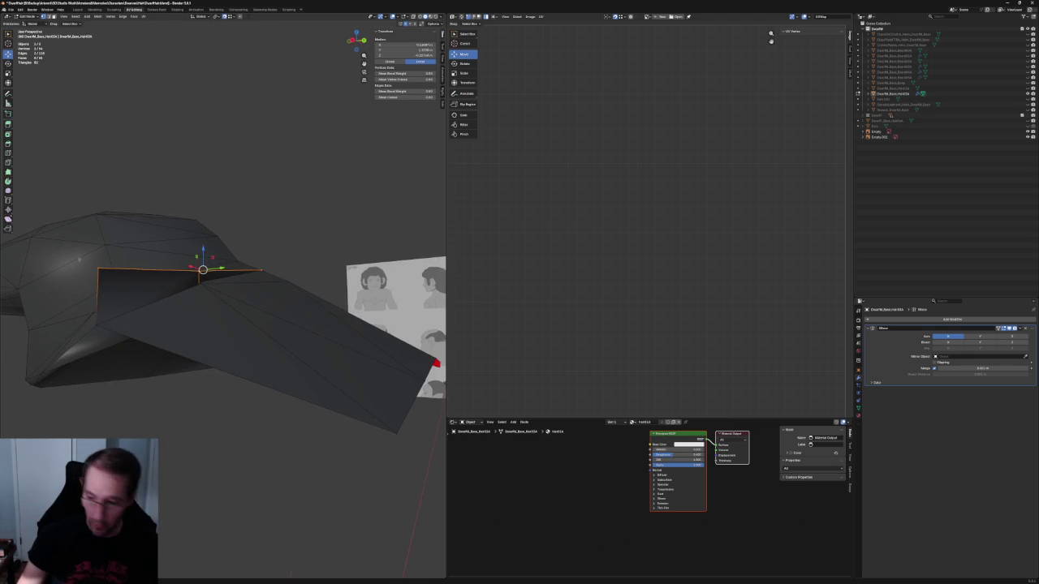
pyautogui.press('g')
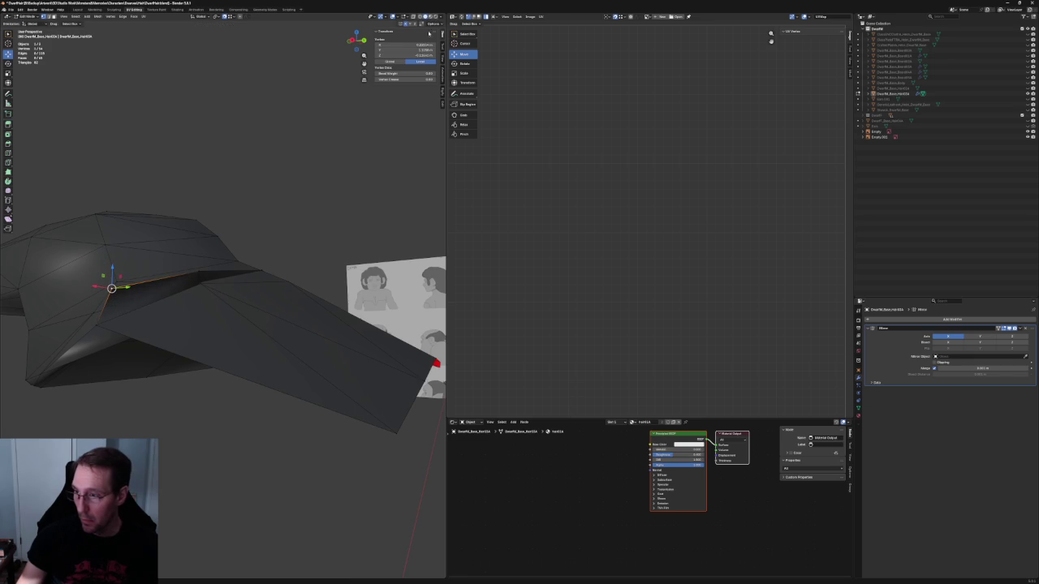
pyautogui.moveTo(244, 325); pyautogui.dragTo(211, 263, button='middle')
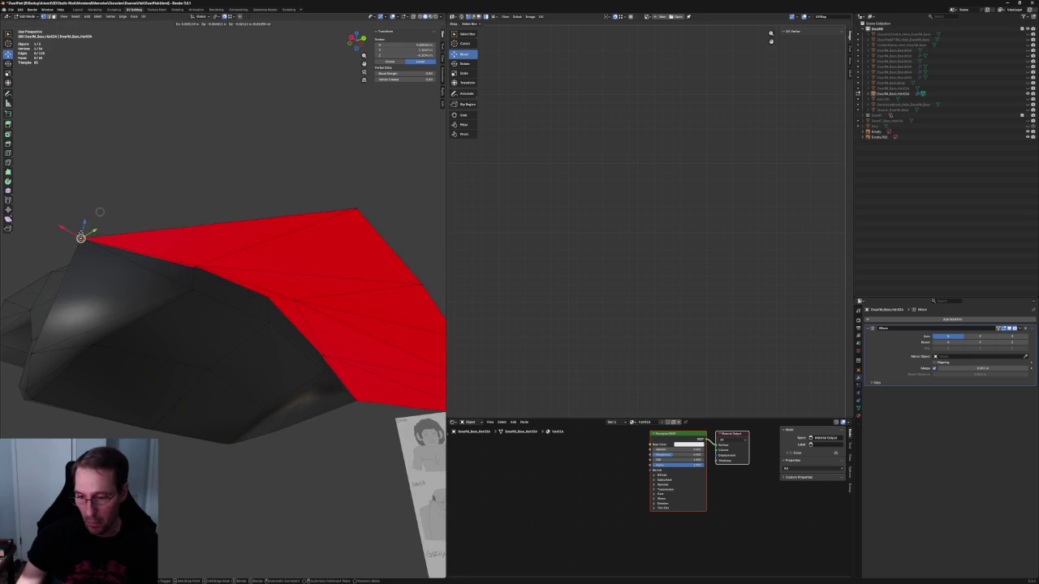
pyautogui.click(99, 211)
pyautogui.moveTo(211, 276)
pyautogui.mouseDown(button='middle')
pyautogui.moveTo(198, 265)
pyautogui.moveTo(256, 281)
pyautogui.moveTo(306, 274)
pyautogui.moveTo(277, 323)
pyautogui.mouseUp(button='middle')
pyautogui.press('a')
pyautogui.hotkey('alt', 'a')
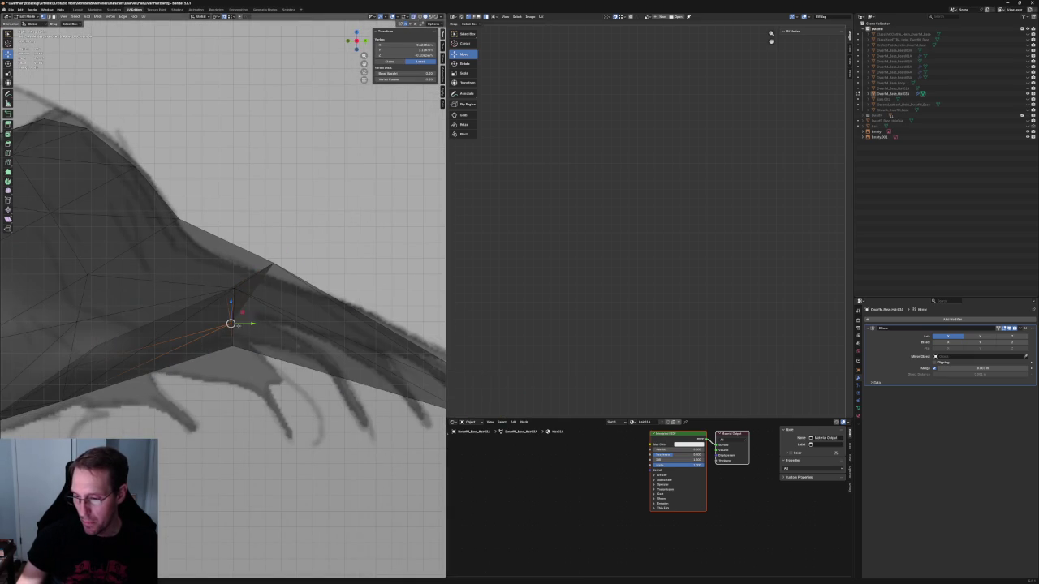
pyautogui.scroll(2, 283, 313)
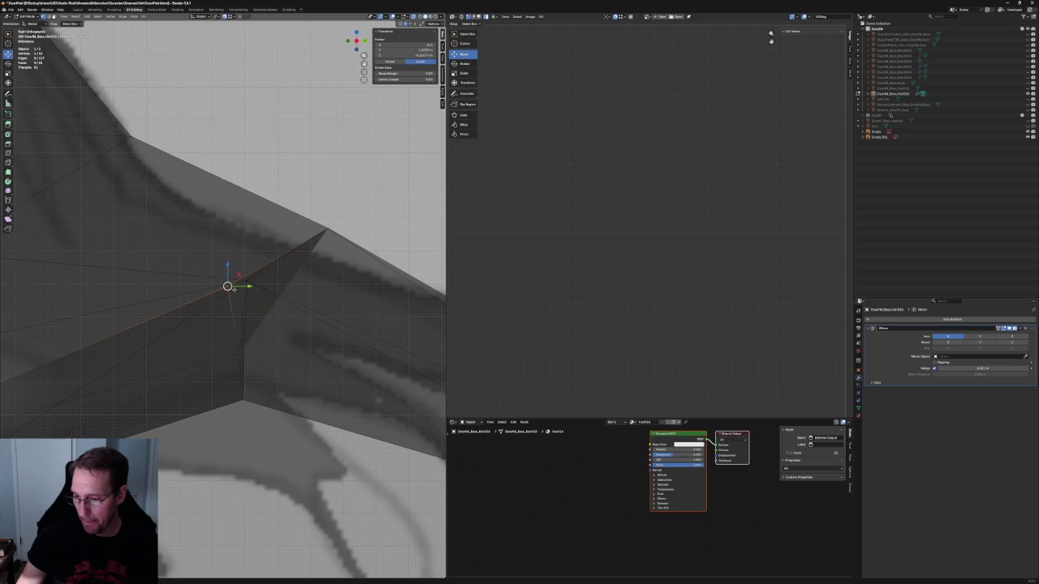
pyautogui.moveTo(248, 51)
pyautogui.mouseDown(button='middle')
pyautogui.moveTo(271, 209)
pyautogui.moveTo(252, 192)
pyautogui.moveTo(267, 203)
pyautogui.moveTo(292, 299)
pyautogui.mouseUp(button='middle')
pyautogui.scroll(3, 256, 305)
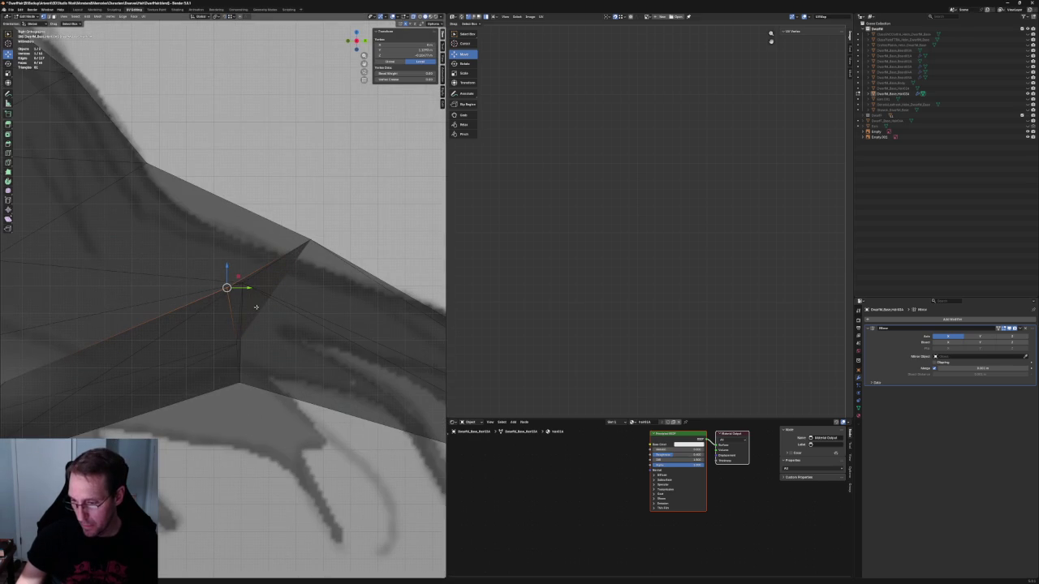
pyautogui.press('g')
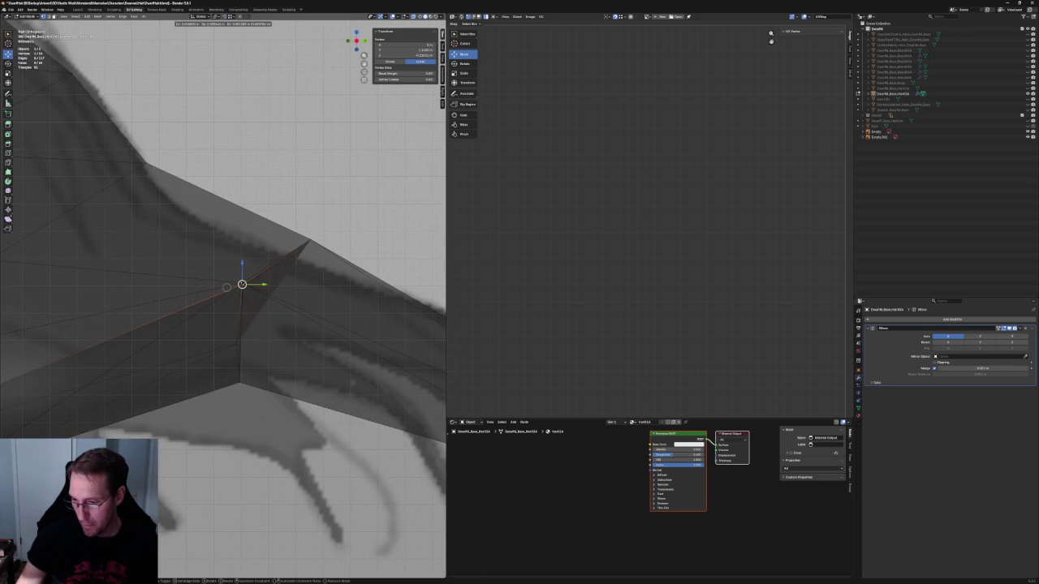
pyautogui.moveTo(242, 284); pyautogui.dragTo(249, 344)
pyautogui.moveTo(249, 344)
pyautogui.mouseDown(button='middle')
pyautogui.moveTo(288, 264)
pyautogui.moveTo(261, 259)
pyautogui.mouseUp(button='middle')
pyautogui.scroll(-5, 280, 296)
pyautogui.click(289, 265)
pyautogui.scroll(4, 288, 264)
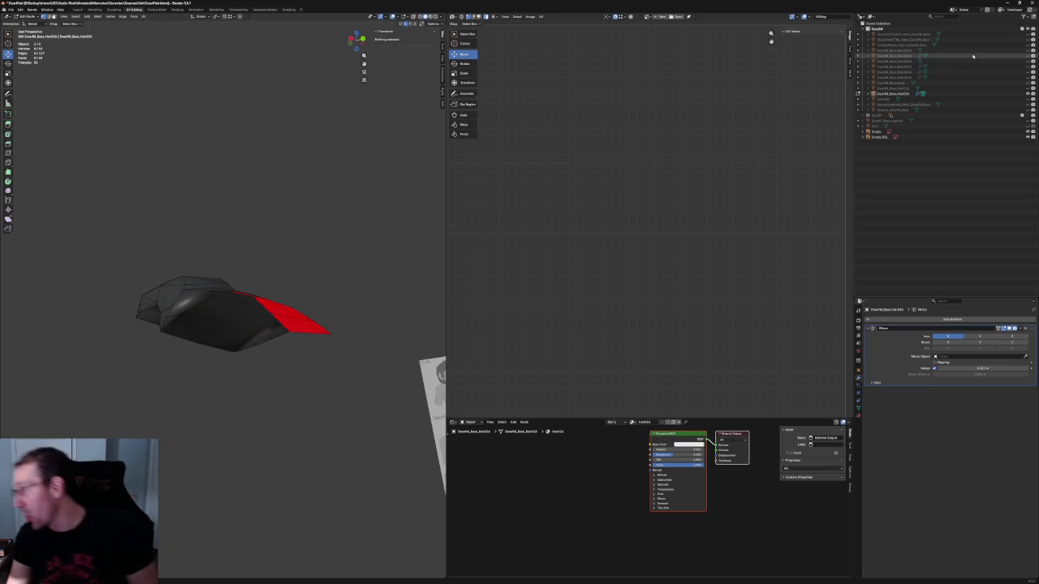
pyautogui.click(1027, 88)
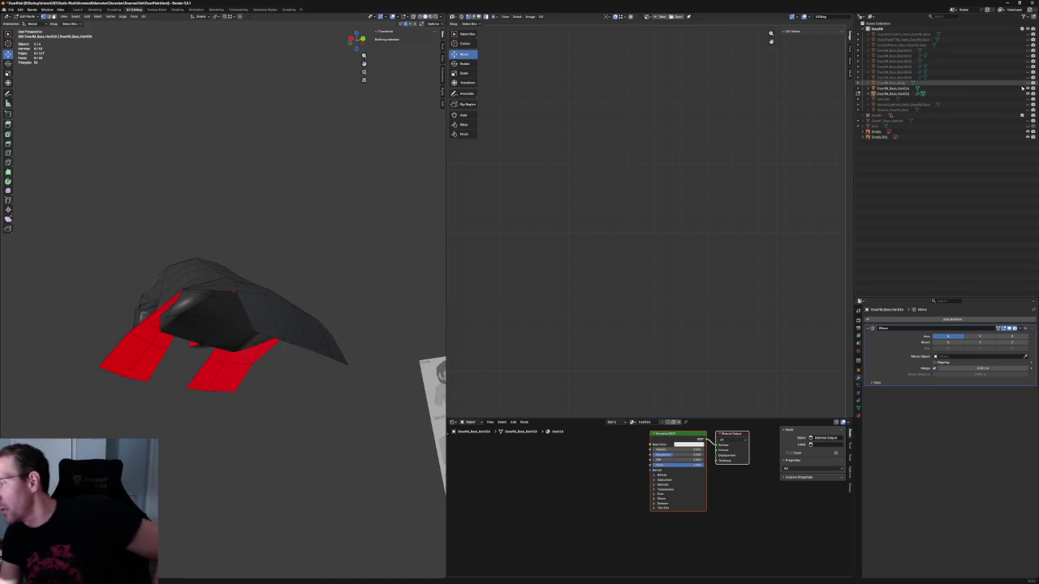
# Step: Hide the extra hair variant, show the body mesh, and orbit around the shoulder seam
pyautogui.click(1028, 94)
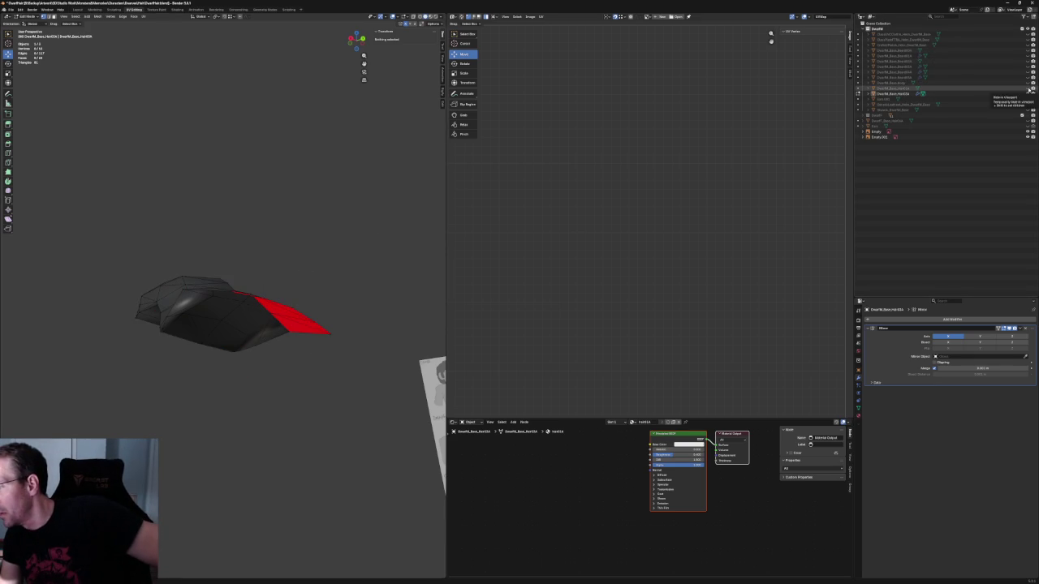
pyautogui.click(1027, 83)
pyautogui.scroll(1, 314, 255)
pyautogui.scroll(1, 317, 253)
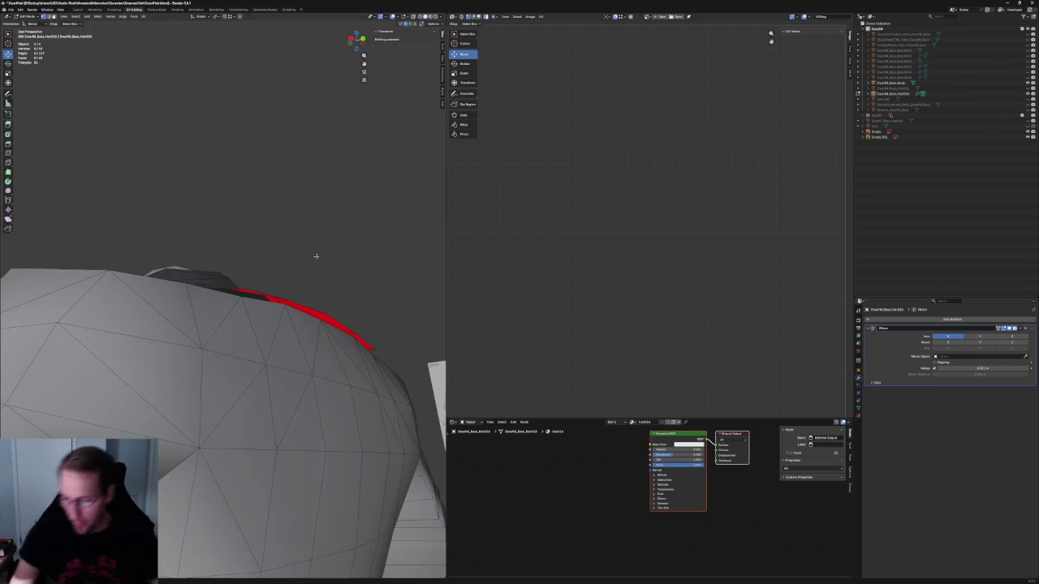
pyautogui.scroll(2, 311, 253)
pyautogui.moveTo(323, 271)
pyautogui.mouseDown(button='middle')
pyautogui.moveTo(281, 260)
pyautogui.moveTo(285, 251)
pyautogui.moveTo(271, 256)
pyautogui.mouseUp(button='middle')
pyautogui.moveTo(218, 276)
pyautogui.mouseDown(button='middle')
pyautogui.moveTo(216, 251)
pyautogui.moveTo(218, 309)
pyautogui.moveTo(349, 280)
pyautogui.mouseUp(button='middle')
pyautogui.scroll(-4, 217, 252)
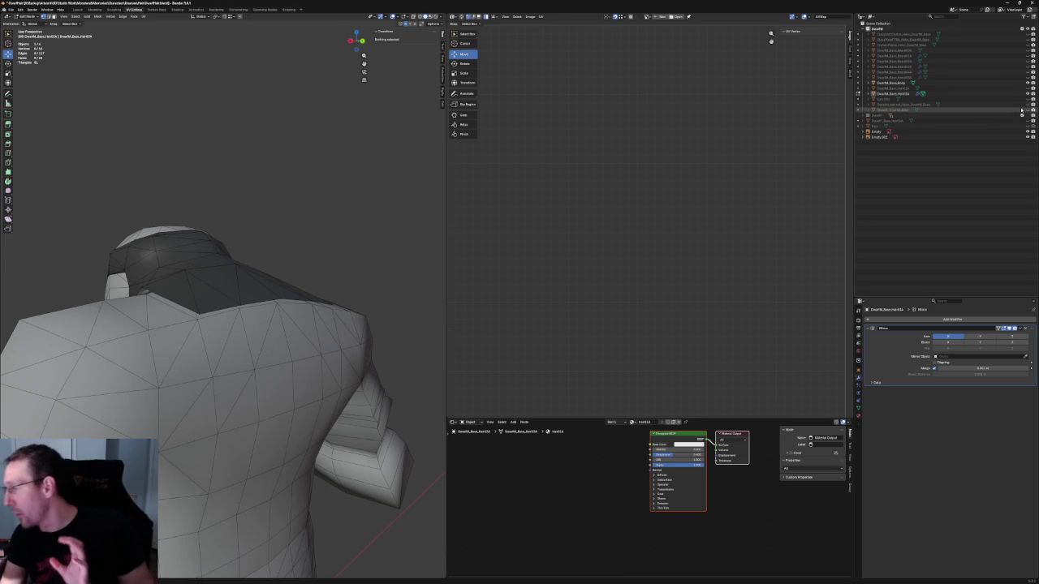
# Step: Toggle the dark shoulder shell on and off to compare, leaving it hidden
pyautogui.click(1022, 109)
pyautogui.click(1022, 110)
pyautogui.click(1022, 110)
pyautogui.click(1022, 109)
pyautogui.click(1022, 110)
pyautogui.click(1022, 110)
pyautogui.click(1022, 110)
pyautogui.click(1022, 110)
# Step: Zoom and orbit around the shoulder edge to view the whole neck shell
pyautogui.scroll(2, 310, 179)
pyautogui.scroll(3, 222, 222)
pyautogui.scroll(2, 227, 225)
pyautogui.scroll(3, 173, 268)
pyautogui.moveTo(173, 270); pyautogui.dragTo(180, 244, button='middle')
pyautogui.scroll(-3, 134, 211)
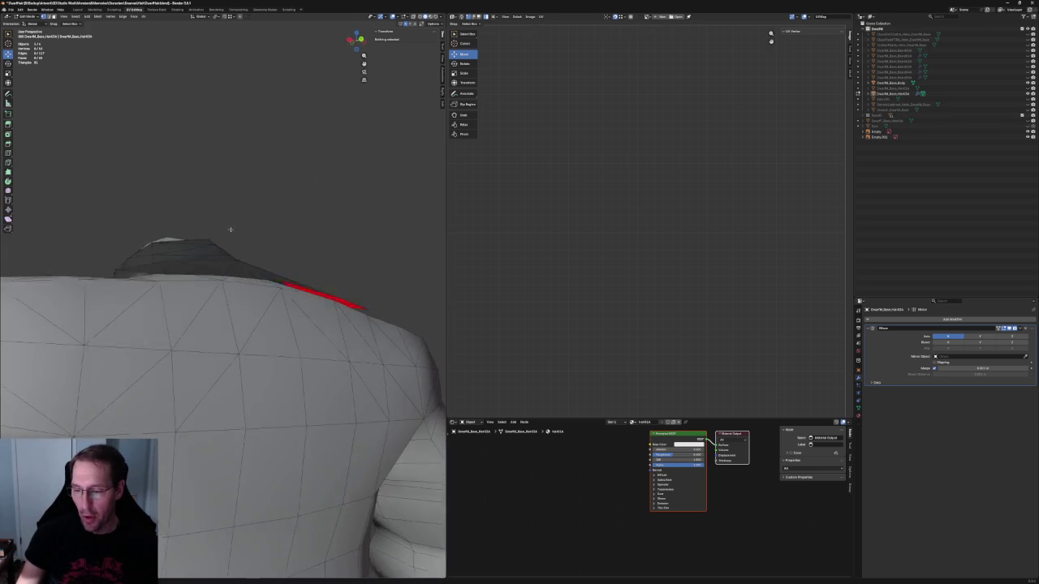
pyautogui.moveTo(135, 211)
pyautogui.mouseDown(button='middle')
pyautogui.moveTo(245, 256)
pyautogui.moveTo(206, 279)
pyautogui.mouseUp(button='middle')
# Step: Move a hair shell vertex straight down, toggling X-ray to check it against the body
pyautogui.click(206, 278)
pyautogui.hotkey('alt', 'z')
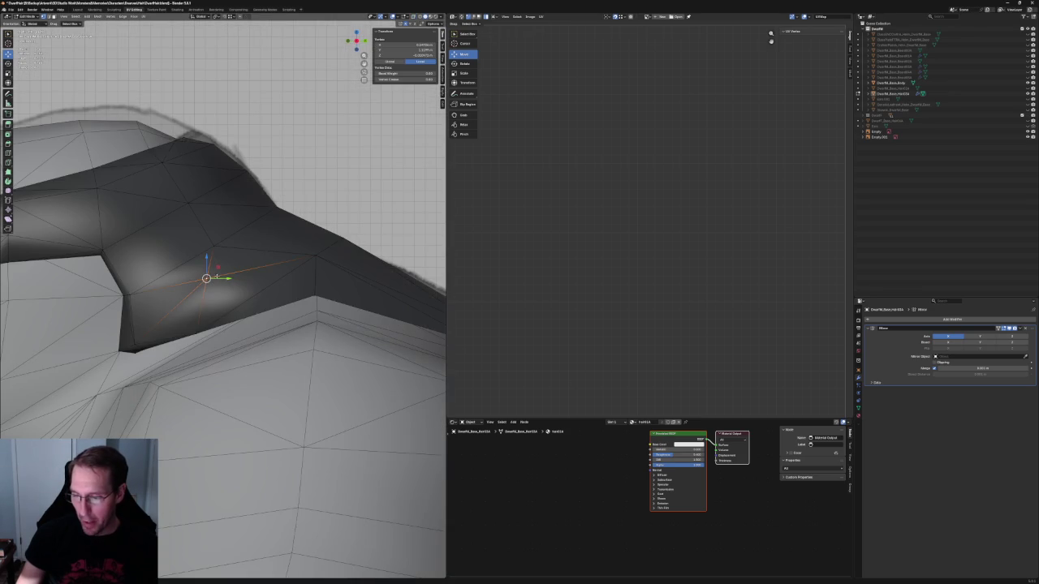
pyautogui.moveTo(201, 271); pyautogui.dragTo(206, 287)
pyautogui.hotkey('alt', 'z')
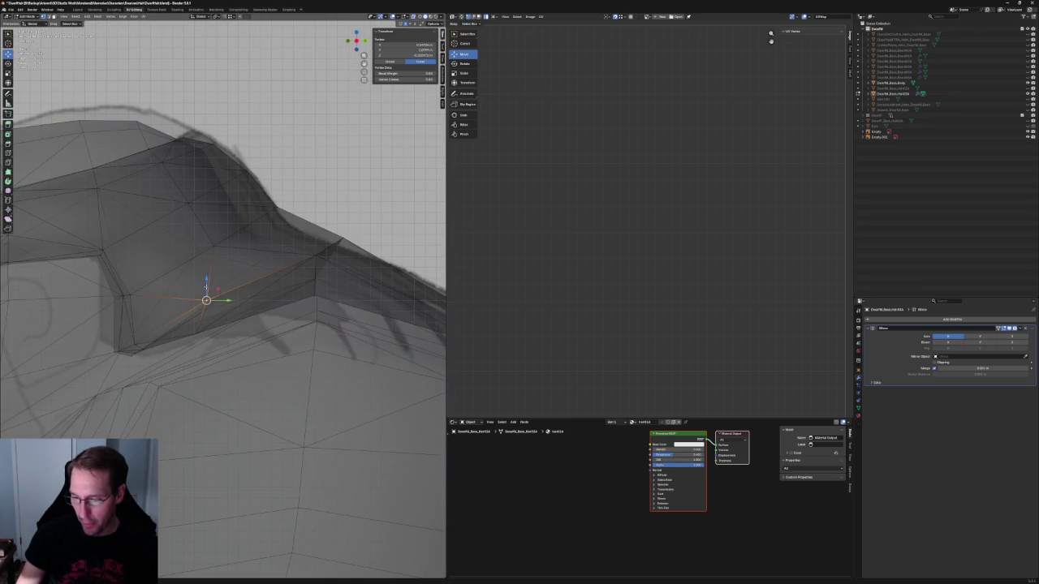
pyautogui.hotkey('alt', 'z')
pyautogui.moveTo(206, 288); pyautogui.dragTo(260, 292, button='middle')
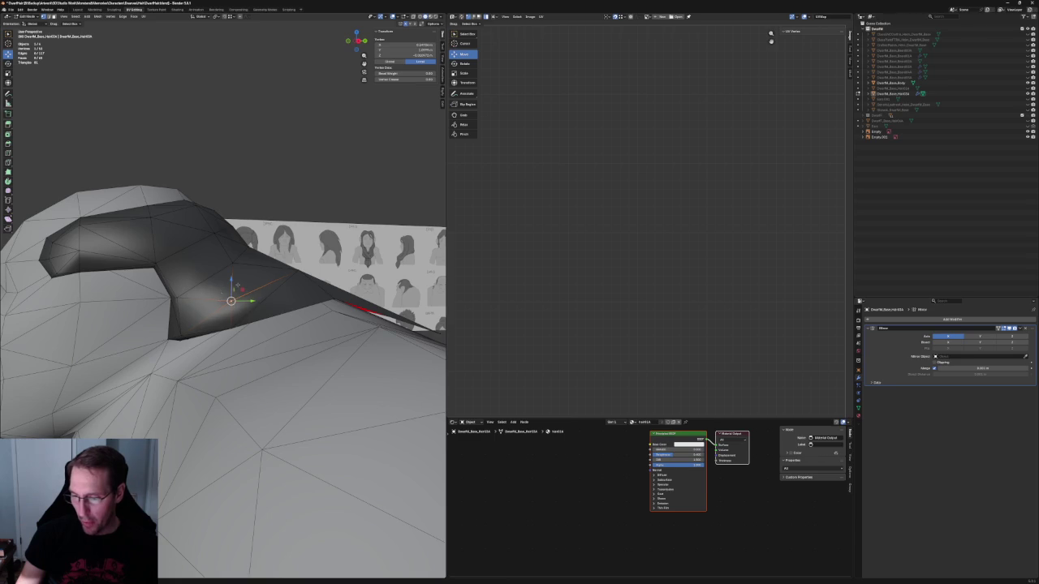
# Step: Vertex-slide the vertex along its edge and shift it within the side plane to match the reference
pyautogui.hotkey('shift', 'v')
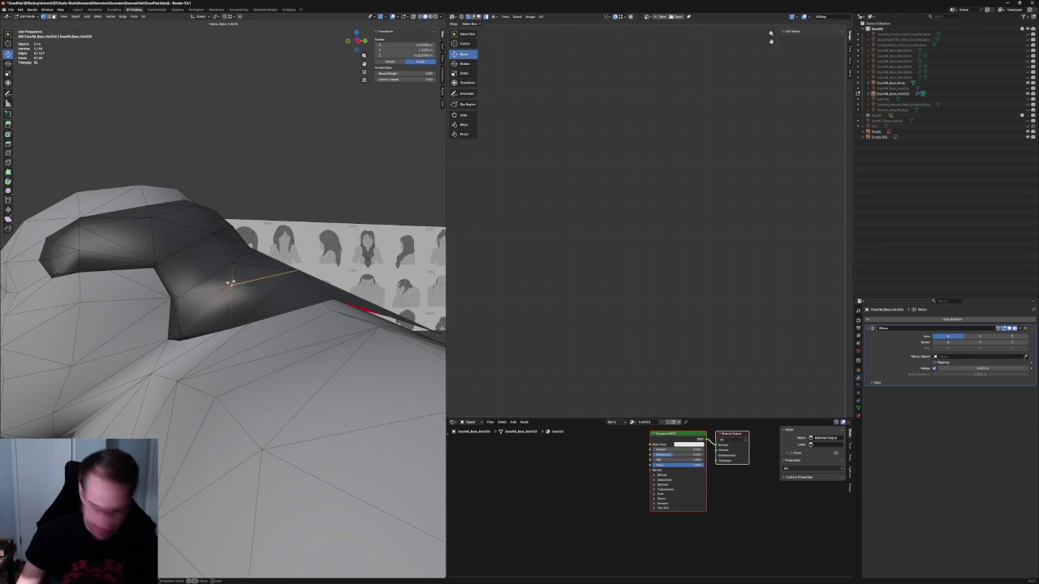
pyautogui.moveTo(243, 289)
pyautogui.mouseDown(button='middle')
pyautogui.moveTo(271, 285)
pyautogui.moveTo(235, 302)
pyautogui.mouseUp(button='middle')
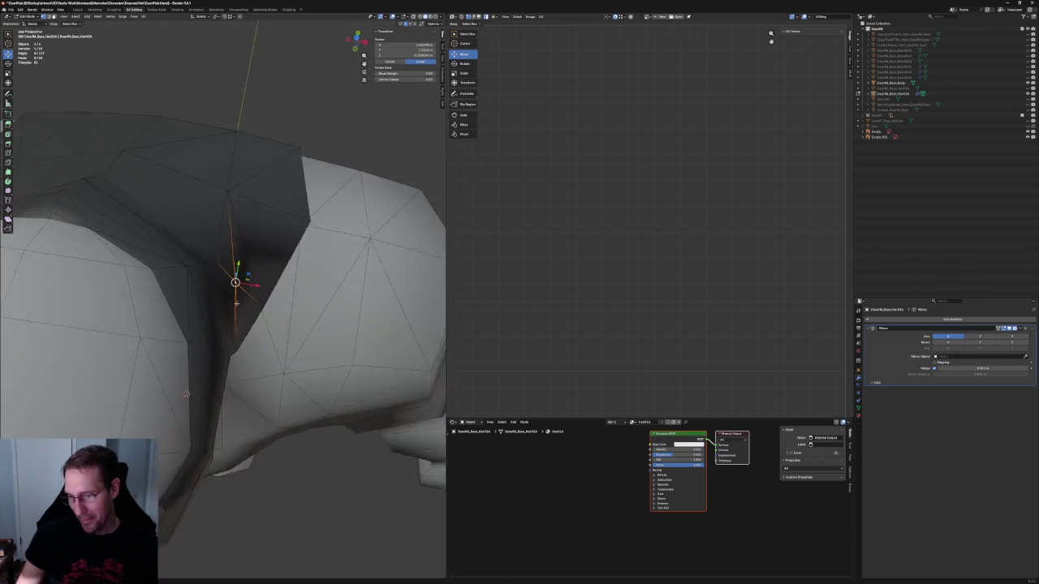
pyautogui.moveTo(185, 430)
pyautogui.mouseDown(button='middle')
pyautogui.moveTo(182, 255)
pyautogui.moveTo(273, 260)
pyautogui.mouseUp(button='middle')
pyautogui.hotkey('alt', 'z')
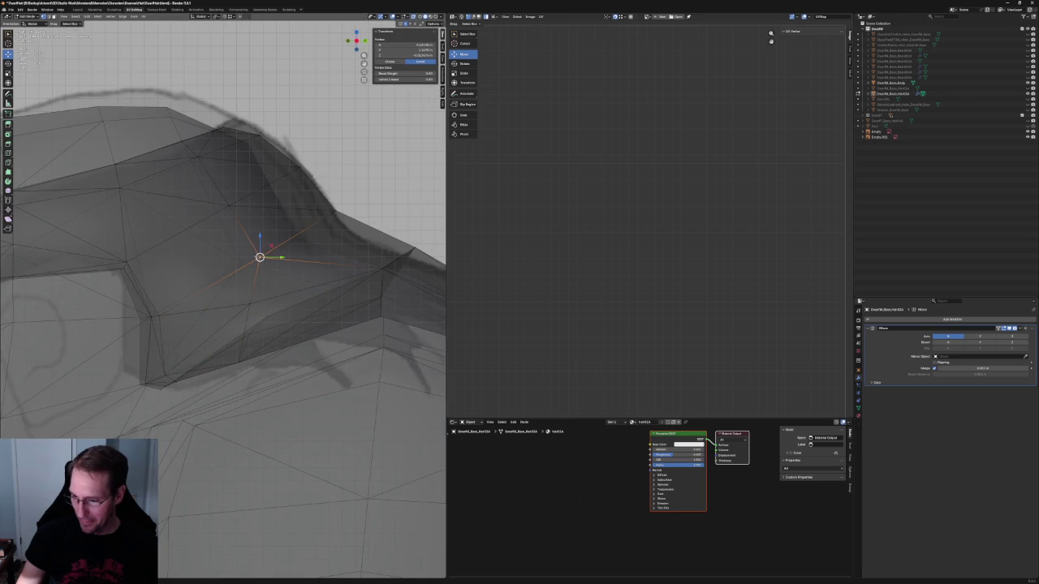
pyautogui.moveTo(273, 245); pyautogui.dragTo(262, 246)
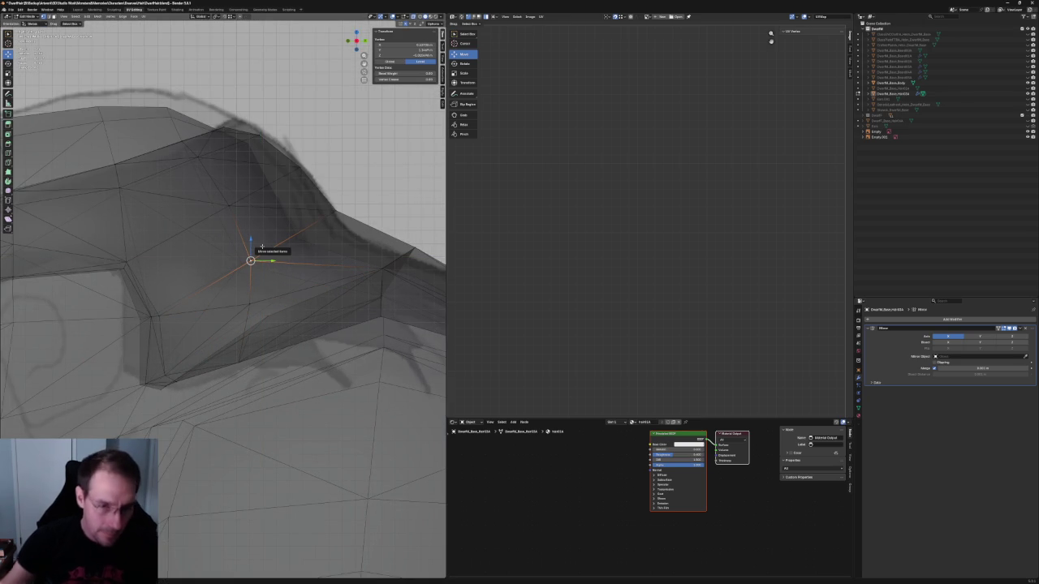
pyautogui.moveTo(252, 258)
pyautogui.mouseDown(button='middle')
pyautogui.moveTo(205, 291)
pyautogui.moveTo(257, 283)
pyautogui.moveTo(305, 306)
pyautogui.moveTo(244, 288)
pyautogui.moveTo(160, 325)
pyautogui.moveTo(294, 362)
pyautogui.mouseUp(button='middle')
pyautogui.scroll(4, 257, 283)
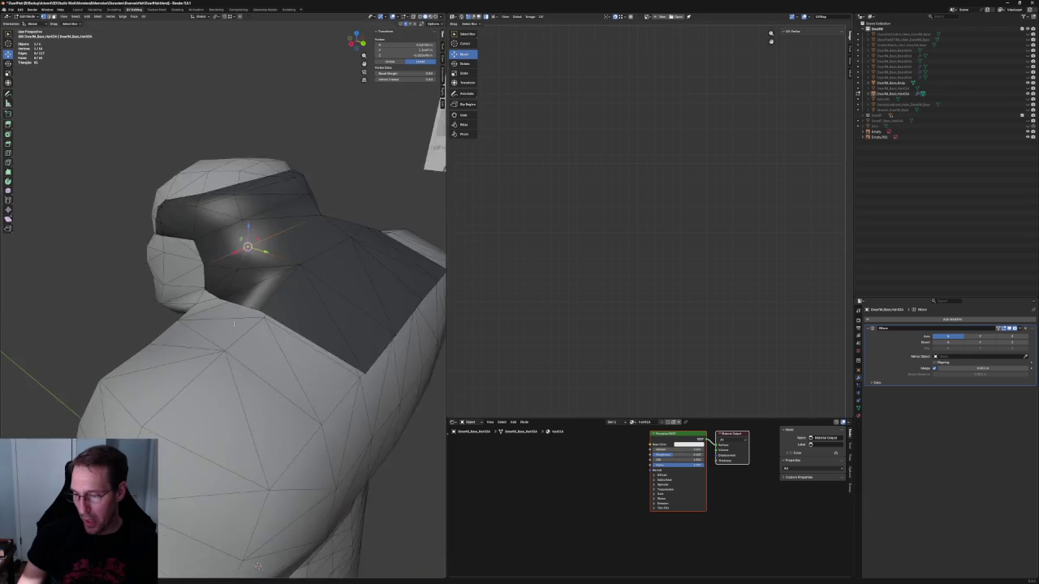
pyautogui.moveTo(294, 362)
pyautogui.mouseDown(button='middle')
pyautogui.moveTo(309, 252)
pyautogui.moveTo(303, 268)
pyautogui.mouseUp(button='middle')
# Step: Select the dark hair face on the strand and view the whole head in X-ray
pyautogui.press('3')
pyautogui.click(219, 275)
pyautogui.click(206, 261)
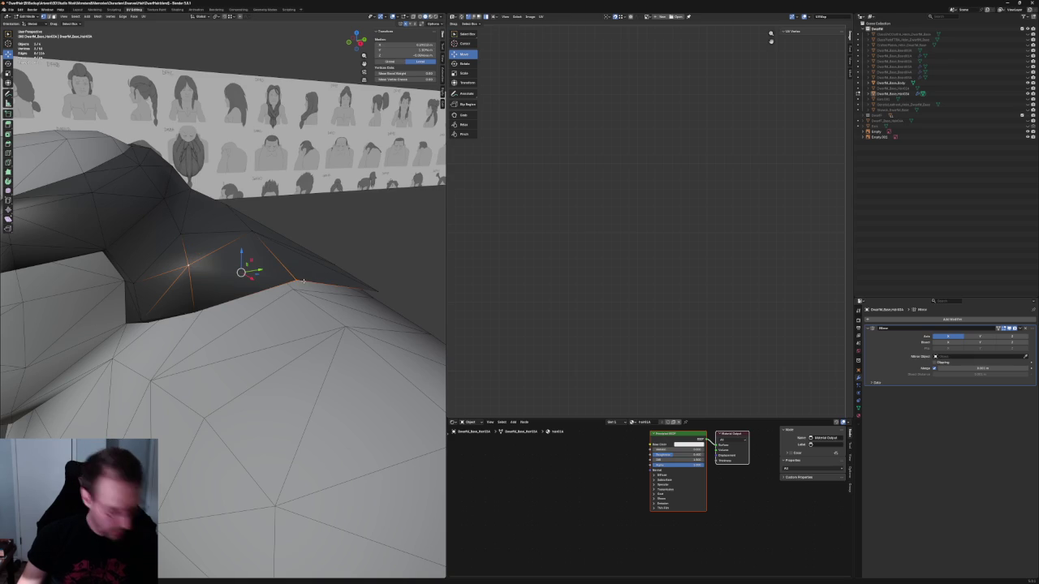
pyautogui.moveTo(296, 277)
pyautogui.mouseDown(button='middle')
pyautogui.moveTo(318, 234)
pyautogui.moveTo(301, 261)
pyautogui.moveTo(227, 254)
pyautogui.moveTo(230, 267)
pyautogui.mouseUp(button='middle')
pyautogui.scroll(-3, 317, 234)
pyautogui.hotkey('alt', 'z')
pyautogui.scroll(3, 301, 261)
# Step: Select hair vertices near the neck in X-ray and inspect the hair from below and above
pyautogui.click(230, 267)
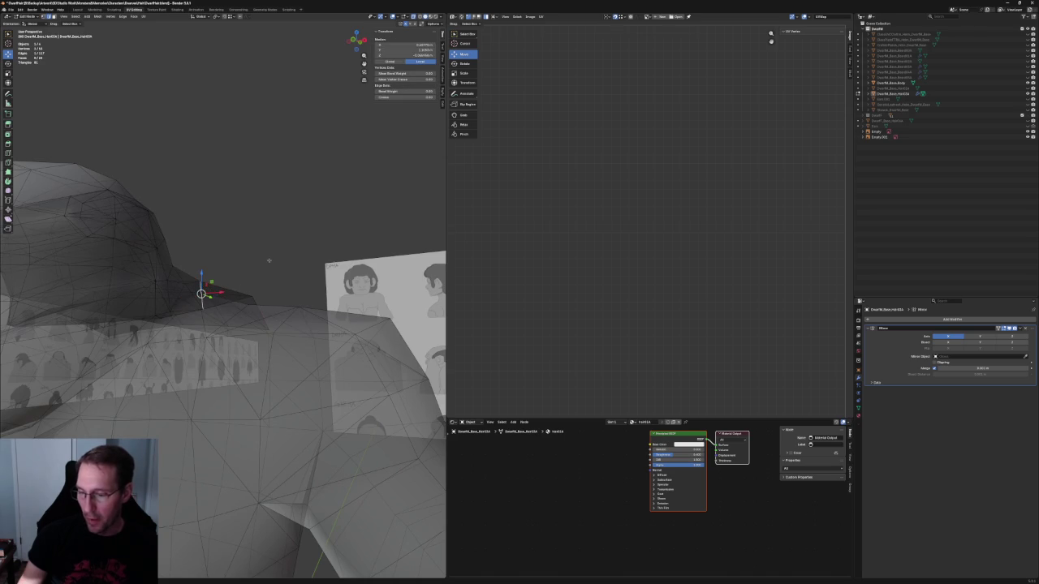
pyautogui.hotkey('alt', 'z')
pyautogui.hotkey('alt', 'a')
pyautogui.moveTo(268, 260); pyautogui.dragTo(241, 295, button='middle')
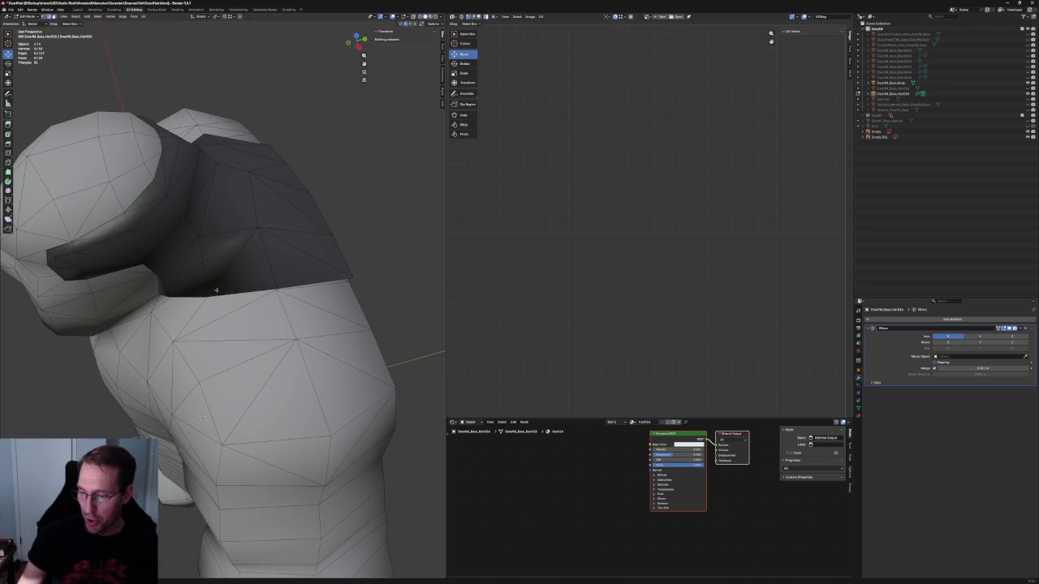
pyautogui.moveTo(252, 233)
pyautogui.mouseDown(button='middle')
pyautogui.moveTo(243, 243)
pyautogui.moveTo(320, 219)
pyautogui.moveTo(223, 250)
pyautogui.mouseUp(button='middle')
pyautogui.hotkey('alt', 'z')
pyautogui.click(170, 290)
pyautogui.moveTo(170, 289); pyautogui.dragTo(173, 249, button='middle')
pyautogui.moveTo(235, 276)
pyautogui.mouseDown(button='middle')
pyautogui.moveTo(250, 264)
pyautogui.moveTo(219, 197)
pyautogui.mouseUp(button='middle')
# Step: Pick another hair vertex in solid shading and bring up, then dismiss, the vertex context menu
pyautogui.click(249, 257)
pyautogui.hotkey('alt', 'z')
pyautogui.moveTo(224, 243); pyautogui.dragTo(341, 276, button='middle')
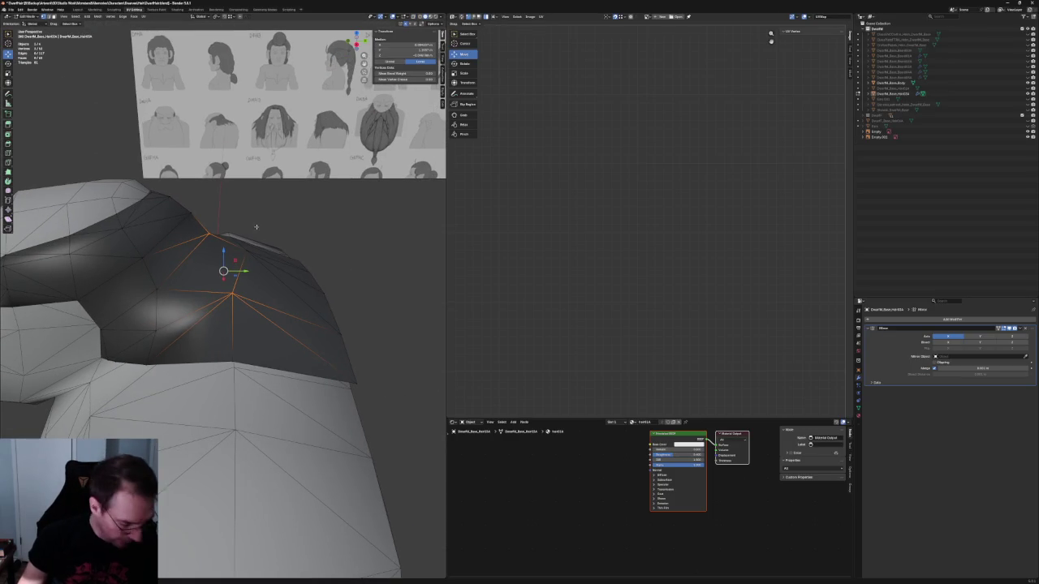
pyautogui.moveTo(247, 266)
pyautogui.mouseDown(button='middle')
pyautogui.moveTo(277, 281)
pyautogui.moveTo(323, 204)
pyautogui.moveTo(317, 234)
pyautogui.moveTo(290, 241)
pyautogui.moveTo(277, 216)
pyautogui.mouseUp(button='middle')
pyautogui.rightClick(276, 281)
pyautogui.hotkey('alt', 'z')
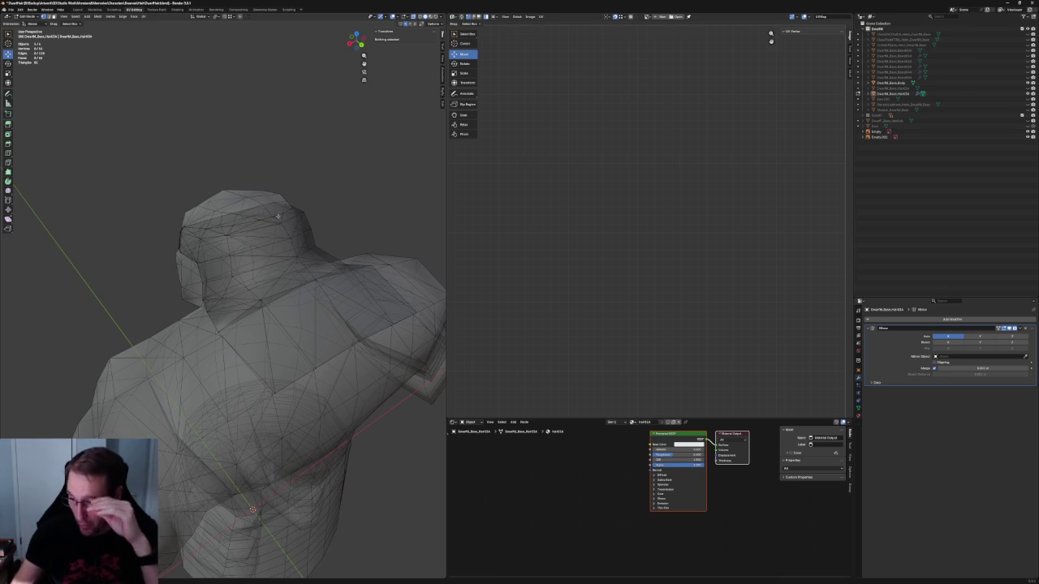
# Step: Select a vertex on the hair mesh and switch to Right Orthographic view
pyautogui.moveTo(326, 257); pyautogui.dragTo(326, 211, button='middle')
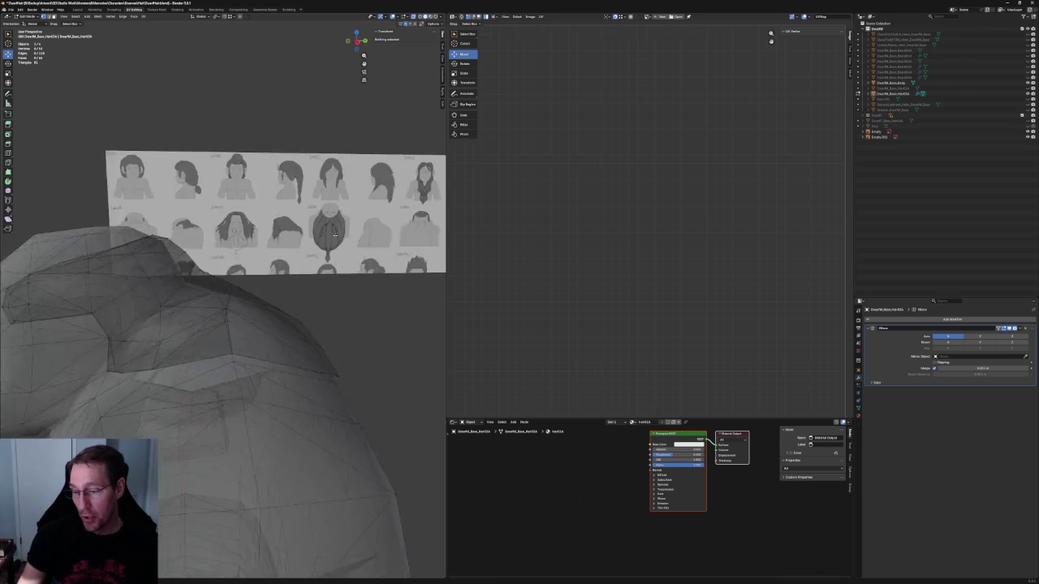
pyautogui.moveTo(231, 274); pyautogui.dragTo(220, 232, button='middle')
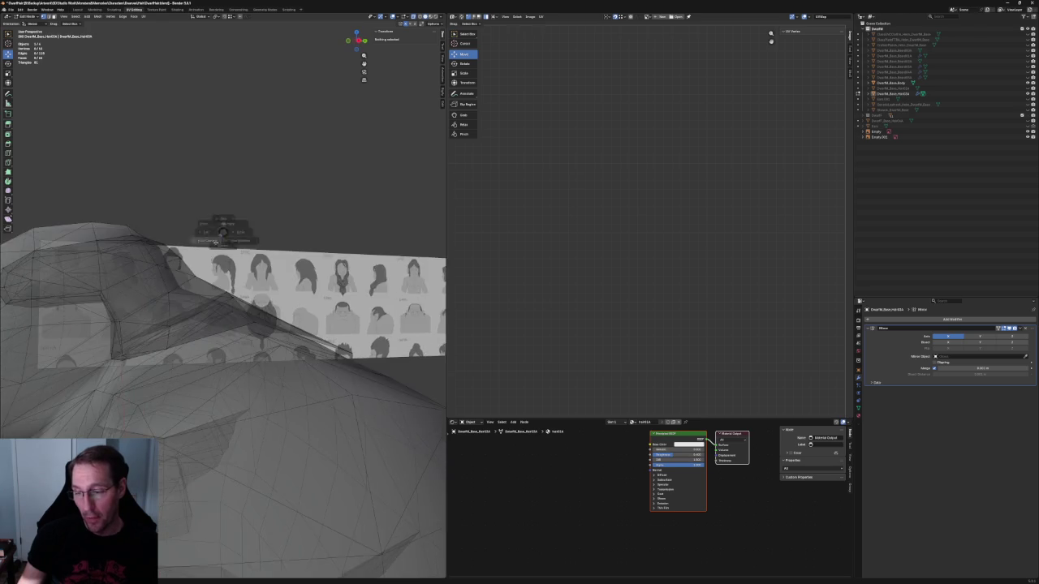
pyautogui.scroll(3, 220, 232)
pyautogui.click(224, 213)
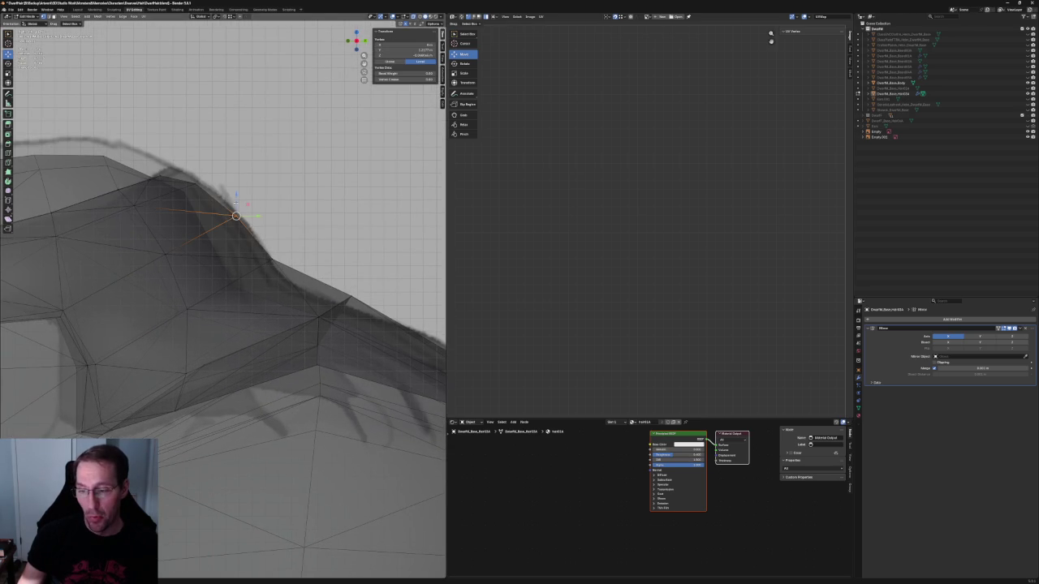
pyautogui.scroll(-5, 234, 195)
pyautogui.press('KP_3')
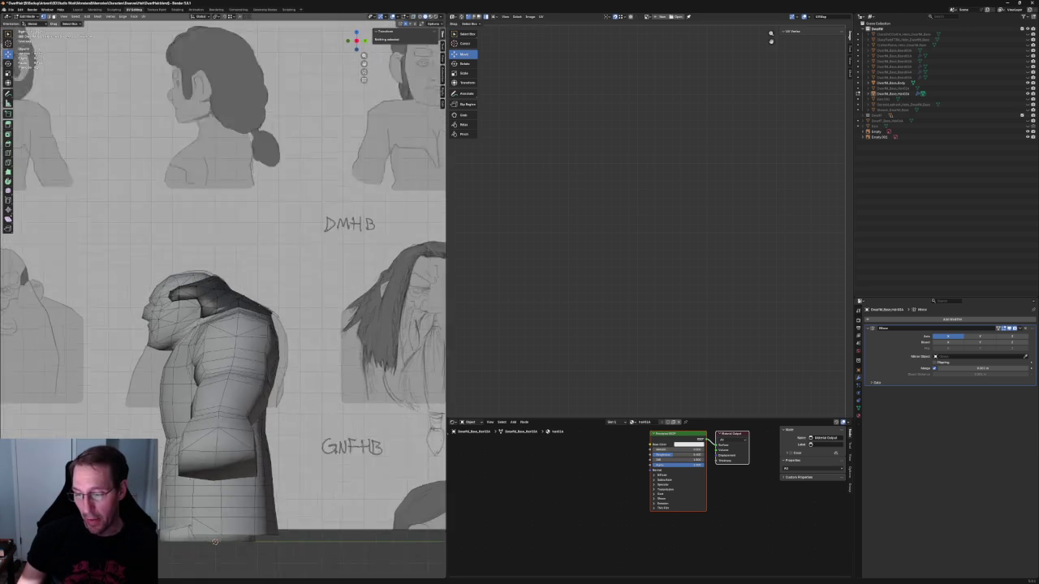
pyautogui.scroll(5, 167, 280)
# Step: Select two vertices on the shoulder hair strand and join them with a new edge using J
pyautogui.moveTo(166, 280); pyautogui.dragTo(263, 284, button='middle')
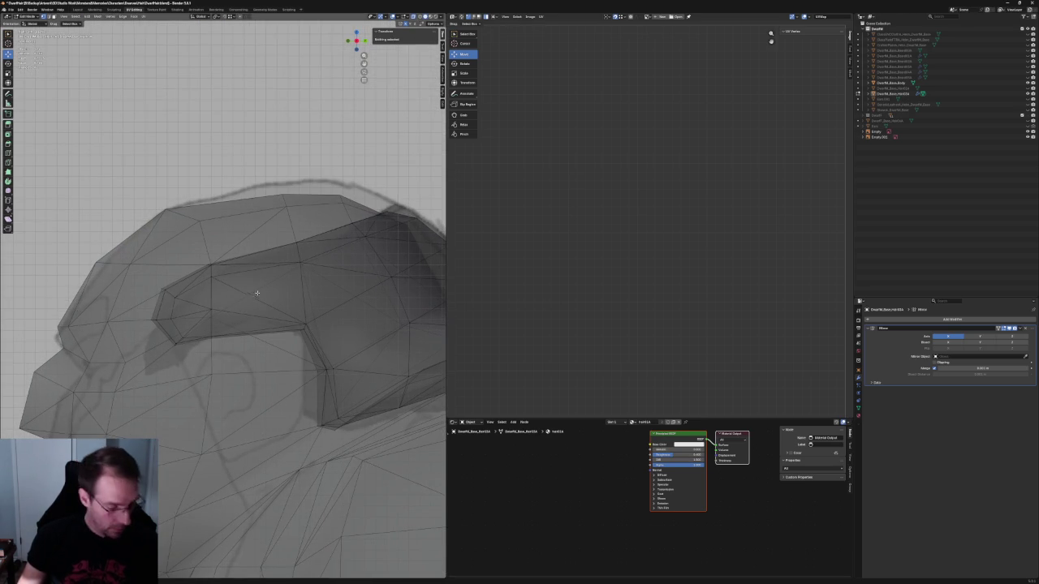
pyautogui.click(246, 301)
pyautogui.press('ctrl+KP_Add')
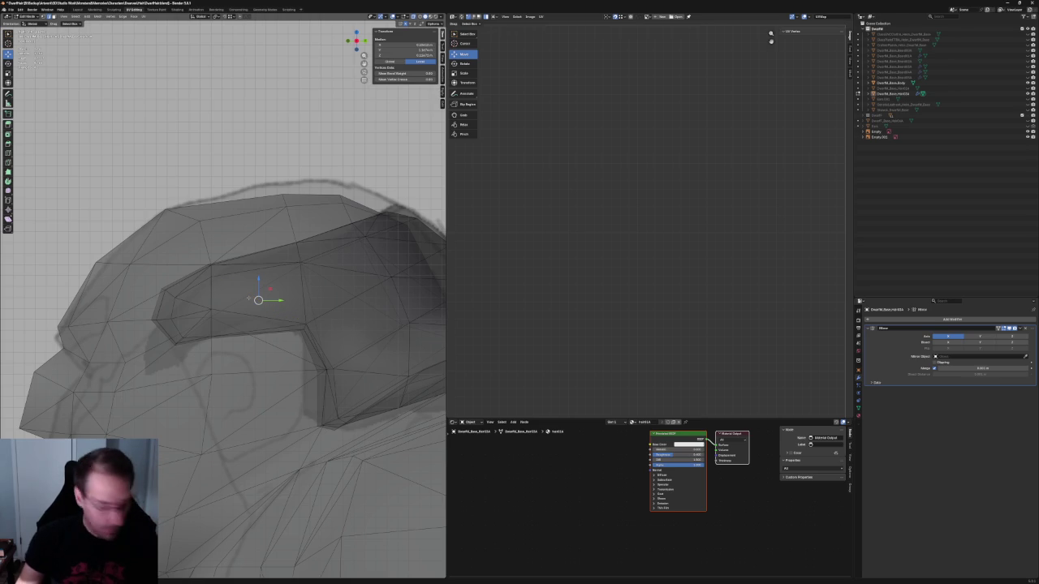
pyautogui.click(290, 273)
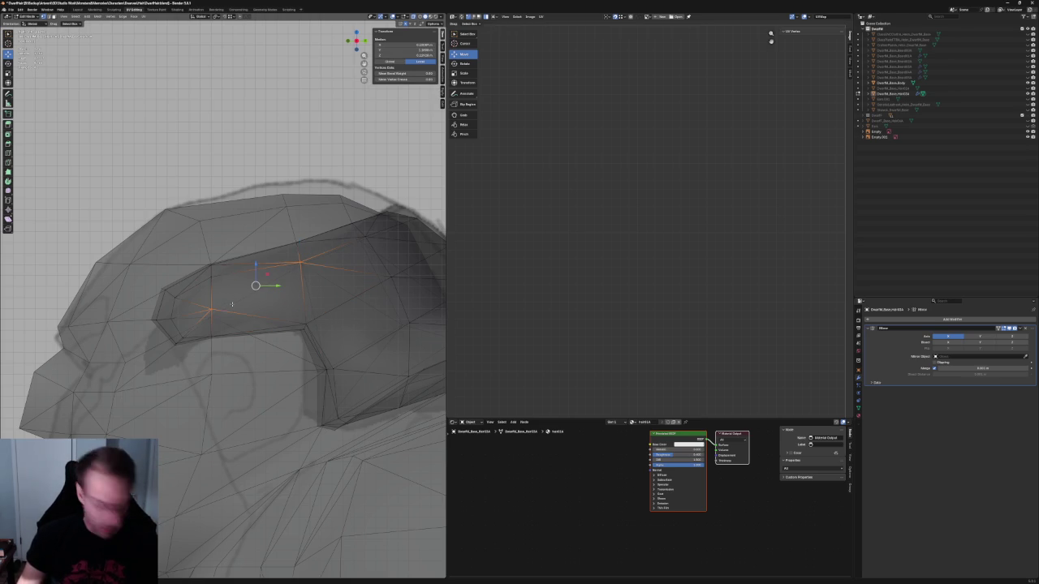
pyautogui.press('j')
pyautogui.scroll(2, 228, 307)
pyautogui.hotkey('alt', 'a')
# Step: Clear the selection and orbit to check the side profile and the character's back
pyautogui.click(206, 315)
pyautogui.scroll(-2, 206, 315)
pyautogui.hotkey('alt', 'a')
pyautogui.scroll(-3, 278, 273)
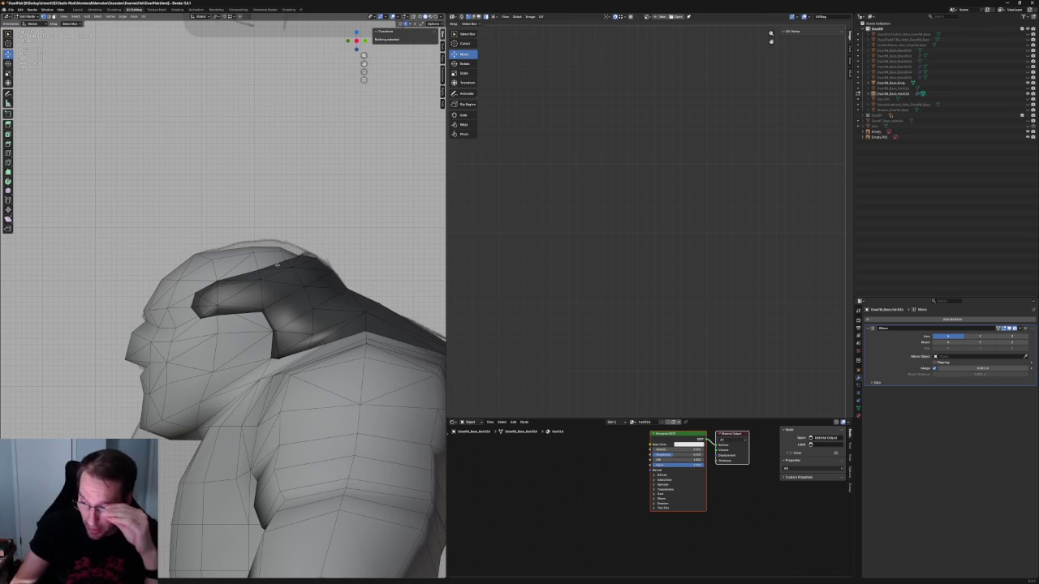
pyautogui.moveTo(401, 269); pyautogui.dragTo(436, 281, button='middle')
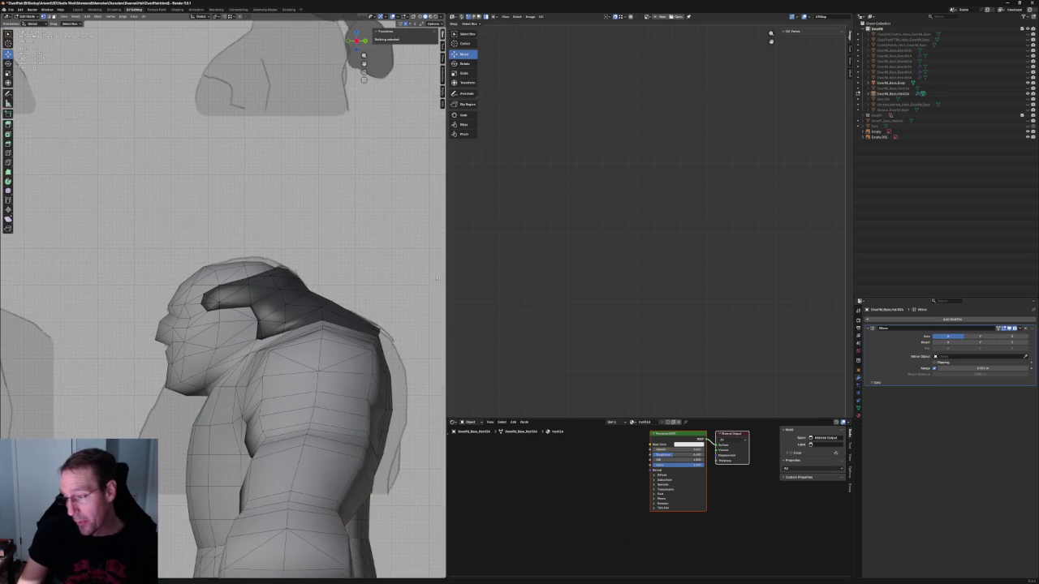
pyautogui.moveTo(365, 352); pyautogui.dragTo(276, 343, button='middle')
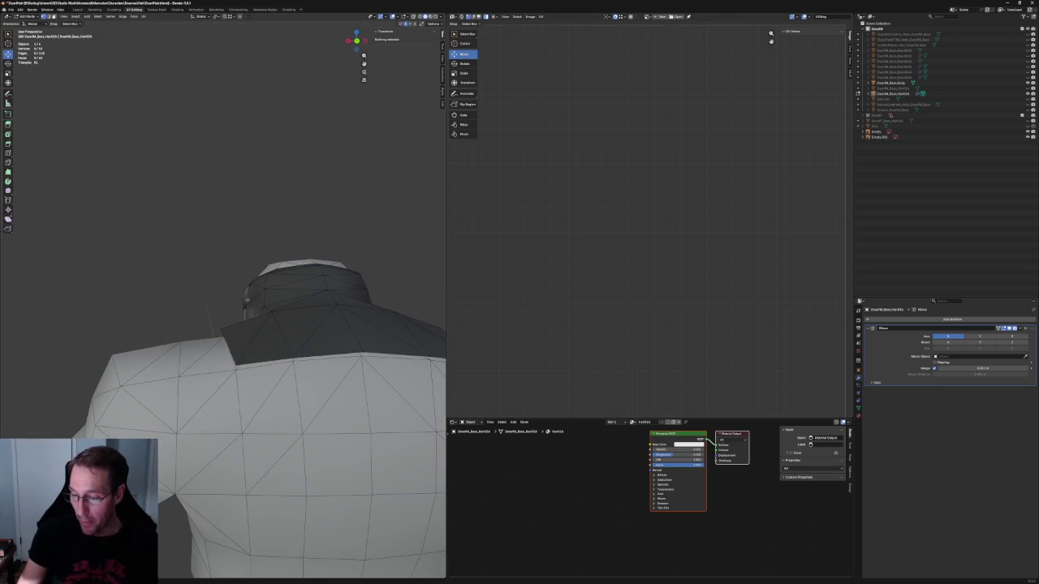
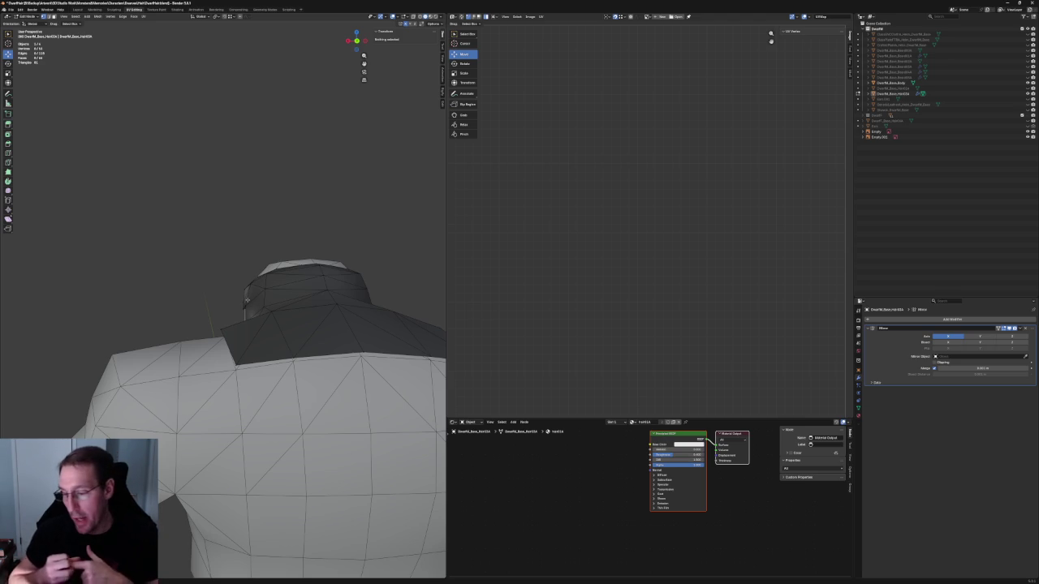
# Step: Zoom in on the dwarf hair reference sheet (Empty.001) in right orthographic view
pyautogui.scroll(-5, 370, 227)
pyautogui.moveTo(292, 262); pyautogui.dragTo(356, 278, button='middle')
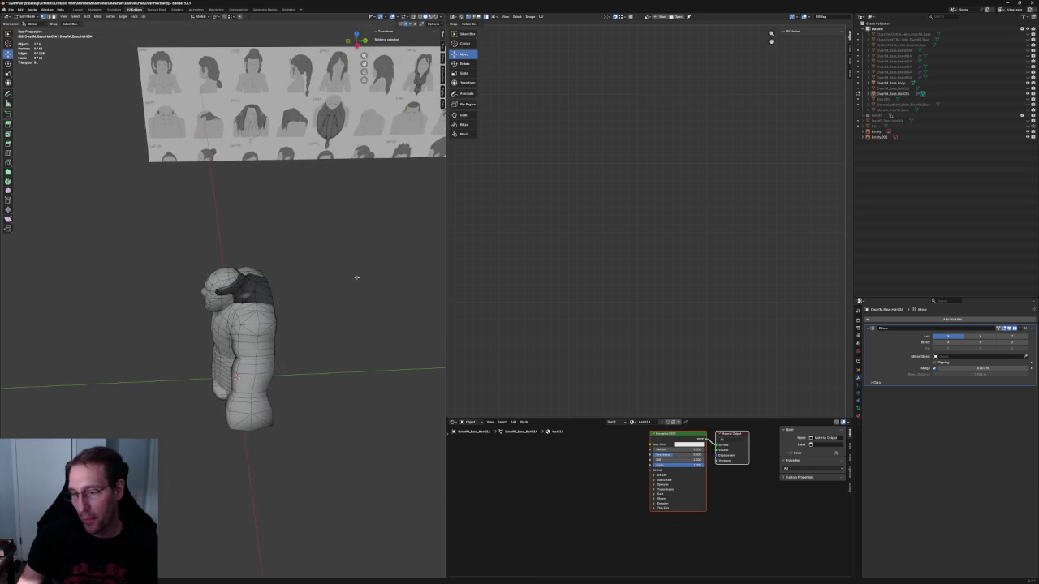
pyautogui.moveTo(265, 163); pyautogui.dragTo(225, 90, button='middle')
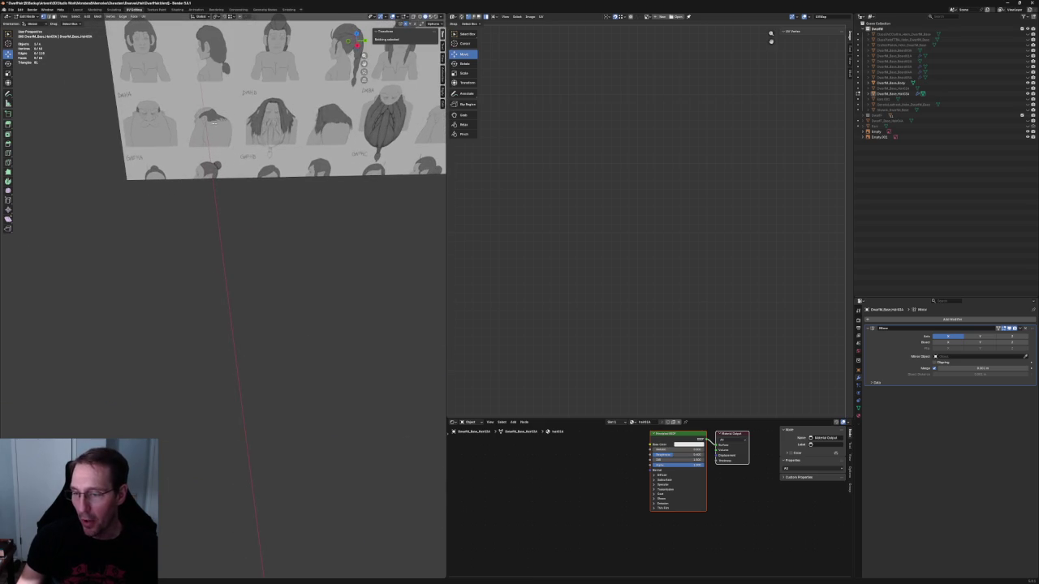
pyautogui.press('KP_3')
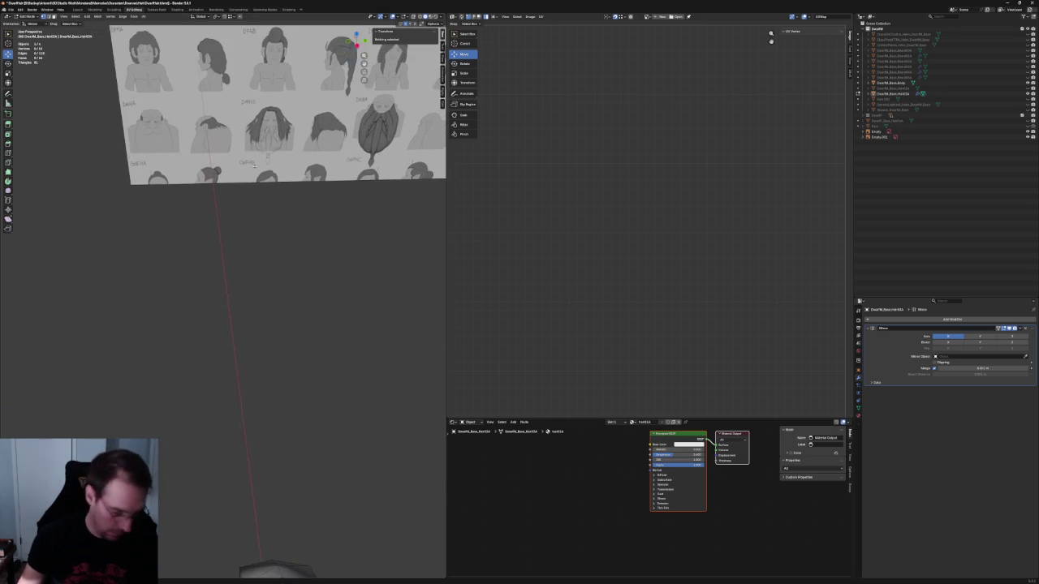
pyautogui.scroll(4, 267, 275)
pyautogui.scroll(-1, 267, 276)
pyautogui.keyDown('shift'); pyautogui.scroll(-3, 267, 276); pyautogui.keyUp('shift')
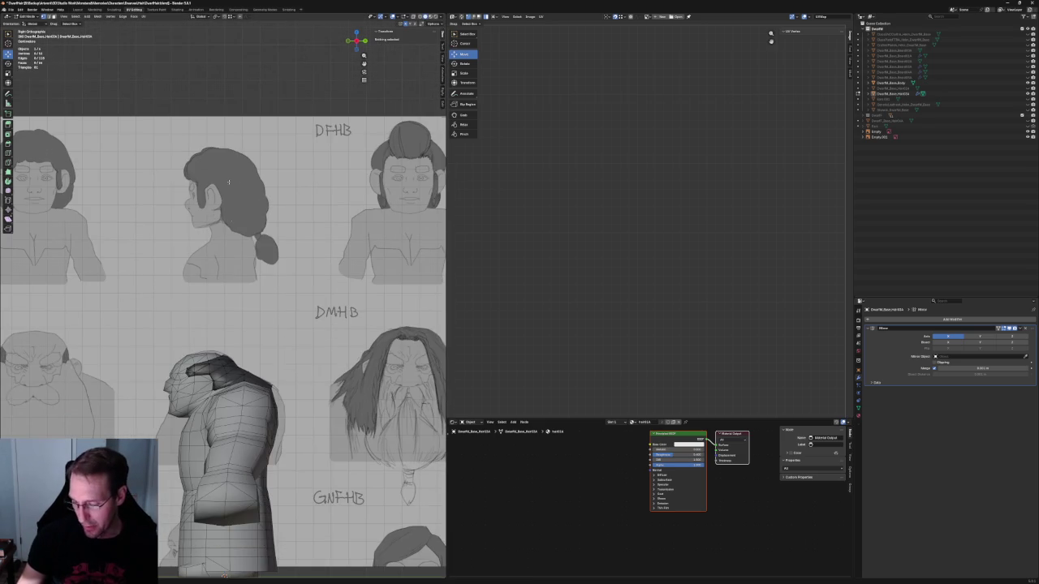
pyautogui.click(879, 136)
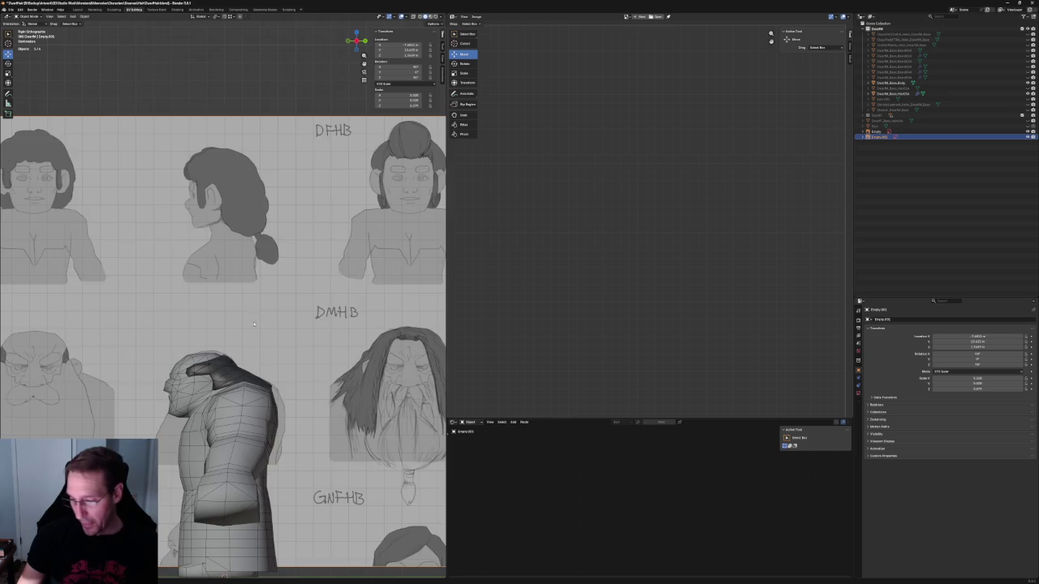
pyautogui.scroll(1, 237, 330)
pyautogui.scroll(3, 237, 331)
pyautogui.scroll(3, 237, 331)
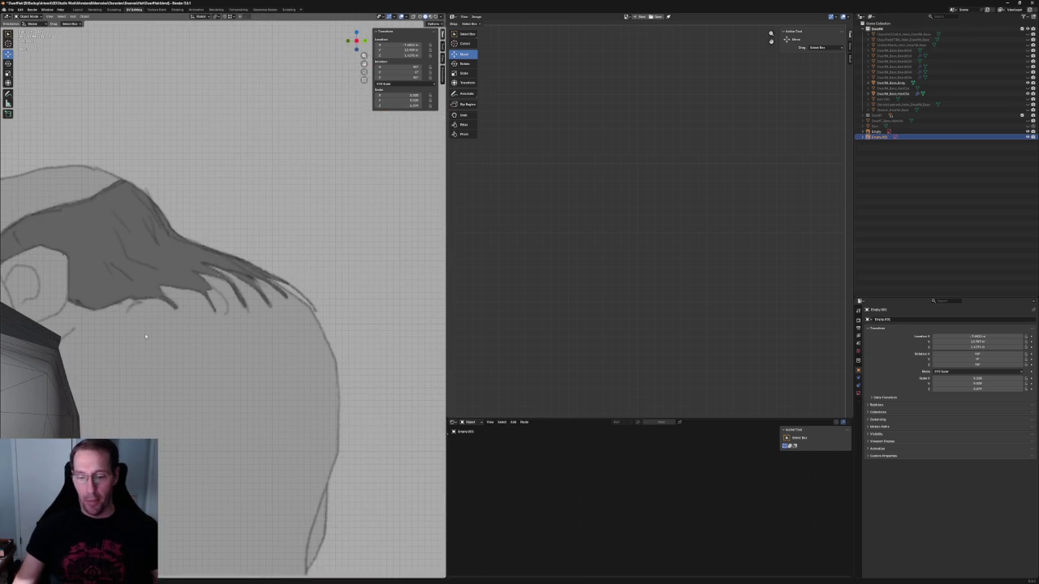
pyautogui.scroll(-3, 232, 276)
# Step: Orbit back around the model and select the dark hair piece at the neck in Object Mode
pyautogui.moveTo(232, 276)
pyautogui.mouseDown(button='middle')
pyautogui.moveTo(77, 318)
pyautogui.moveTo(106, 324)
pyautogui.mouseUp(button='middle')
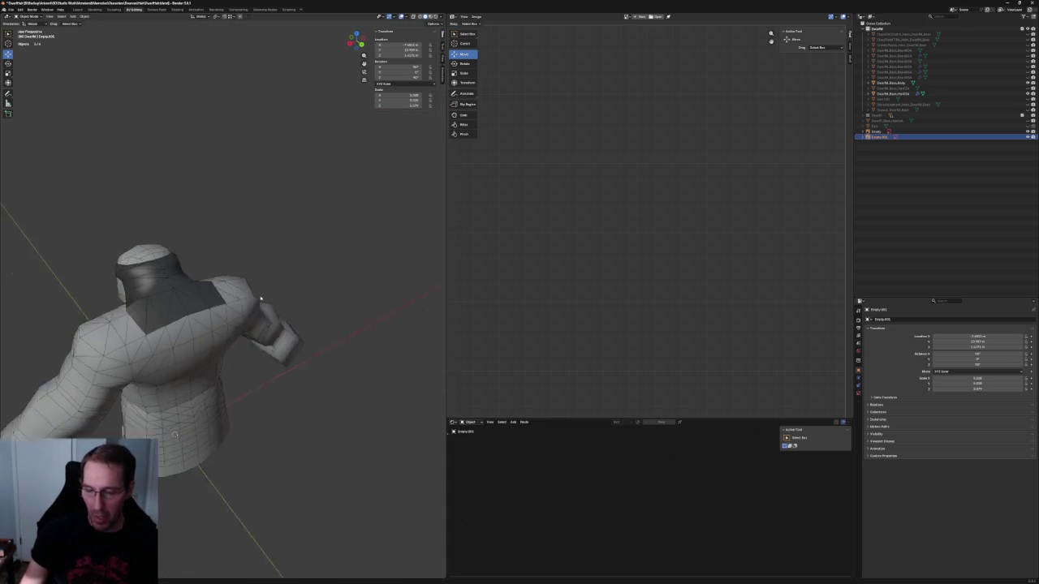
pyautogui.scroll(3, 243, 284)
pyautogui.scroll(2, 191, 290)
pyautogui.moveTo(191, 289)
pyautogui.mouseDown(button='middle')
pyautogui.moveTo(234, 278)
pyautogui.moveTo(196, 306)
pyautogui.mouseUp(button='middle')
pyautogui.scroll(-3, 192, 290)
pyautogui.moveTo(233, 294)
pyautogui.mouseDown(button='middle')
pyautogui.moveTo(197, 271)
pyautogui.moveTo(230, 279)
pyautogui.moveTo(230, 229)
pyautogui.moveTo(204, 214)
pyautogui.moveTo(285, 209)
pyautogui.moveTo(271, 214)
pyautogui.moveTo(296, 266)
pyautogui.moveTo(188, 303)
pyautogui.moveTo(154, 301)
pyautogui.moveTo(244, 283)
pyautogui.moveTo(275, 292)
pyautogui.moveTo(283, 262)
pyautogui.moveTo(237, 315)
pyautogui.moveTo(242, 306)
pyautogui.mouseUp(button='middle')
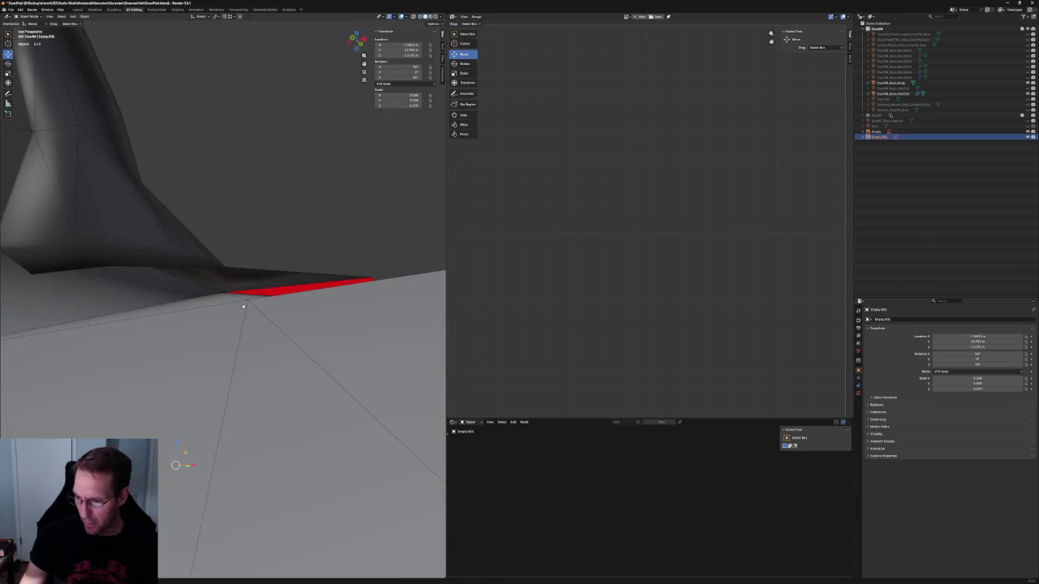
pyautogui.click(251, 284)
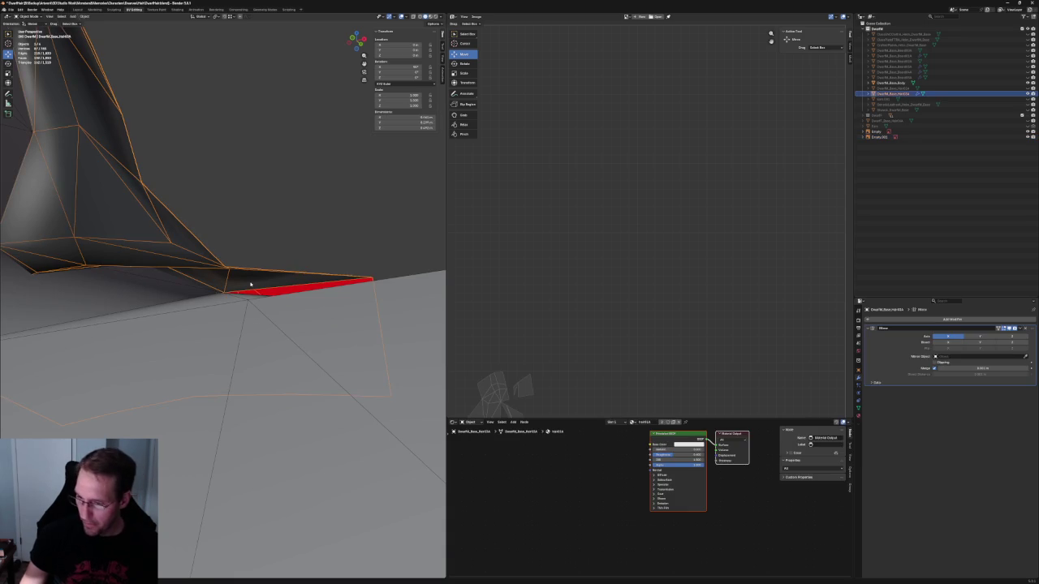
# Step: In Edit Mode, delete the thin face along the hair piece's lower edge
pyautogui.press('Tab')
pyautogui.click(252, 280)
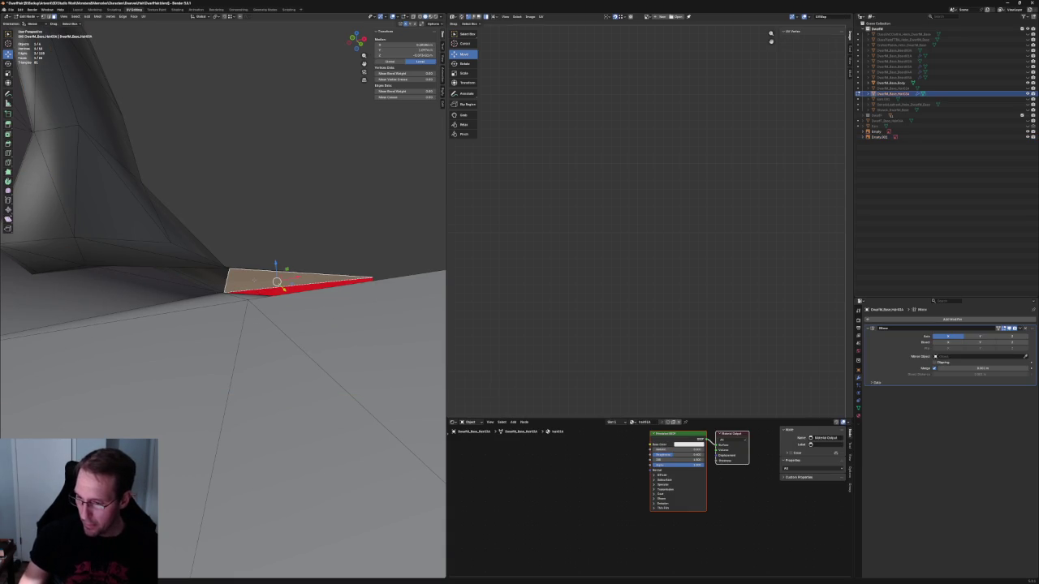
pyautogui.press('x')
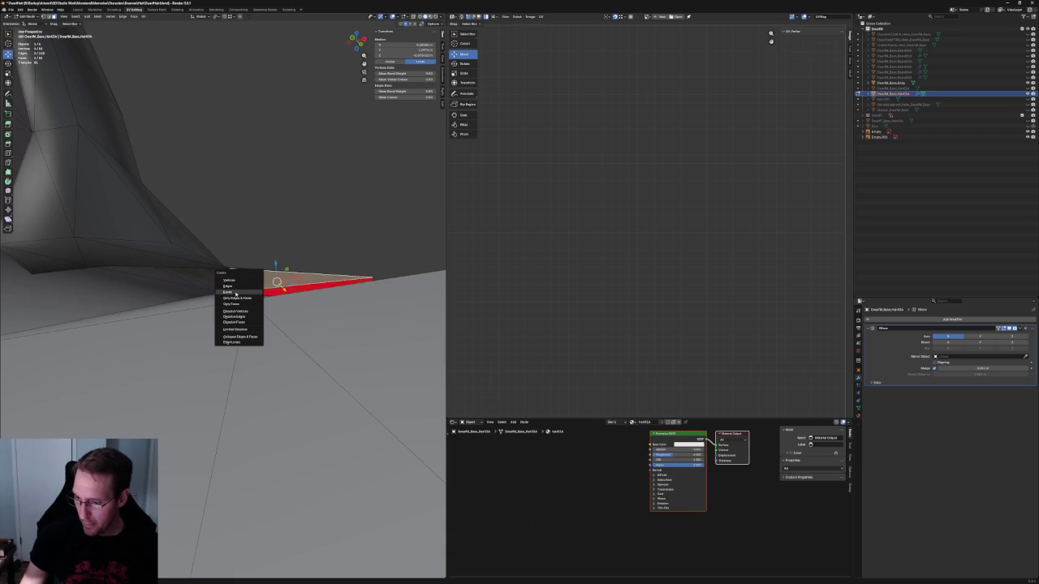
pyautogui.click(235, 292)
pyautogui.moveTo(286, 230); pyautogui.dragTo(252, 240, button='middle')
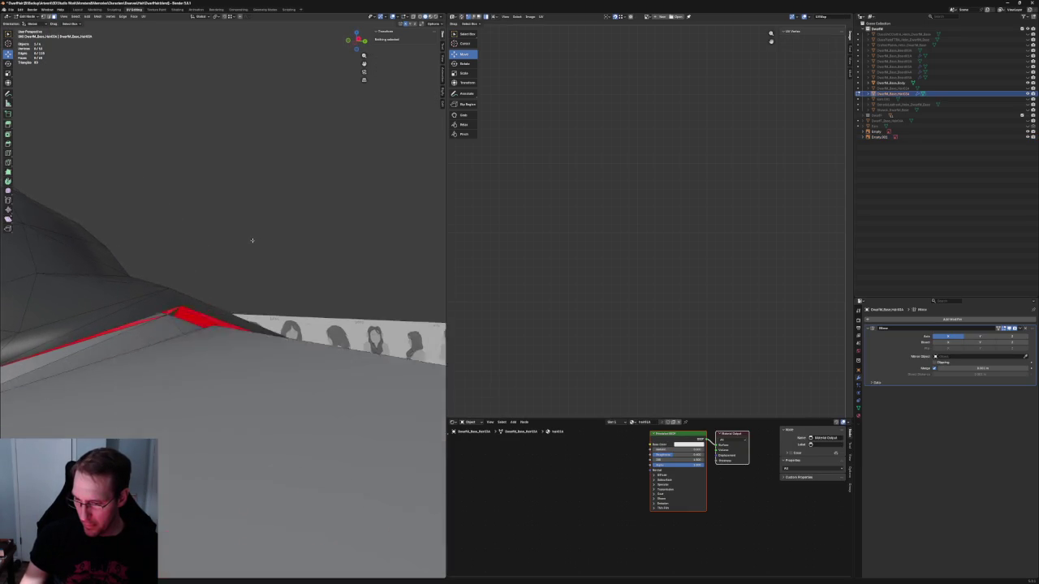
pyautogui.scroll(2, 252, 241)
pyautogui.scroll(2, 250, 237)
pyautogui.scroll(2, 260, 256)
pyautogui.scroll(2, 269, 271)
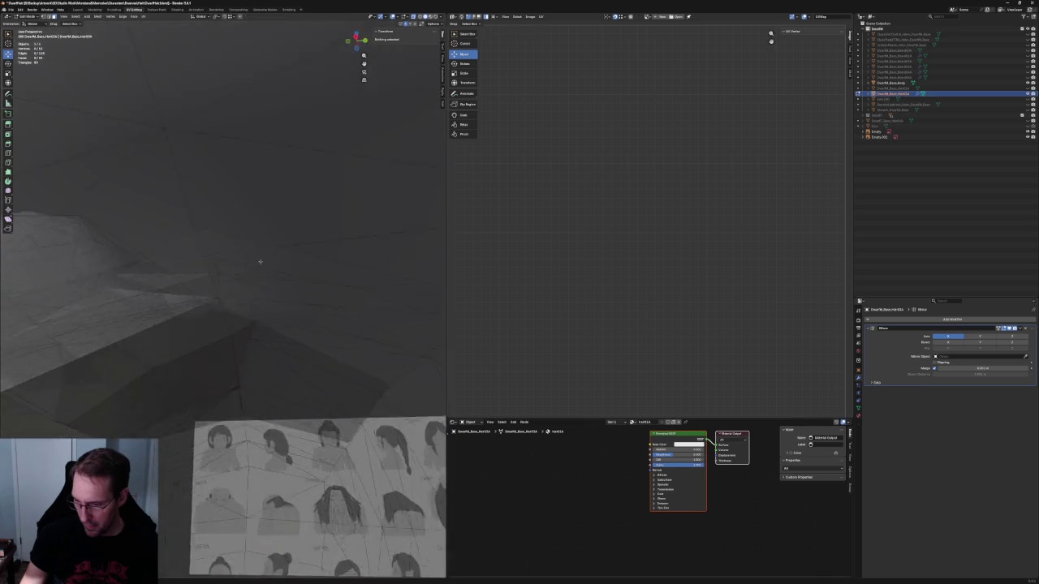
pyautogui.scroll(-3, 261, 261)
pyautogui.moveTo(261, 261); pyautogui.dragTo(248, 297, button='middle')
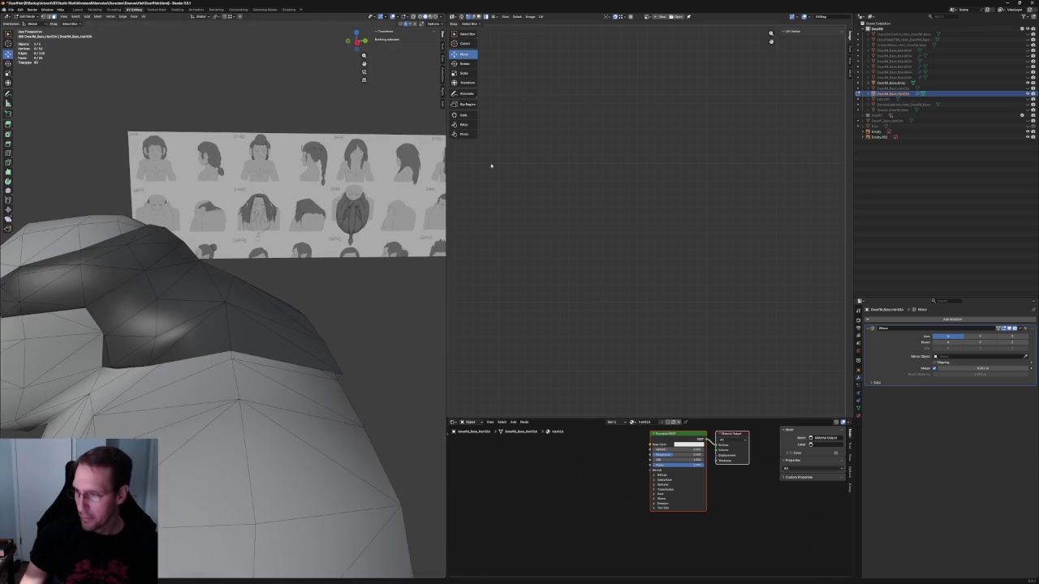
# Step: Hide the body mesh and delete the stray face inside the hair fold
pyautogui.click(1026, 83)
pyautogui.moveTo(229, 334)
pyautogui.mouseDown(button='middle')
pyautogui.moveTo(190, 301)
pyautogui.moveTo(288, 273)
pyautogui.mouseUp(button='middle')
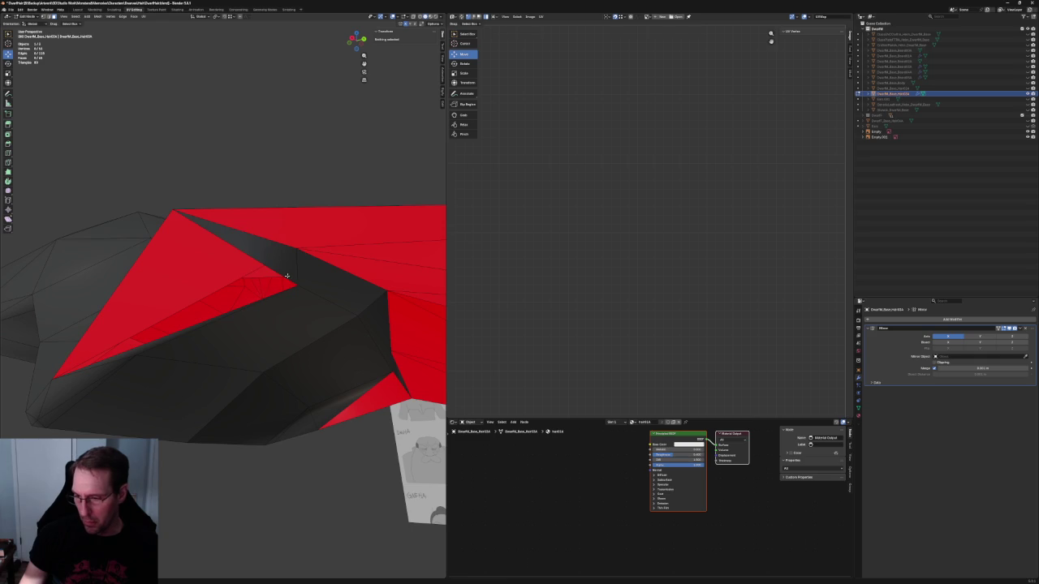
pyautogui.click(287, 274)
pyautogui.press('x')
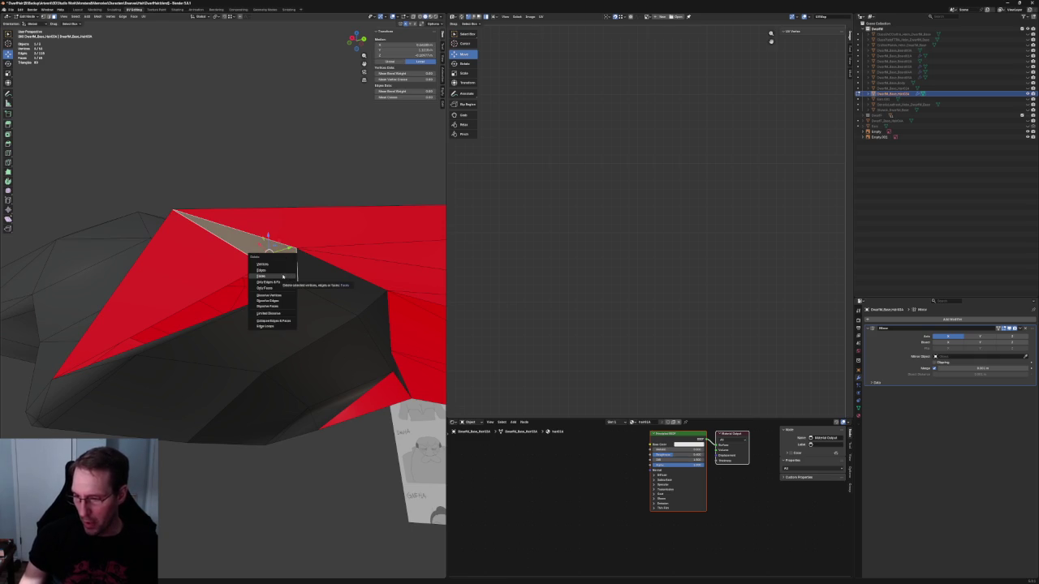
pyautogui.click(270, 277)
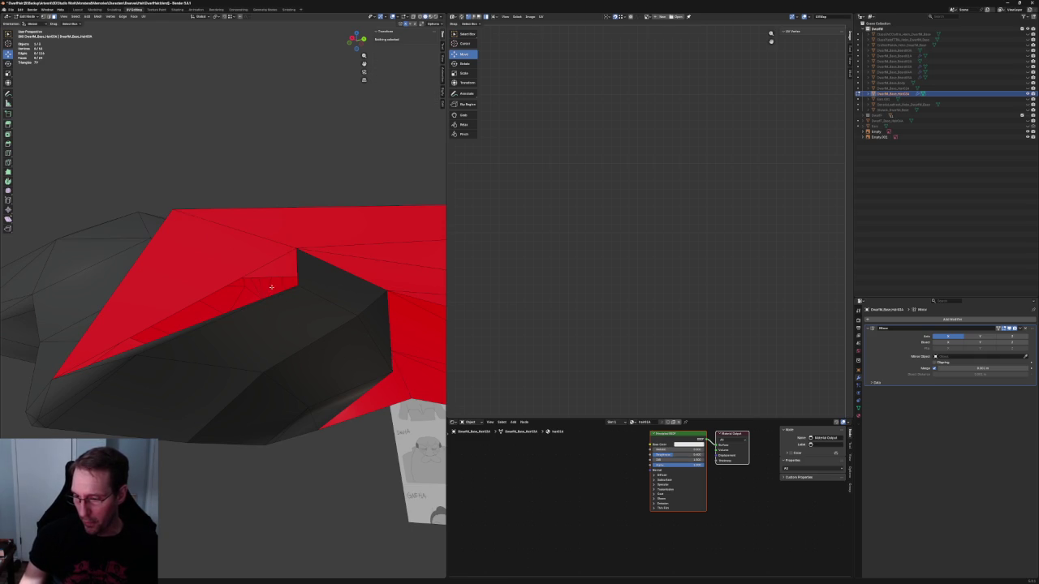
pyautogui.moveTo(174, 330)
pyautogui.mouseDown(button='middle')
pyautogui.moveTo(167, 343)
pyautogui.moveTo(199, 296)
pyautogui.moveTo(213, 309)
pyautogui.mouseUp(button='middle')
# Step: Extrude the hole's boundary edge and move a corner vertex, undoing the vertical move
pyautogui.click(200, 296)
pyautogui.press('e')
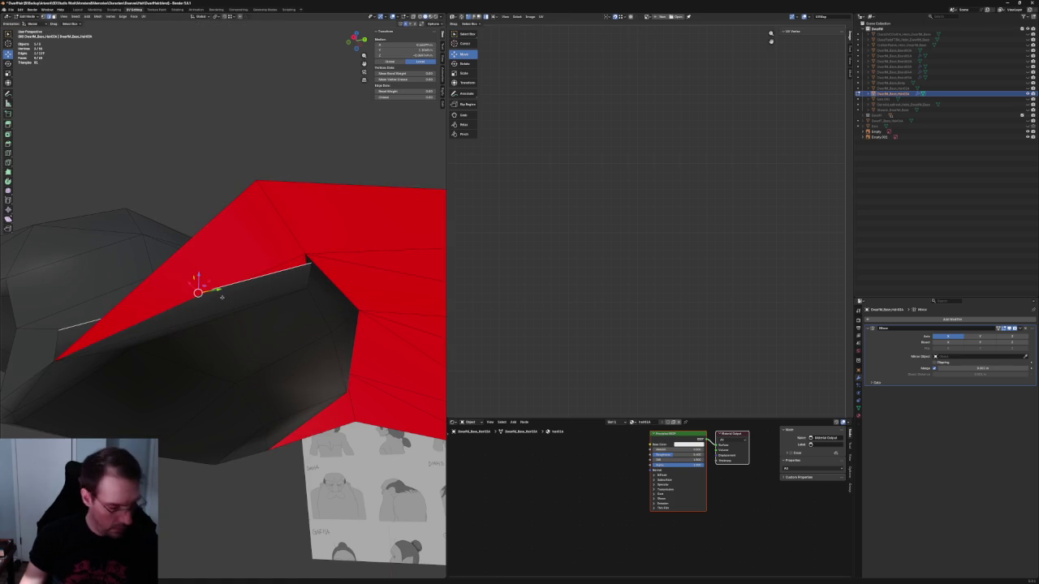
pyautogui.hotkey('alt', 'a')
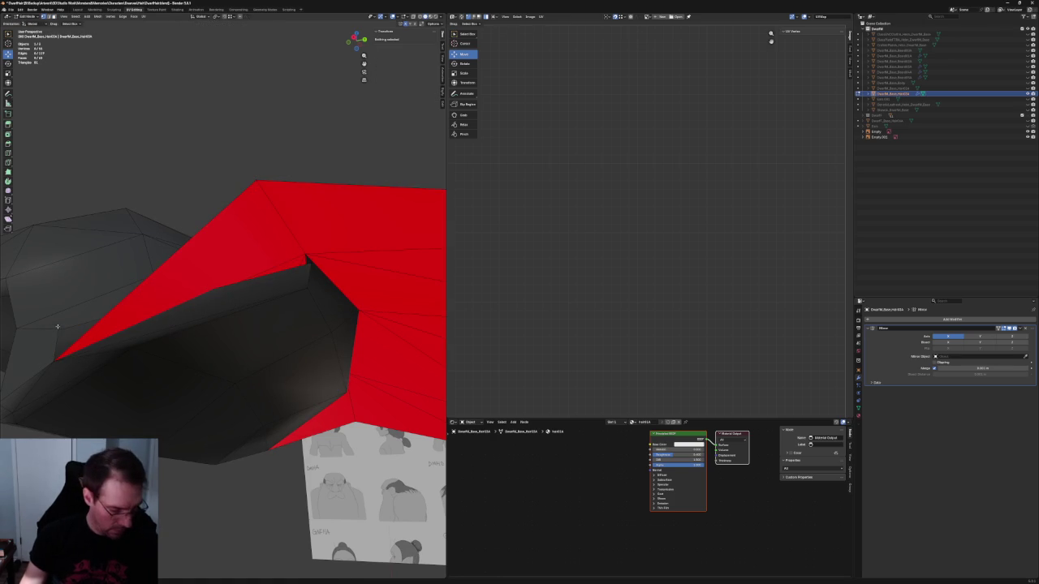
pyautogui.click(57, 328)
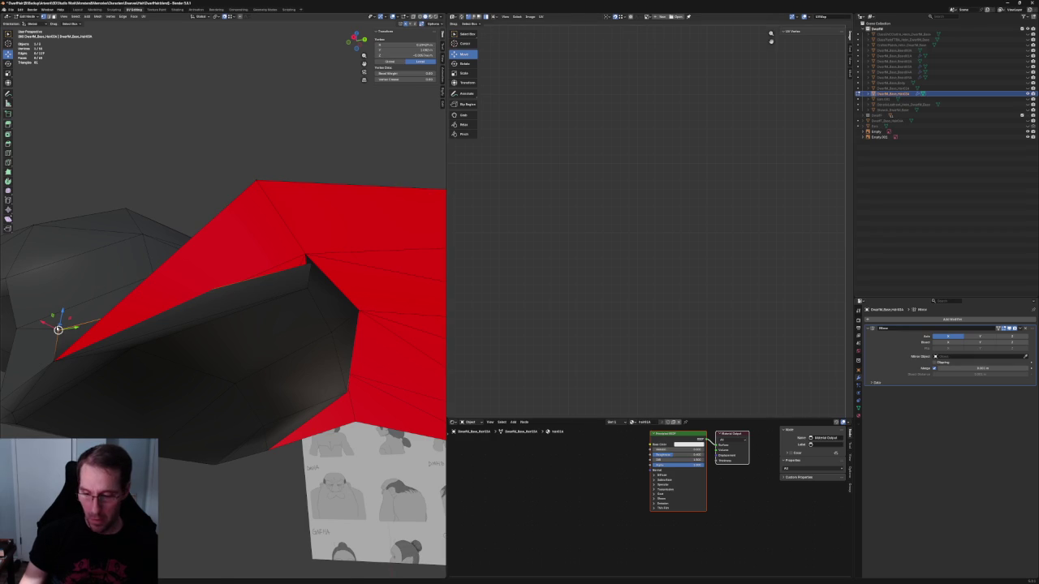
pyautogui.moveTo(58, 328); pyautogui.dragTo(293, 286)
pyautogui.moveTo(293, 285); pyautogui.dragTo(260, 288, button='middle')
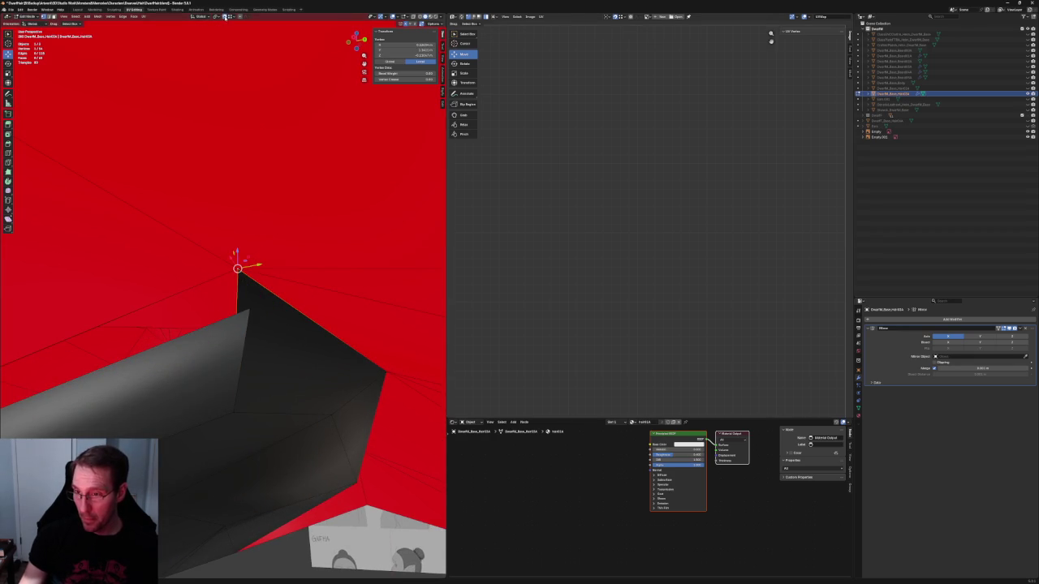
pyautogui.press('g')
pyautogui.press('z')
pyautogui.click(257, 306)
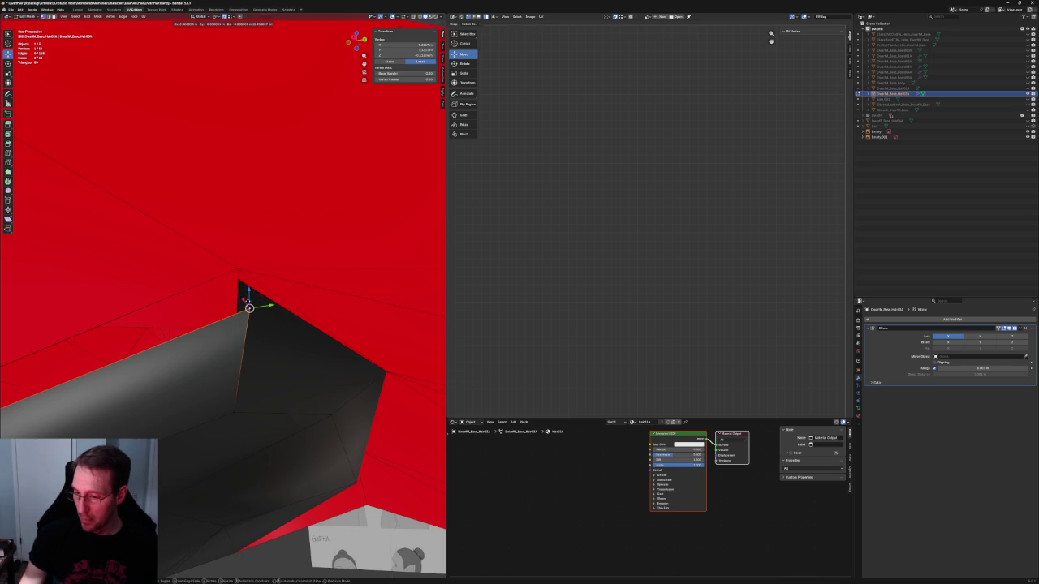
pyautogui.hotkey('ctrl', 'z')
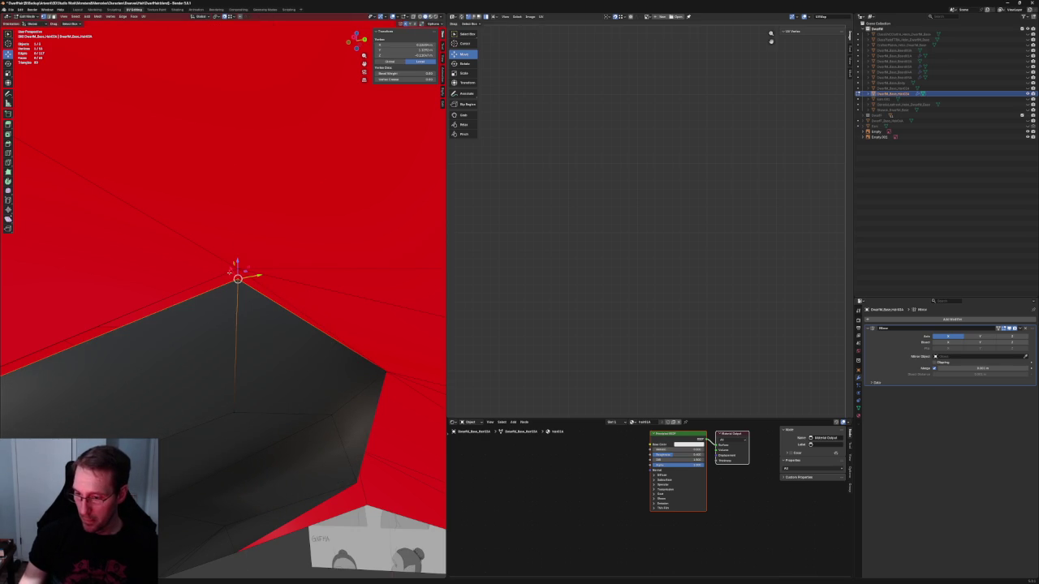
# Step: Clear the selection and pick a vertex on the hair piece's edge
pyautogui.moveTo(237, 279)
pyautogui.mouseDown(button='middle')
pyautogui.moveTo(229, 283)
pyautogui.moveTo(262, 332)
pyautogui.moveTo(244, 364)
pyautogui.moveTo(260, 241)
pyautogui.mouseUp(button='middle')
pyautogui.hotkey('alt', 'a')
pyautogui.moveTo(186, 301)
pyautogui.mouseDown(button='middle')
pyautogui.moveTo(277, 264)
pyautogui.moveTo(262, 271)
pyautogui.moveTo(271, 294)
pyautogui.moveTo(325, 314)
pyautogui.moveTo(329, 328)
pyautogui.moveTo(357, 324)
pyautogui.moveTo(352, 283)
pyautogui.moveTo(258, 303)
pyautogui.mouseUp(button='middle')
pyautogui.click(278, 264)
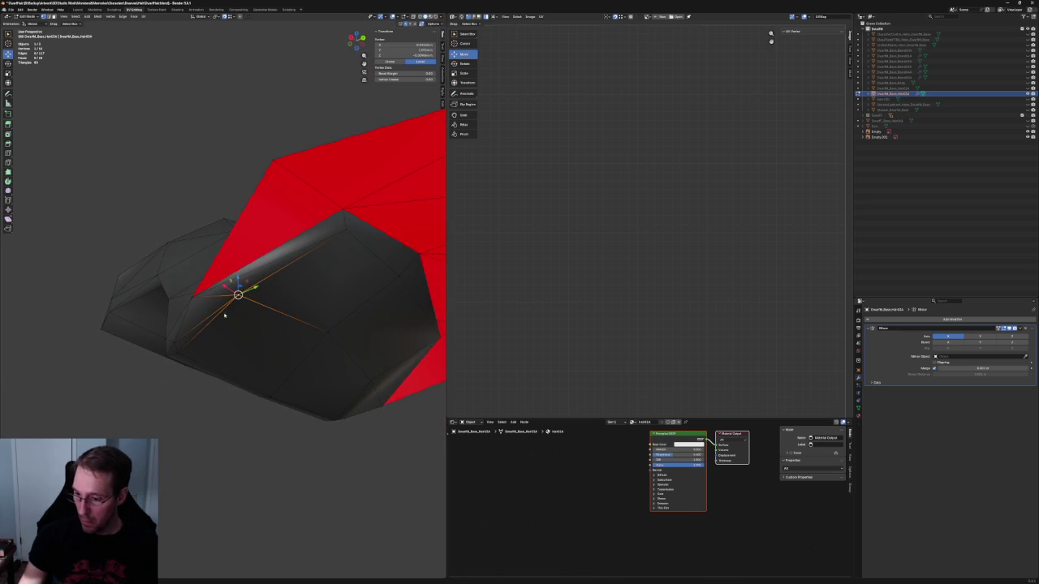
pyautogui.moveTo(238, 294); pyautogui.dragTo(195, 297, button='middle')
# Step: Place the 3D cursor at a hair edge vertex and line the view up with the sketch
pyautogui.hotkey('alt', 'a')
pyautogui.moveTo(246, 344)
pyautogui.mouseDown(button='middle')
pyautogui.moveTo(255, 337)
pyautogui.moveTo(233, 344)
pyautogui.moveTo(263, 319)
pyautogui.mouseUp(button='middle')
pyautogui.click(280, 335)
pyautogui.keyDown('shift'); pyautogui.rightClick(280, 333); pyautogui.keyUp('shift')
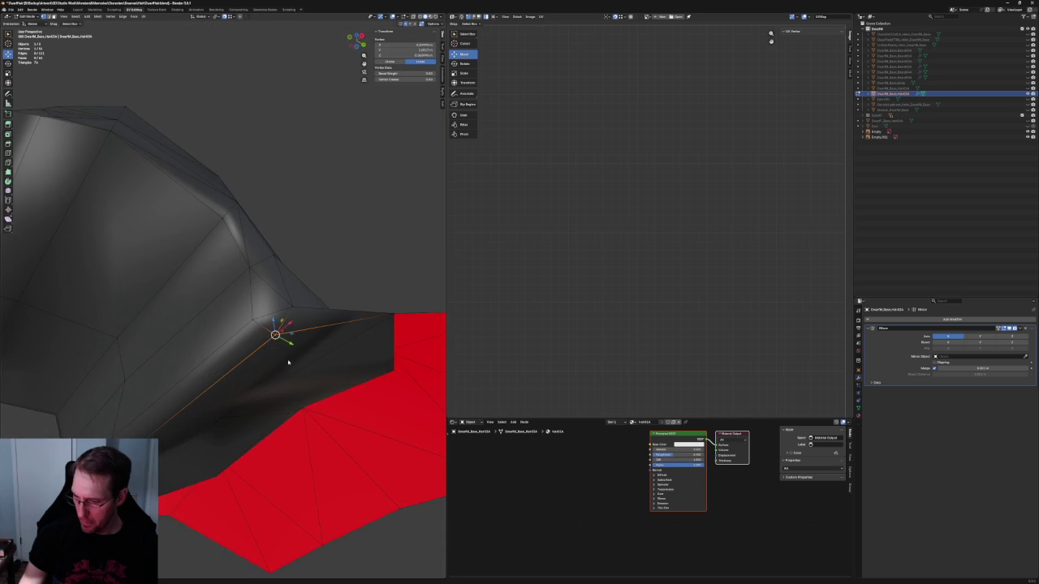
pyautogui.hotkey('alt', 'a')
pyautogui.scroll(-4, 284, 355)
pyautogui.moveTo(283, 355)
pyautogui.mouseDown(button='middle')
pyautogui.moveTo(241, 376)
pyautogui.moveTo(270, 332)
pyautogui.moveTo(260, 331)
pyautogui.moveTo(287, 341)
pyautogui.mouseUp(button='middle')
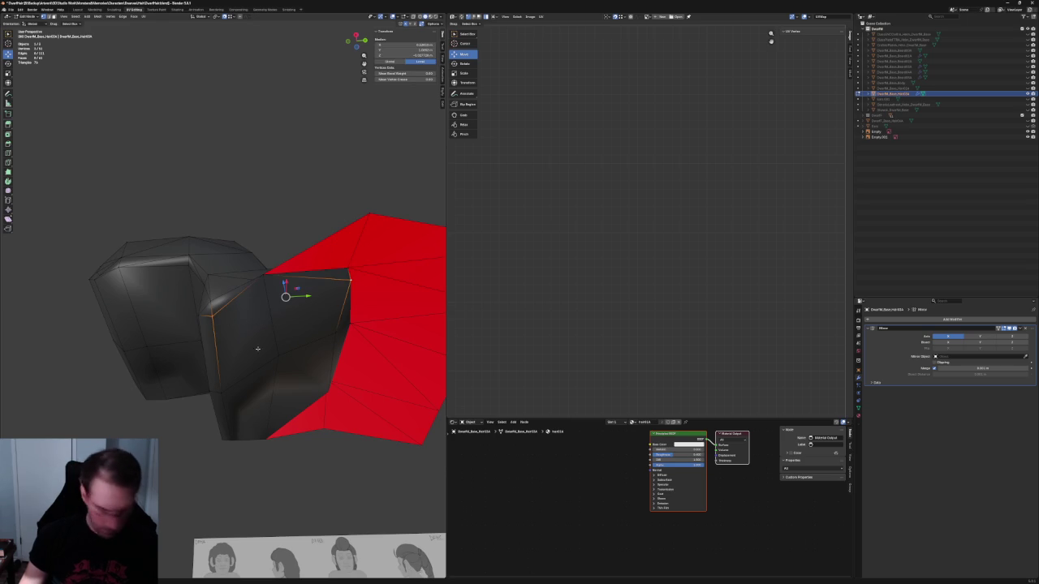
pyautogui.hotkey('alt', 'a')
pyautogui.hotkey('alt', 'z')
pyautogui.moveTo(289, 309); pyautogui.dragTo(195, 319, button='middle')
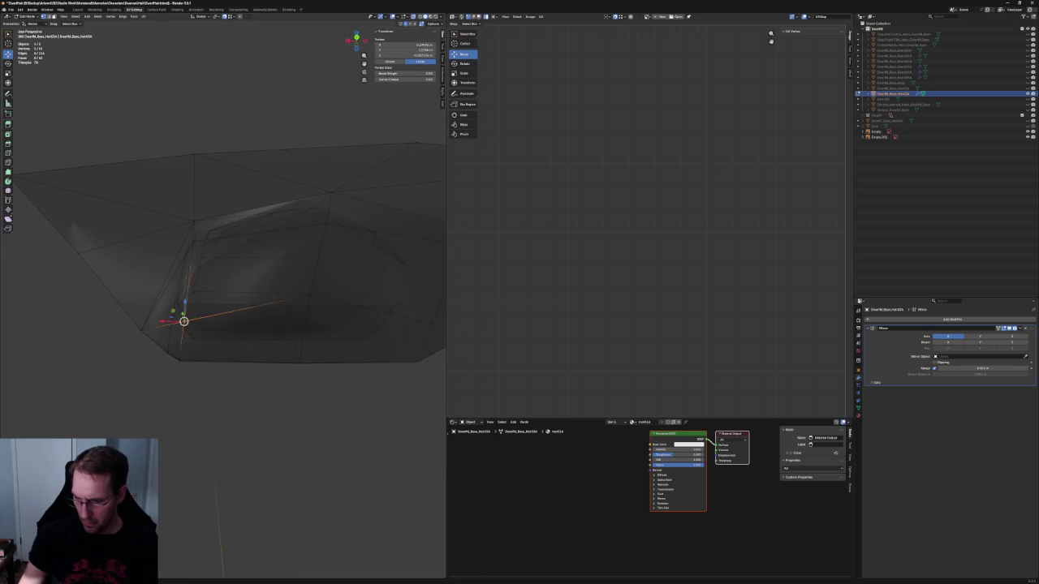
pyautogui.hotkey('alt', 'z')
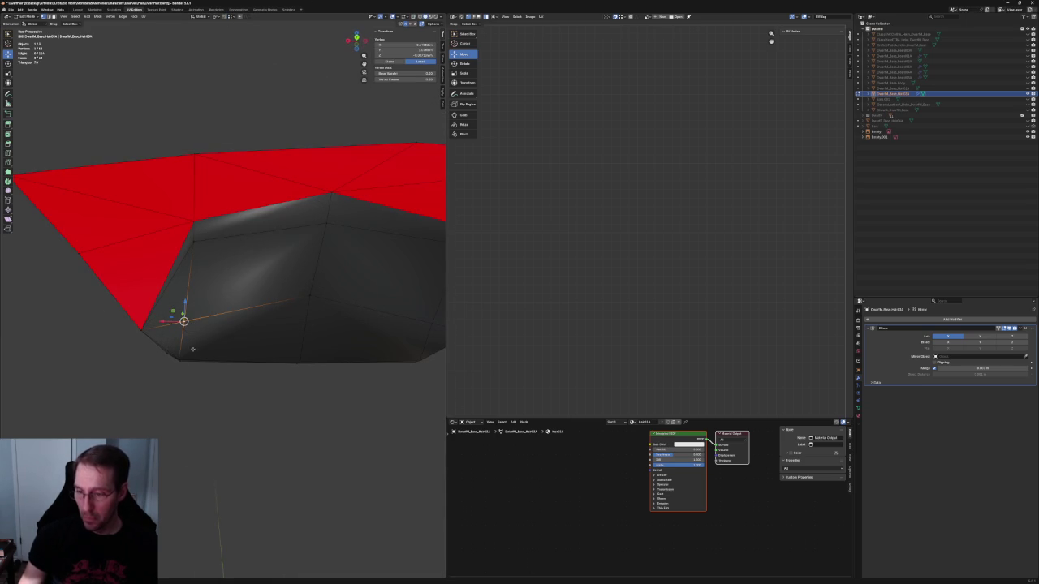
pyautogui.moveTo(195, 319)
pyautogui.mouseDown(button='middle')
pyautogui.moveTo(236, 301)
pyautogui.moveTo(251, 308)
pyautogui.moveTo(251, 325)
pyautogui.mouseUp(button='middle')
pyautogui.keyDown('shift'); pyautogui.moveTo(319, 387); pyautogui.dragTo(299, 373, button='middle'); pyautogui.keyUp('shift')
pyautogui.scroll(5, 299, 373)
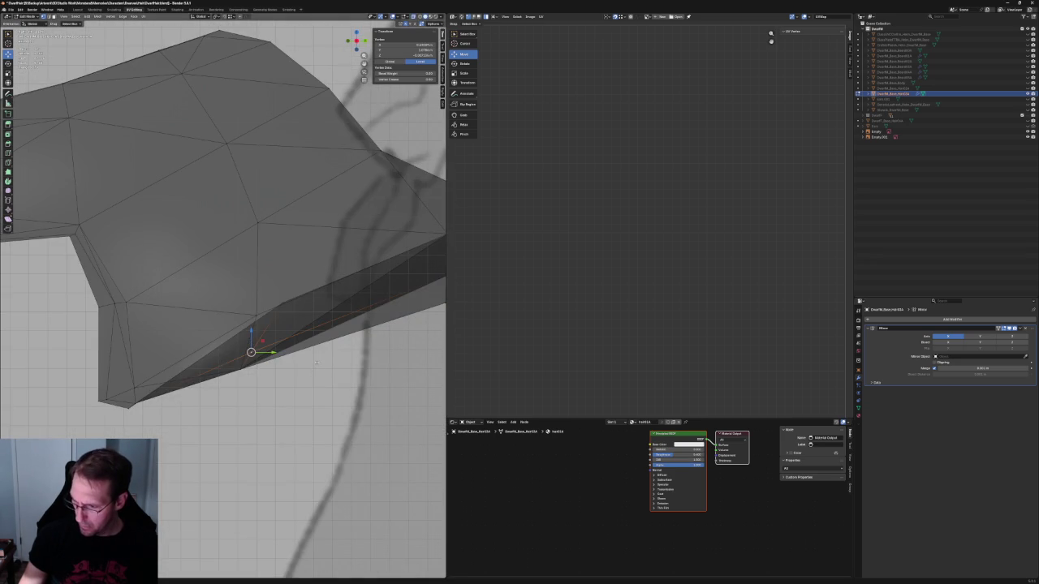
# Step: Move two vertices along the hair piece's lower edge closer to the neck
pyautogui.press('g')
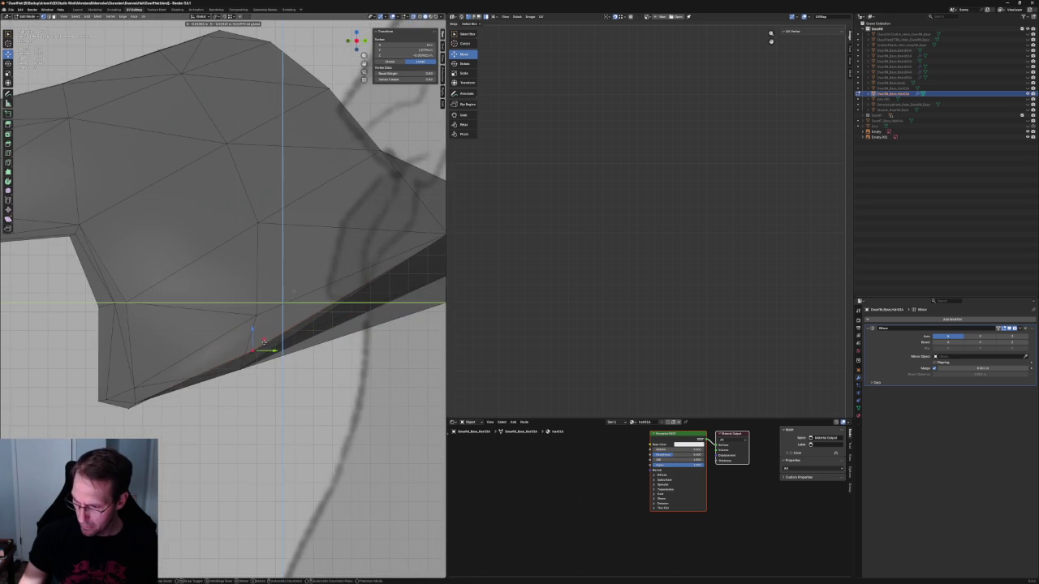
pyautogui.click(258, 346)
pyautogui.keyDown('shift'); pyautogui.click(247, 357); pyautogui.keyUp('shift')
pyautogui.press('g')
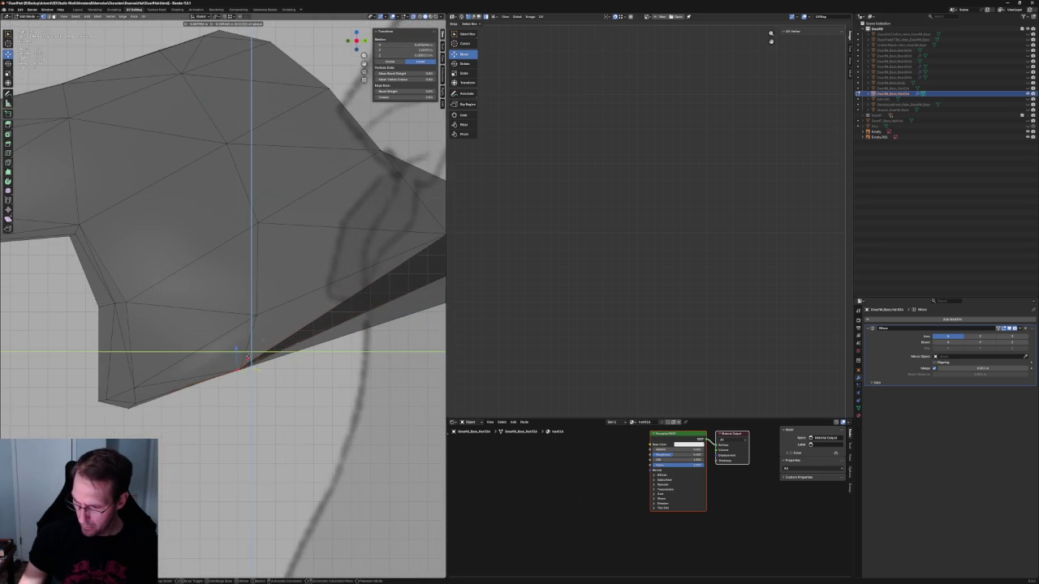
pyautogui.click(252, 357)
pyautogui.scroll(-3, 260, 341)
pyautogui.scroll(-3, 268, 325)
pyautogui.scroll(2, 284, 308)
pyautogui.moveTo(283, 309)
pyautogui.mouseDown(button='middle')
pyautogui.moveTo(197, 318)
pyautogui.moveTo(237, 321)
pyautogui.moveTo(198, 302)
pyautogui.mouseUp(button='middle')
pyautogui.click(190, 299)
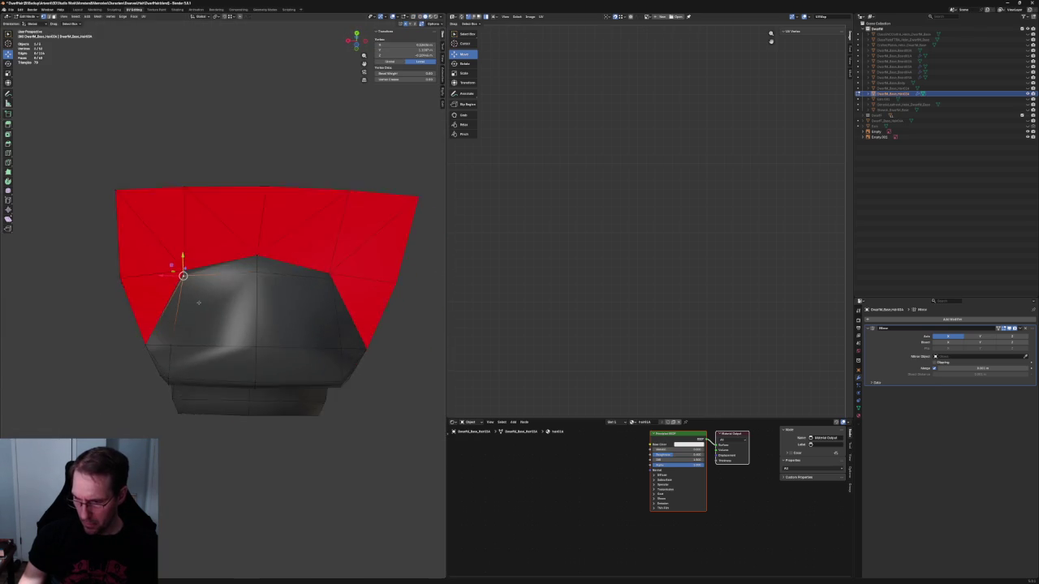
pyautogui.click(343, 444)
pyautogui.moveTo(343, 444)
pyautogui.mouseDown(button='middle')
pyautogui.moveTo(303, 300)
pyautogui.moveTo(318, 297)
pyautogui.mouseUp(button='middle')
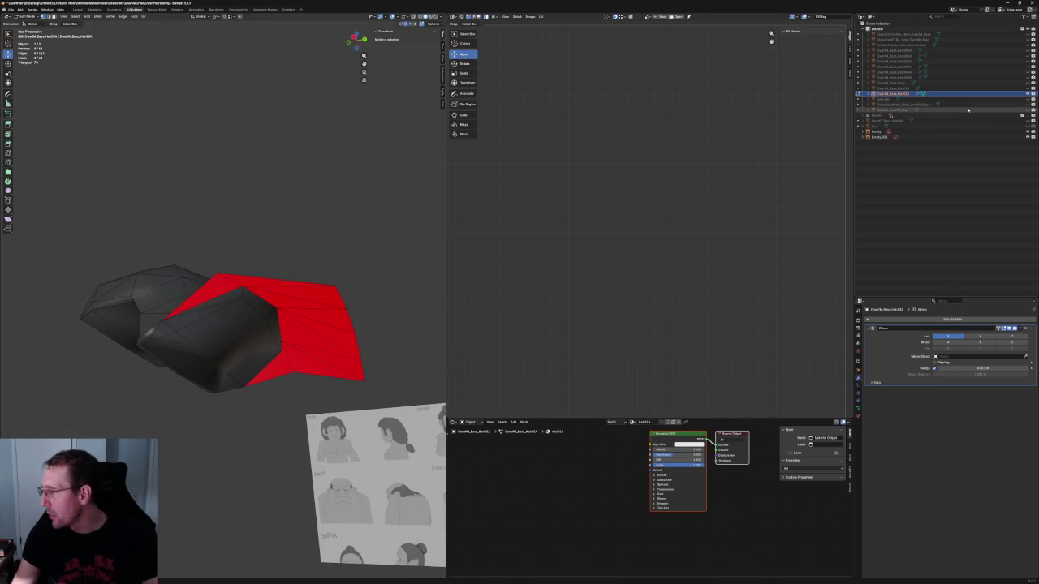
# Step: Unhide the hair mesh and pull a hood vertex up and to the left
pyautogui.click(1027, 109)
pyautogui.scroll(5, 243, 284)
pyautogui.moveTo(244, 284)
pyautogui.mouseDown(button='middle')
pyautogui.moveTo(273, 272)
pyautogui.moveTo(260, 288)
pyautogui.mouseUp(button='middle')
pyautogui.scroll(5, 256, 293)
pyautogui.click(335, 245)
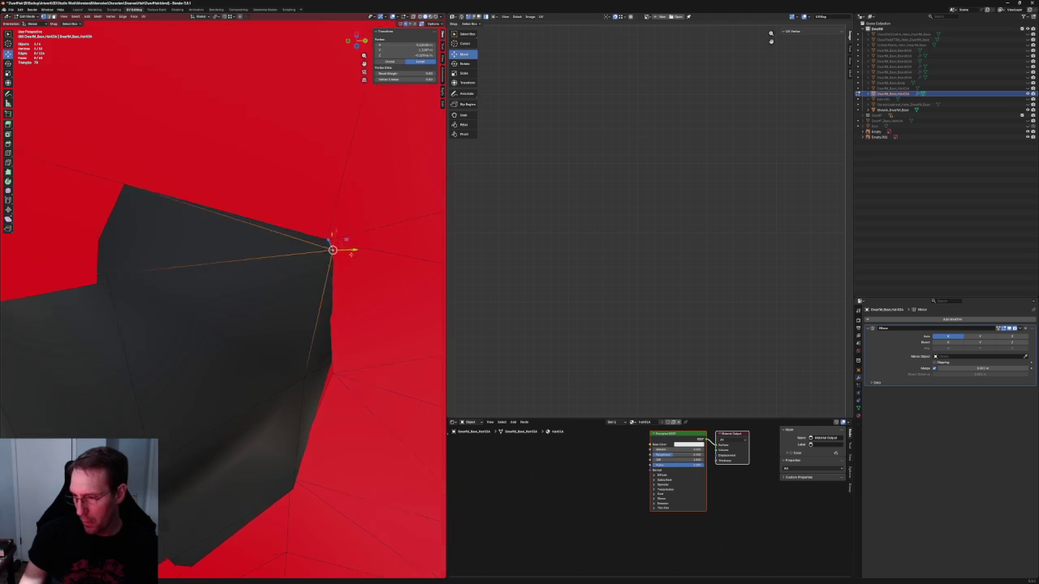
pyautogui.scroll(-5, 327, 283)
pyautogui.moveTo(327, 283); pyautogui.dragTo(308, 273, button='middle')
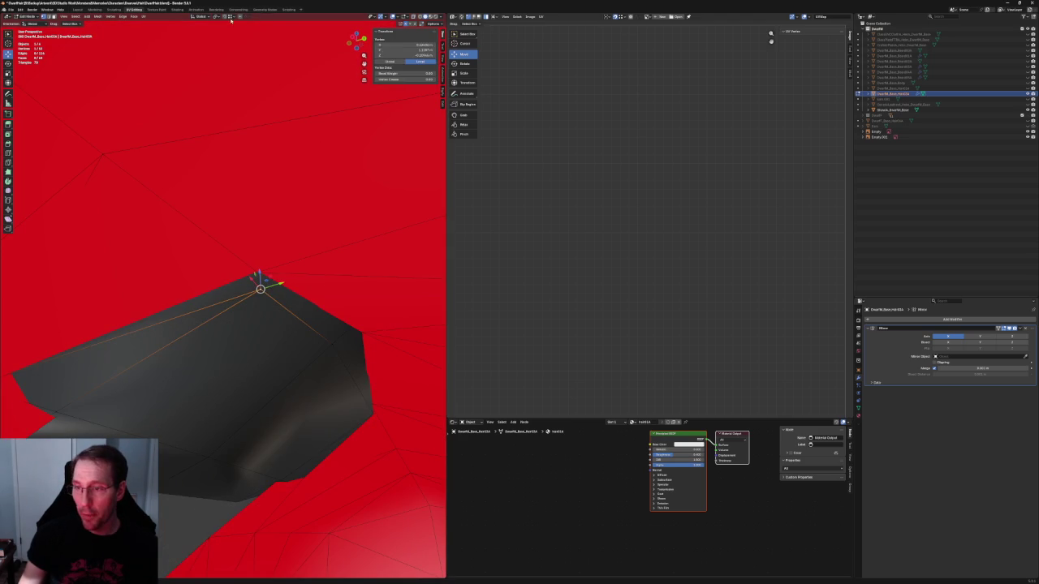
pyautogui.moveTo(260, 288)
pyautogui.mouseDown(button='middle')
pyautogui.moveTo(371, 301)
pyautogui.moveTo(220, 258)
pyautogui.moveTo(267, 233)
pyautogui.moveTo(216, 273)
pyautogui.moveTo(238, 239)
pyautogui.moveTo(259, 256)
pyautogui.moveTo(244, 267)
pyautogui.moveTo(283, 243)
pyautogui.mouseUp(button='middle')
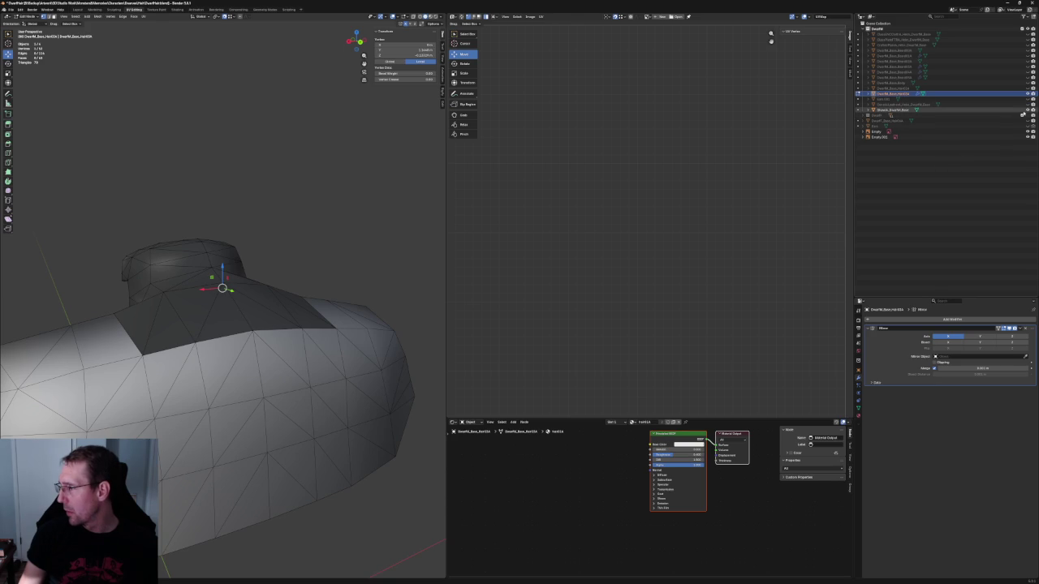
# Step: Hide the head, show the body, and inspect the hair around the neck in X-ray
pyautogui.click(1032, 110)
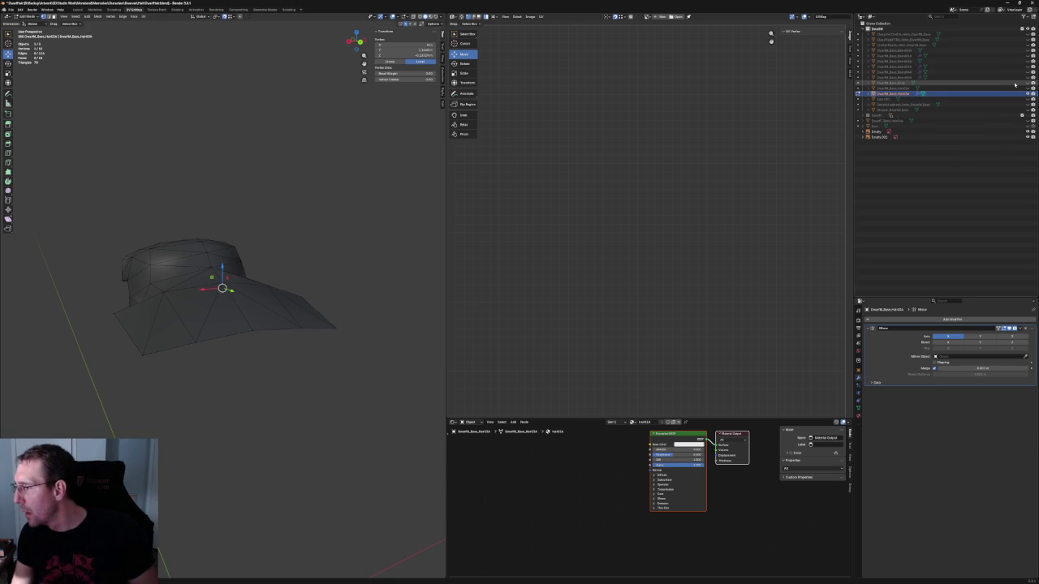
pyautogui.click(1027, 83)
pyautogui.scroll(2, 225, 285)
pyautogui.hotkey('alt', 'z')
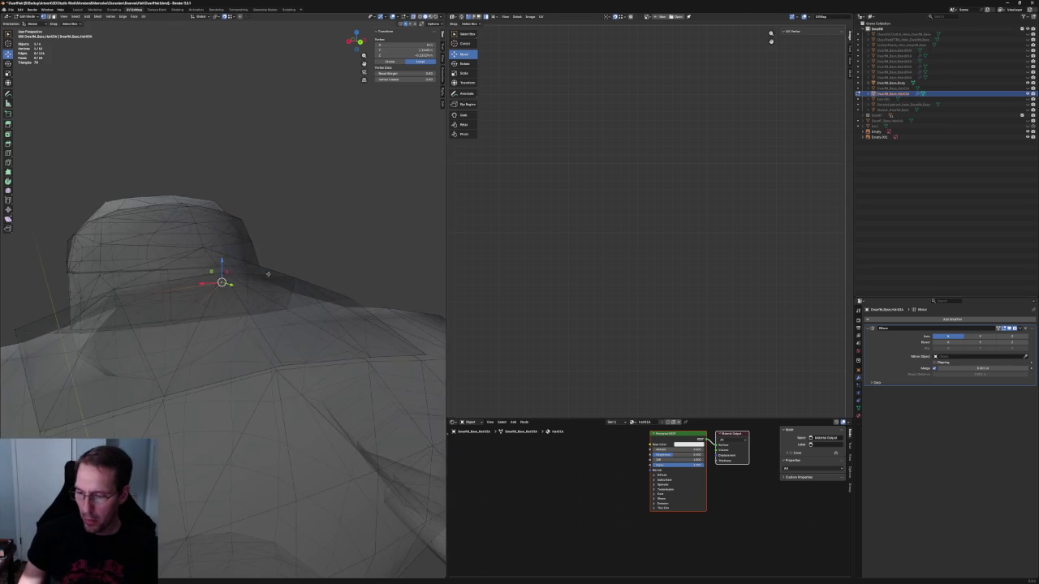
pyautogui.moveTo(242, 257)
pyautogui.mouseDown(button='middle')
pyautogui.moveTo(232, 287)
pyautogui.moveTo(186, 309)
pyautogui.moveTo(251, 309)
pyautogui.moveTo(268, 293)
pyautogui.moveTo(225, 286)
pyautogui.moveTo(236, 283)
pyautogui.mouseUp(button='middle')
pyautogui.hotkey('alt', 'z')
pyautogui.scroll(2, 239, 290)
pyautogui.scroll(3, 226, 286)
pyautogui.scroll(-3, 232, 284)
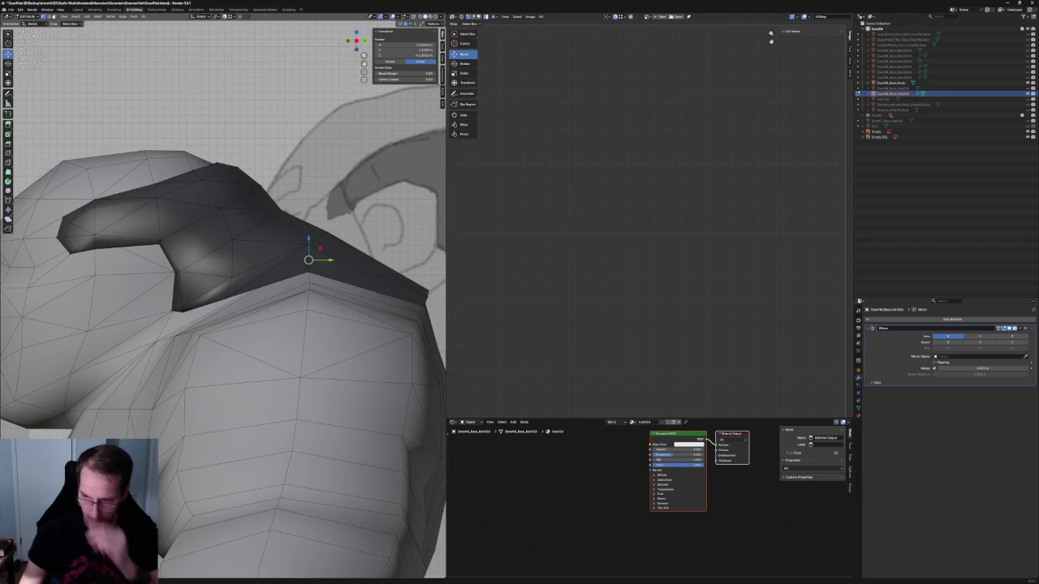
pyautogui.scroll(2, 233, 278)
pyautogui.moveTo(276, 272); pyautogui.dragTo(252, 313, button='middle')
# Step: Pull two brim vertices up and to the right to reshape the hair brim
pyautogui.hotkey('alt', 'z')
pyautogui.hotkey('alt', 'z')
pyautogui.hotkey('alt', 'z')
pyautogui.hotkey('alt', 'z')
pyautogui.moveTo(253, 313); pyautogui.dragTo(333, 258)
pyautogui.moveTo(333, 258)
pyautogui.mouseDown(button='middle')
pyautogui.moveTo(301, 225)
pyautogui.moveTo(259, 260)
pyautogui.moveTo(236, 250)
pyautogui.moveTo(227, 262)
pyautogui.moveTo(237, 298)
pyautogui.moveTo(235, 281)
pyautogui.moveTo(251, 279)
pyautogui.moveTo(298, 157)
pyautogui.mouseUp(button='middle')
pyautogui.hotkey('alt', 'z')
pyautogui.click(249, 278)
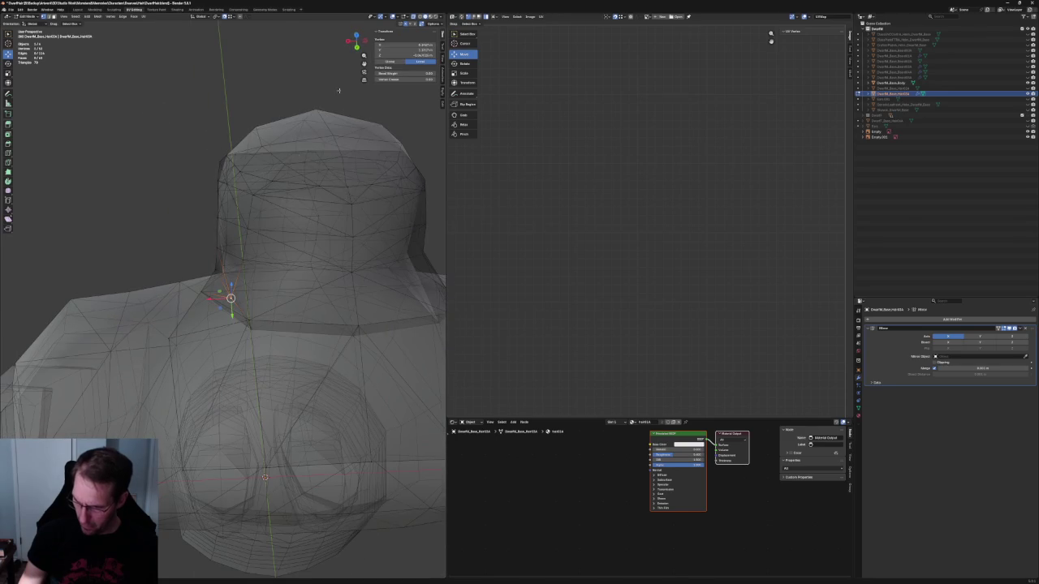
pyautogui.hotkey('alt', 'z')
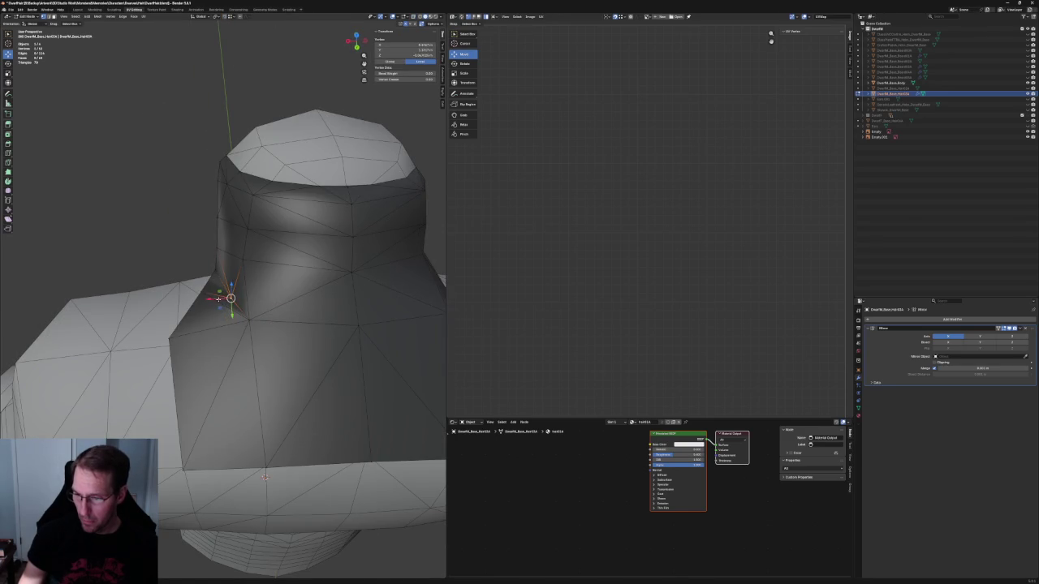
# Step: In front view, move the selected hair vertex along the X axis
pyautogui.moveTo(232, 308)
pyautogui.mouseDown(button='middle')
pyautogui.moveTo(260, 290)
pyautogui.moveTo(261, 269)
pyautogui.moveTo(259, 445)
pyautogui.mouseUp(button='middle')
pyautogui.scroll(4, 260, 406)
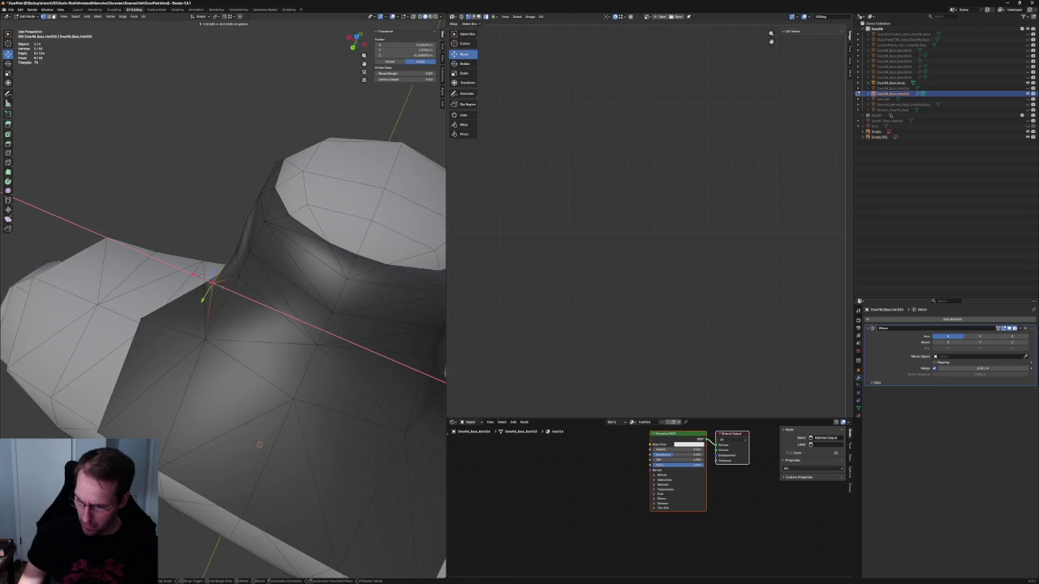
pyautogui.scroll(-4, 259, 445)
pyautogui.moveTo(259, 445)
pyautogui.mouseDown(button='middle')
pyautogui.moveTo(271, 254)
pyautogui.moveTo(244, 251)
pyautogui.mouseUp(button='middle')
pyautogui.scroll(3, 244, 252)
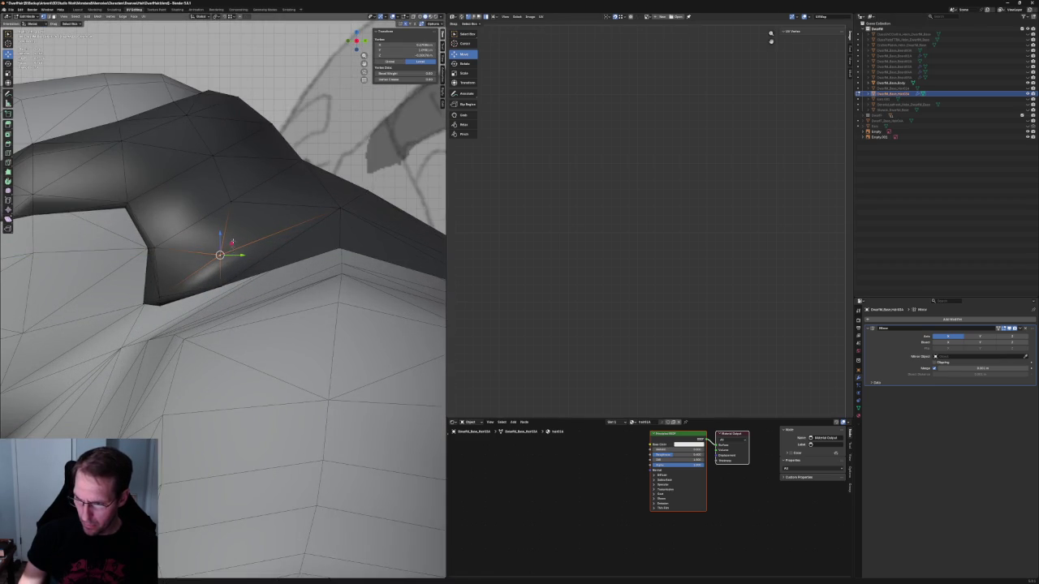
pyautogui.scroll(-3, 223, 296)
pyautogui.moveTo(224, 296); pyautogui.dragTo(236, 272, button='middle')
pyautogui.press('KP_1')
pyautogui.scroll(2, 232, 271)
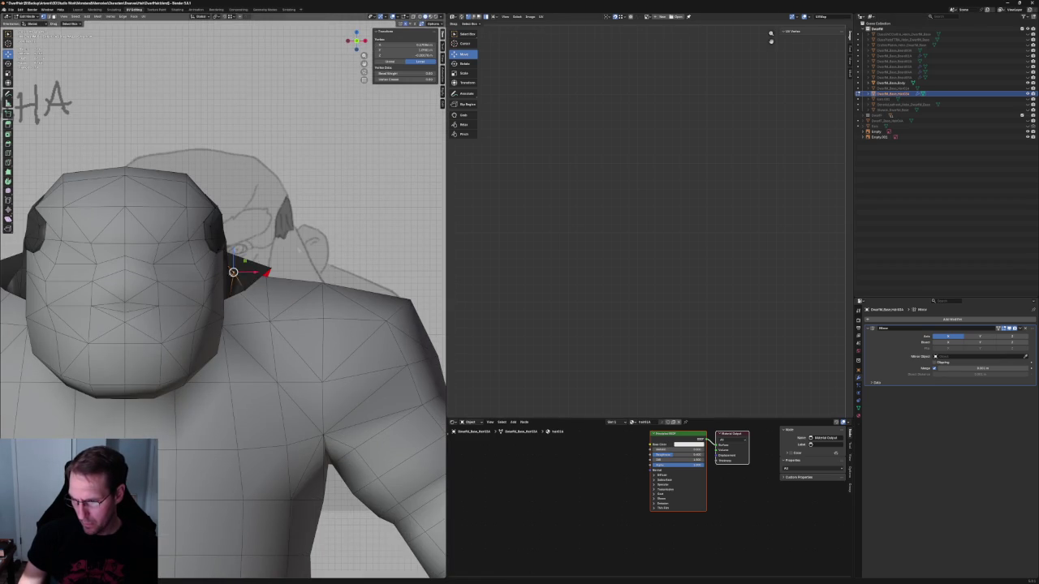
pyautogui.press('g')
pyautogui.press('x')
# Step: Check the hair fit from the side with X-ray, then clear the vertex selection
pyautogui.moveTo(227, 272)
pyautogui.mouseDown(button='middle')
pyautogui.moveTo(218, 275)
pyautogui.moveTo(265, 269)
pyautogui.mouseUp(button='middle')
pyautogui.hotkey('alt', 'z')
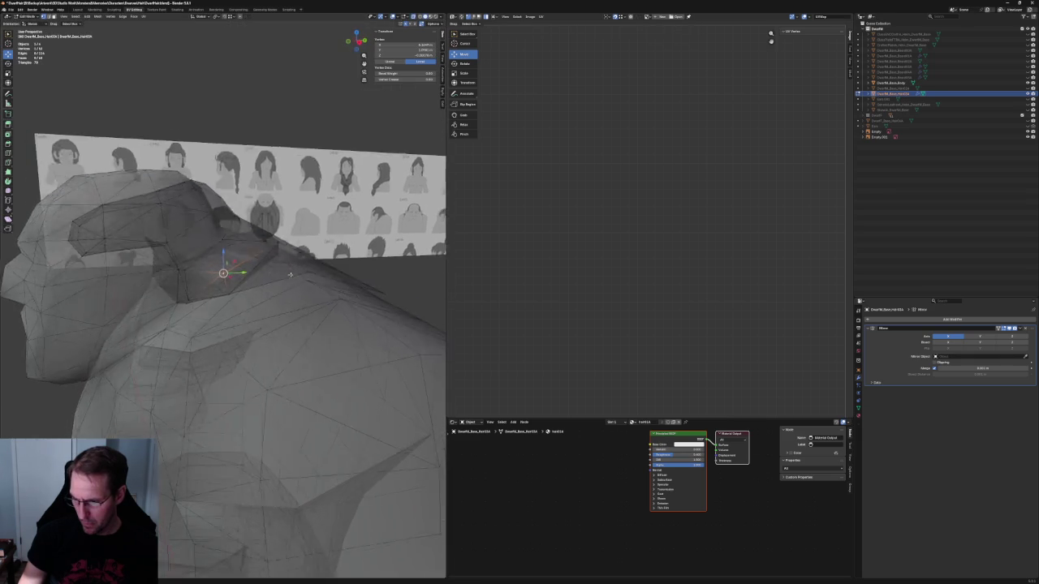
pyautogui.hotkey('alt', 'z')
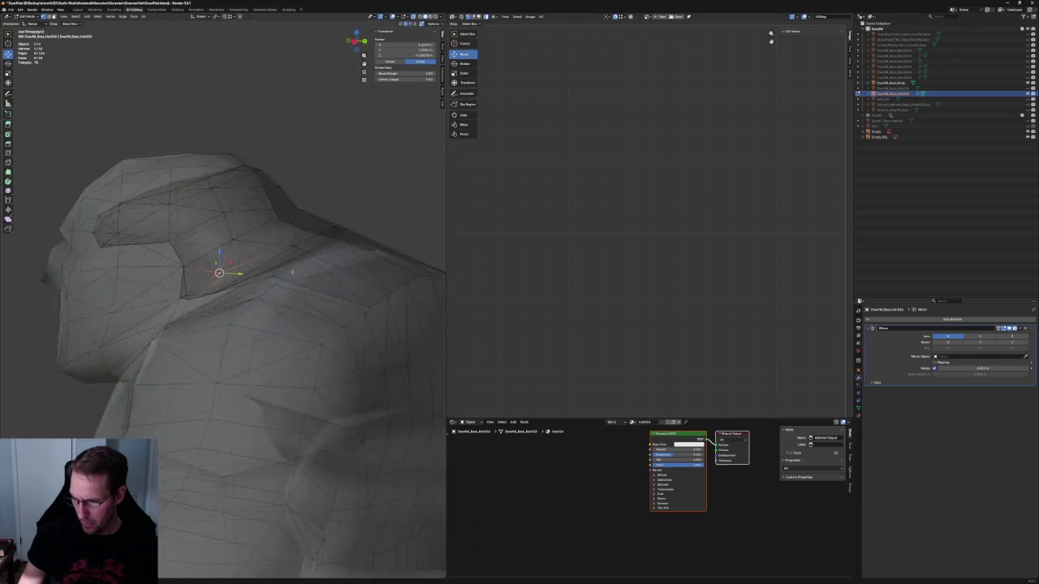
pyautogui.moveTo(265, 269)
pyautogui.mouseDown(button='middle')
pyautogui.moveTo(294, 277)
pyautogui.moveTo(348, 248)
pyautogui.mouseUp(button='middle')
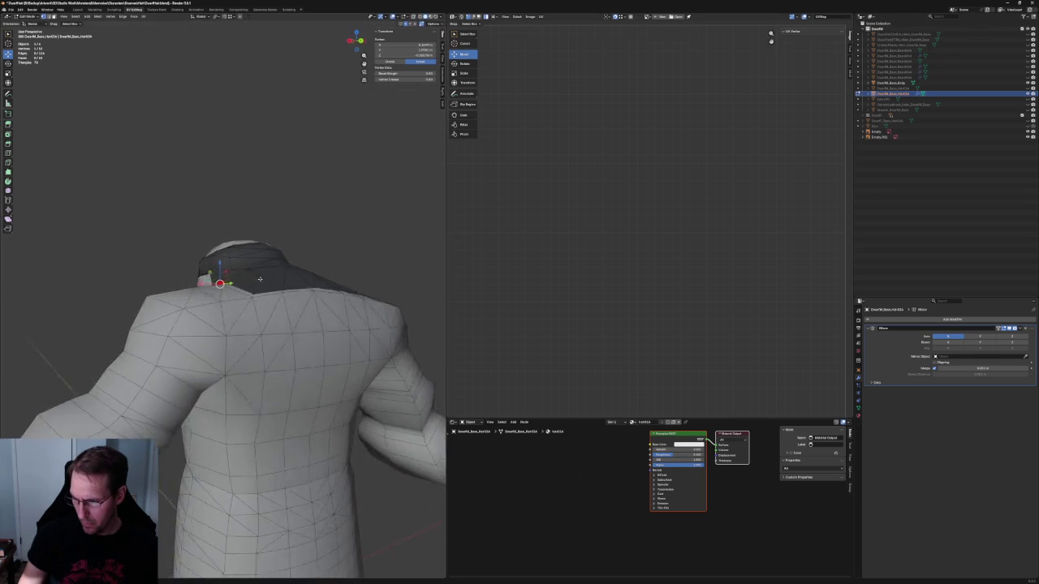
pyautogui.scroll(-5, 348, 248)
pyautogui.scroll(3, 386, 246)
pyautogui.hotkey('alt', 'a')
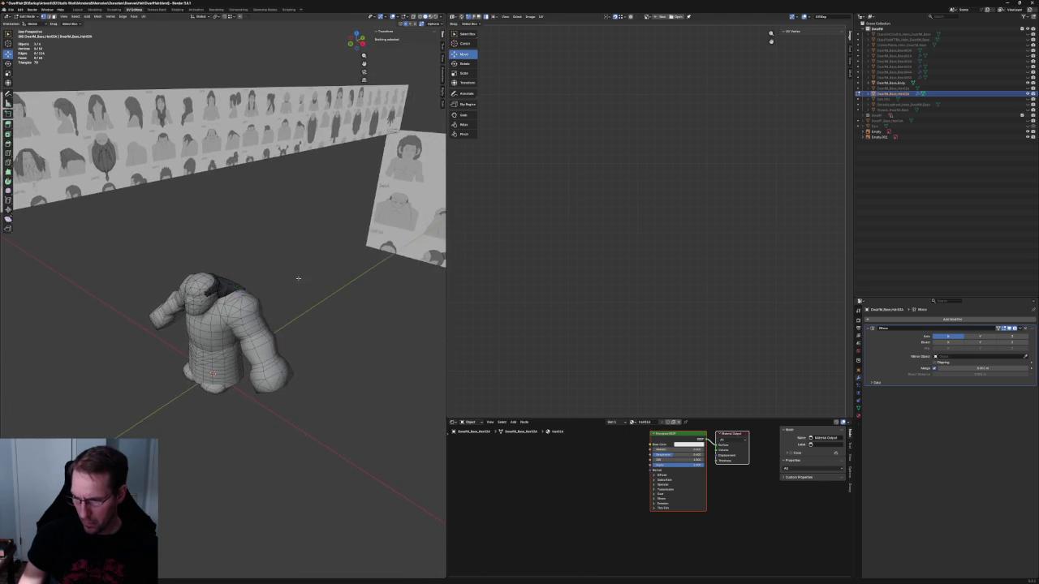
pyautogui.moveTo(385, 246)
pyautogui.mouseDown(button='middle')
pyautogui.moveTo(262, 305)
pyautogui.moveTo(336, 254)
pyautogui.mouseUp(button='middle')
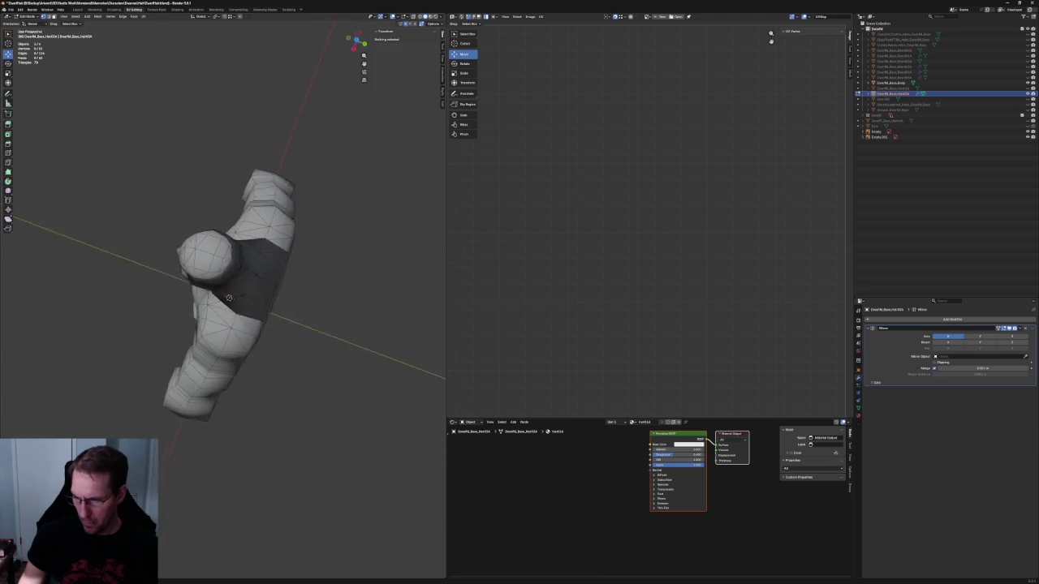
pyautogui.scroll(2, 300, 266)
pyautogui.scroll(2, 264, 278)
pyautogui.scroll(3, 228, 292)
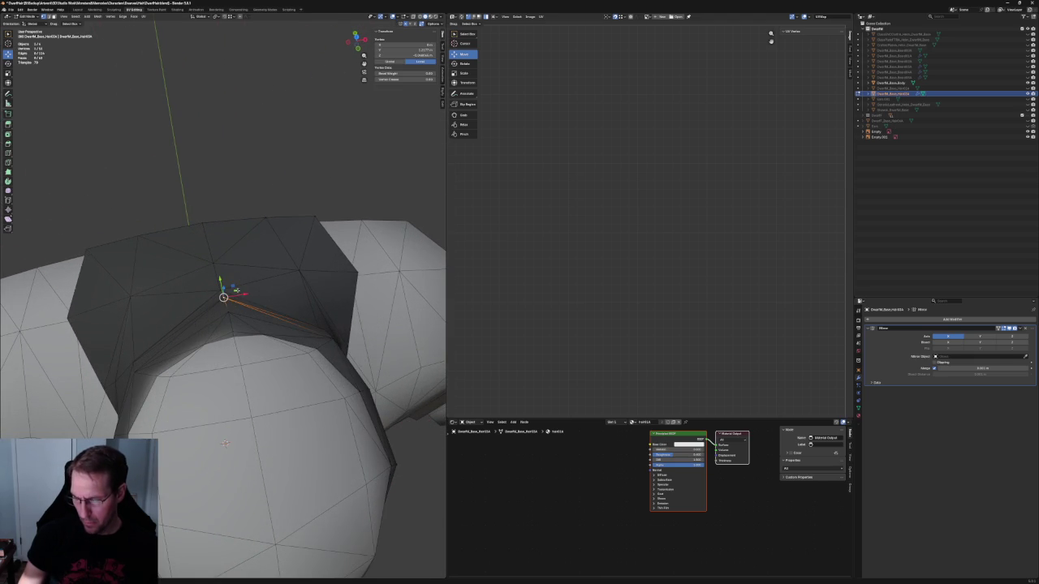
# Step: Slide a neck vertex right in side view, cancelling the last pending move
pyautogui.keyDown('alt'); pyautogui.moveTo(224, 443); pyautogui.dragTo(237, 290, button='middle'); pyautogui.keyUp('alt')
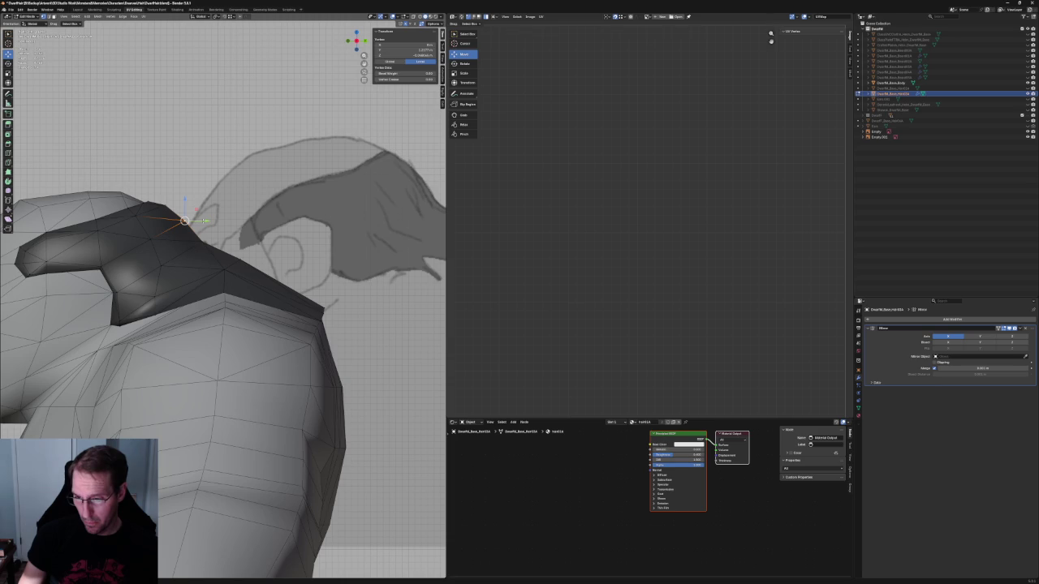
pyautogui.moveTo(172, 239); pyautogui.dragTo(182, 250)
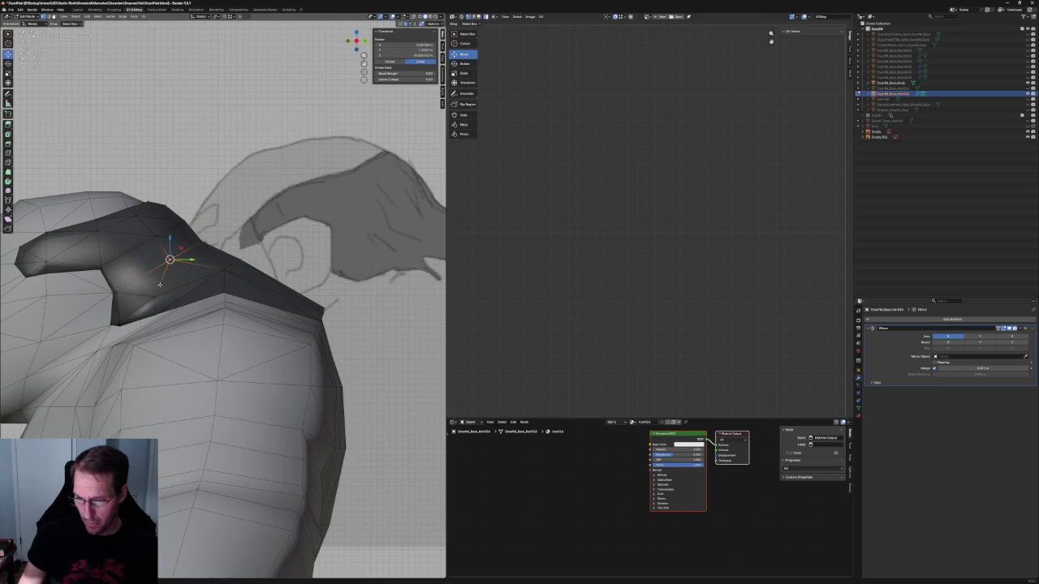
pyautogui.moveTo(166, 284); pyautogui.dragTo(177, 278)
pyautogui.moveTo(177, 278); pyautogui.dragTo(187, 341, button='middle')
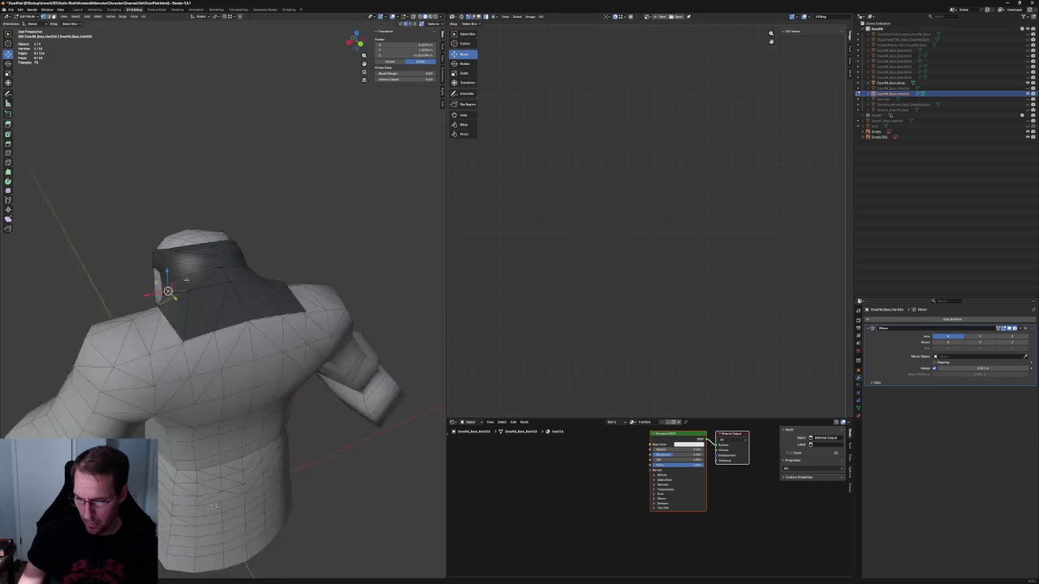
pyautogui.scroll(3, 201, 298)
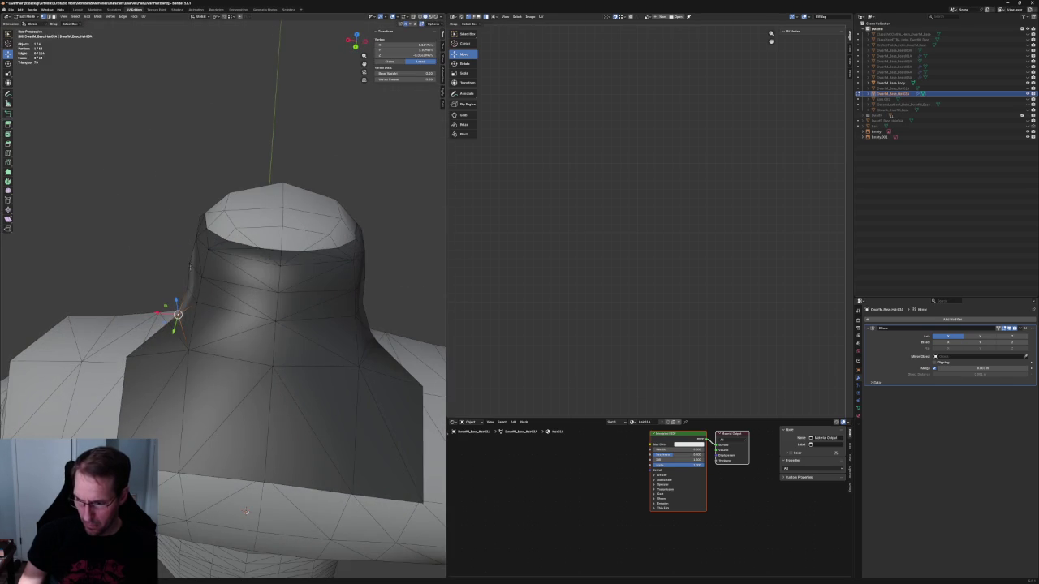
pyautogui.rightClick(166, 284)
pyautogui.scroll(-5, 141, 260)
pyautogui.moveTo(142, 260)
pyautogui.mouseDown(button='middle')
pyautogui.moveTo(277, 338)
pyautogui.moveTo(241, 274)
pyautogui.moveTo(237, 286)
pyautogui.mouseUp(button='middle')
pyautogui.scroll(2, 260, 308)
# Step: Vertex-slide a collar vertex along its edges and check the result from behind
pyautogui.click(237, 287)
pyautogui.press('g')
pyautogui.press('g')
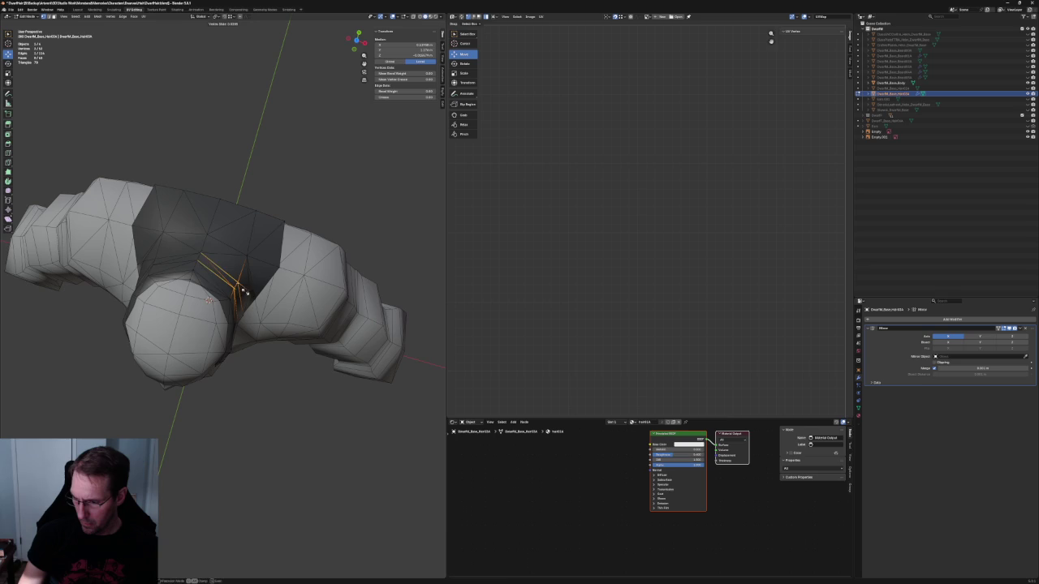
pyautogui.click(306, 413)
pyautogui.scroll(-2, 307, 402)
pyautogui.scroll(-2, 274, 352)
pyautogui.press('KP_Divide')
pyautogui.moveTo(243, 349)
pyautogui.mouseDown(button='middle')
pyautogui.moveTo(139, 294)
pyautogui.moveTo(167, 300)
pyautogui.mouseUp(button='middle')
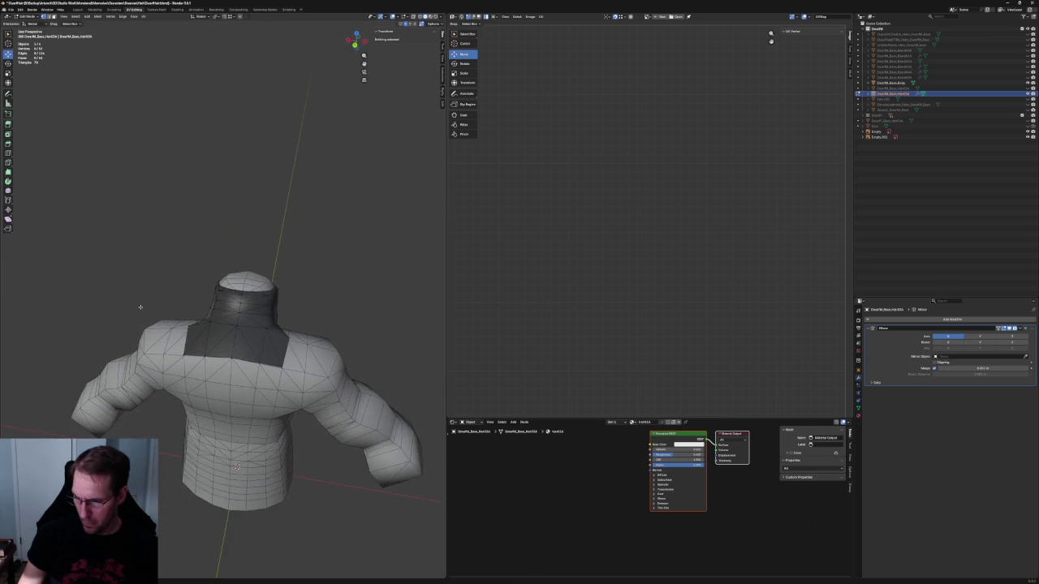
pyautogui.scroll(4, 212, 306)
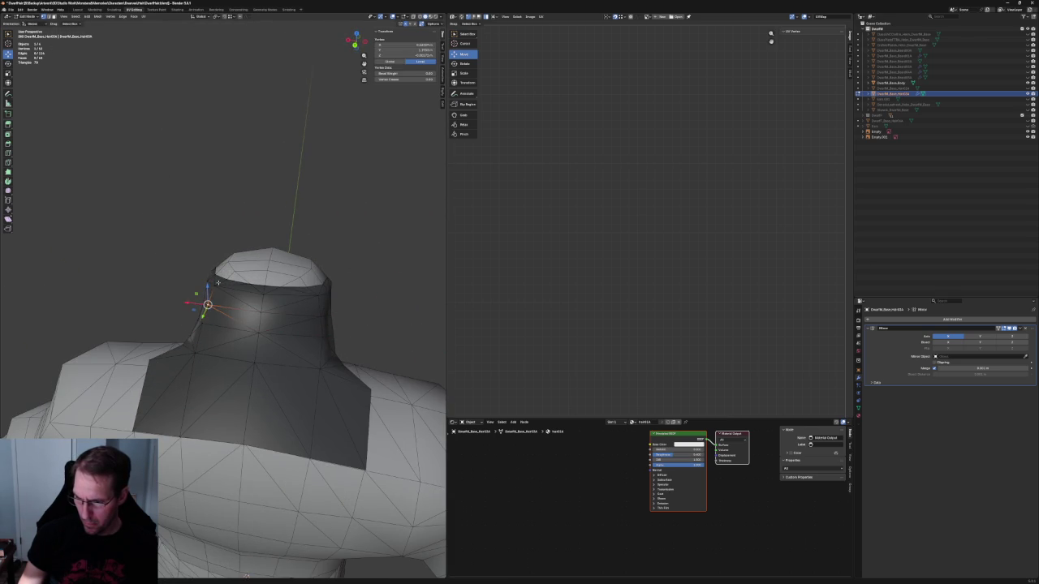
# Step: Cancel the X move, deselect, and switch to a straight back view of the neck
pyautogui.press('g')
pyautogui.press('x')
pyautogui.press('Escape')
pyautogui.click(254, 242)
pyautogui.scroll(-3, 254, 242)
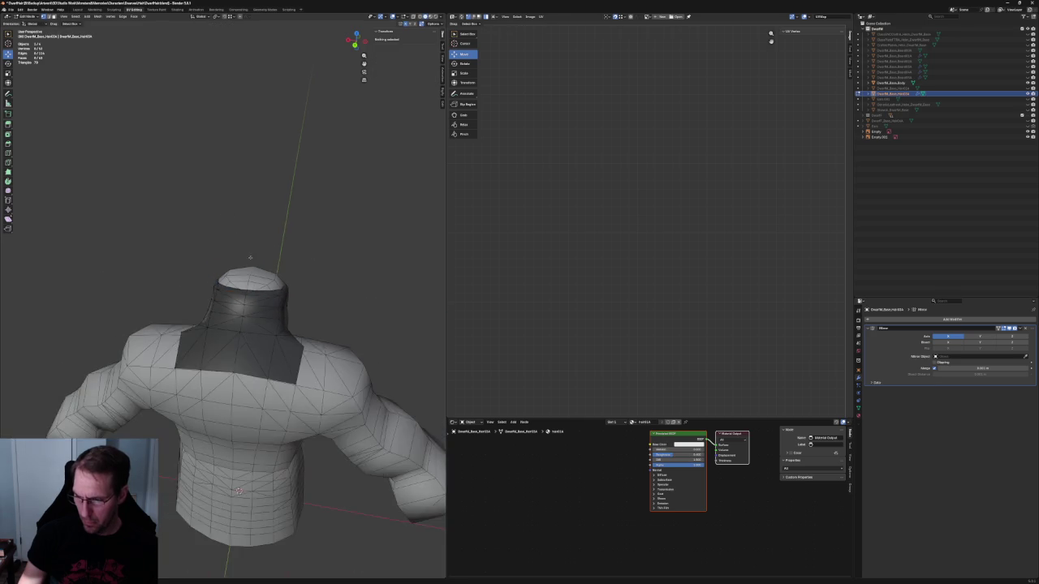
pyautogui.moveTo(254, 242); pyautogui.dragTo(255, 241, button='middle')
pyautogui.press('`')
pyautogui.click(249, 282)
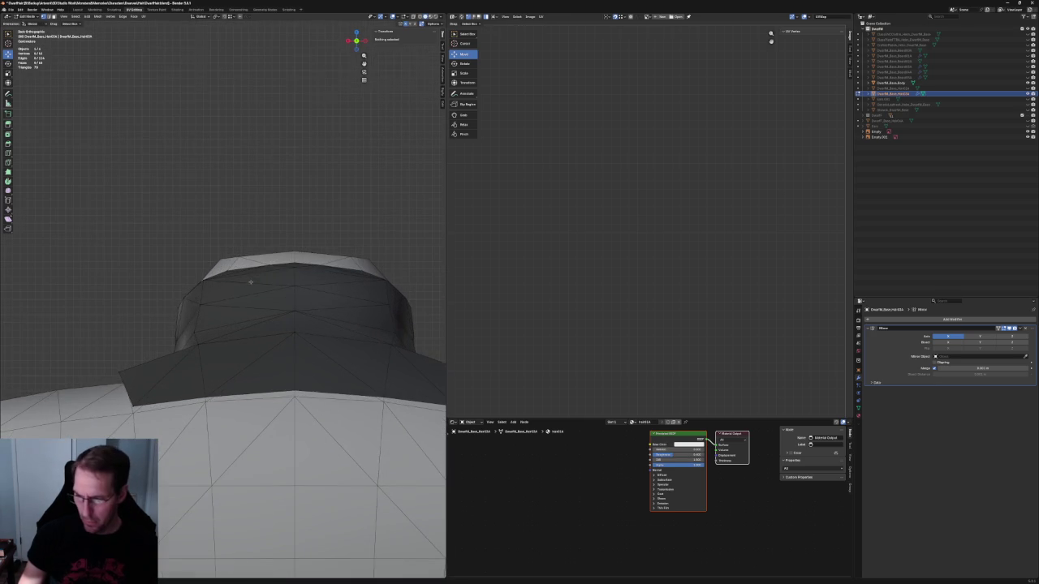
# Step: Nudge a collar-edge vertex slightly sideways along X
pyautogui.click(198, 304)
pyautogui.press('g')
pyautogui.press('x')
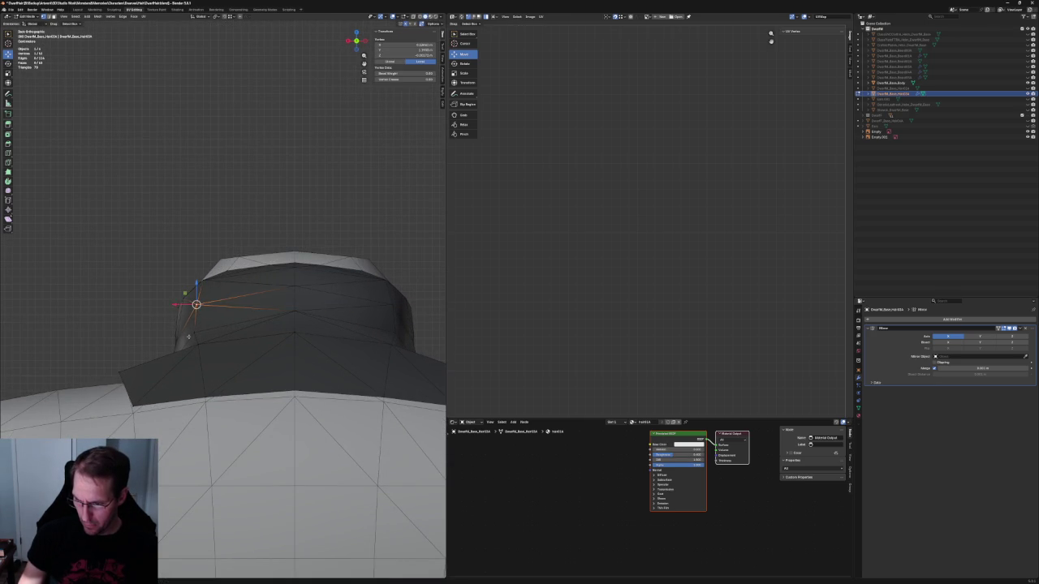
pyautogui.press('g')
pyautogui.press('x')
pyautogui.click(173, 327)
pyautogui.scroll(-3, 149, 242)
pyautogui.scroll(3, 218, 327)
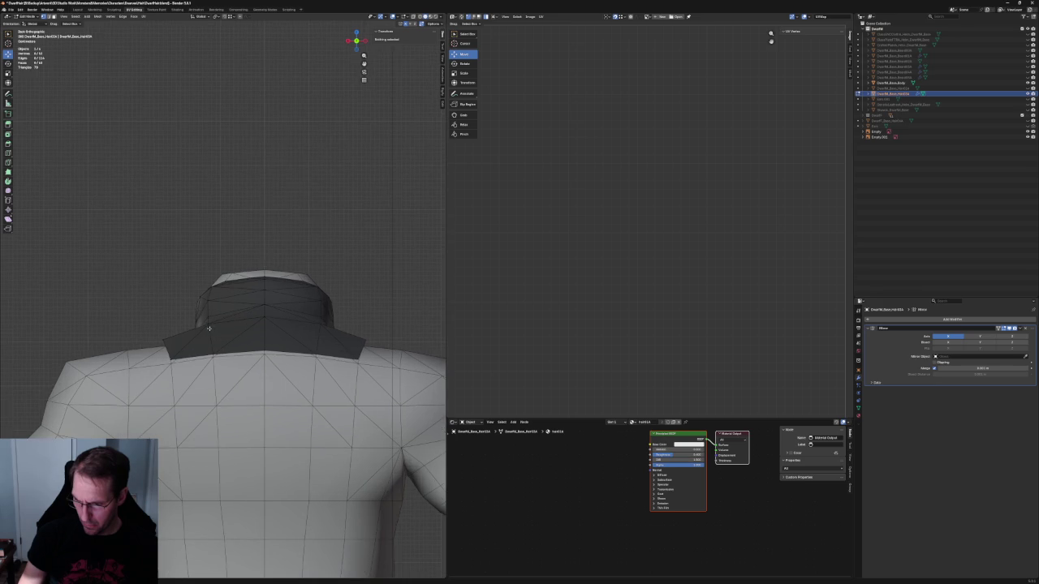
pyautogui.scroll(2, 198, 345)
# Step: Inspect collar vertices in X-ray from a new angle, then clear the selection
pyautogui.click(198, 345)
pyautogui.hotkey('alt', 'z')
pyautogui.hotkey('alt', 'z')
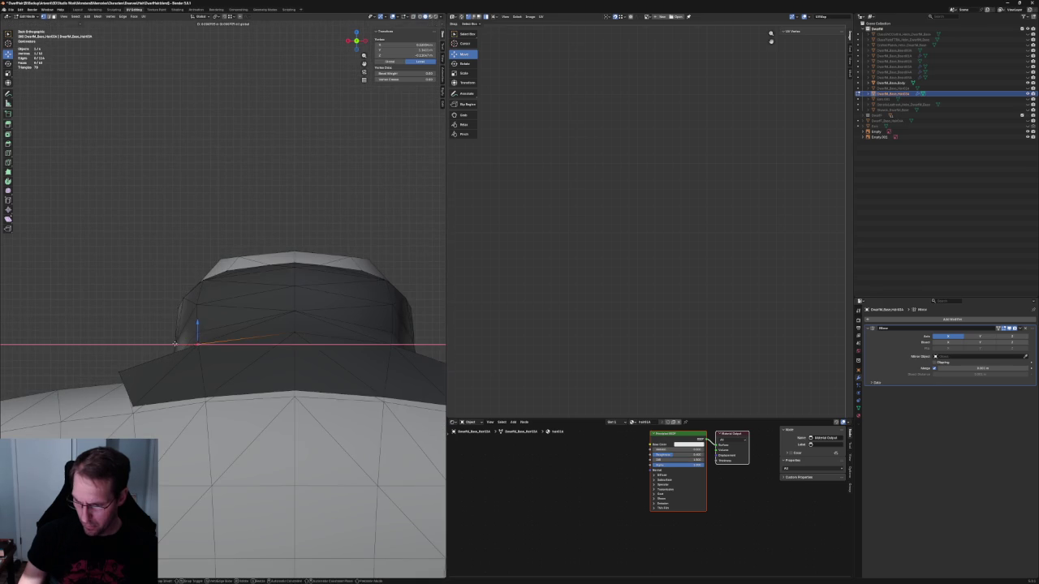
pyautogui.scroll(2, 138, 298)
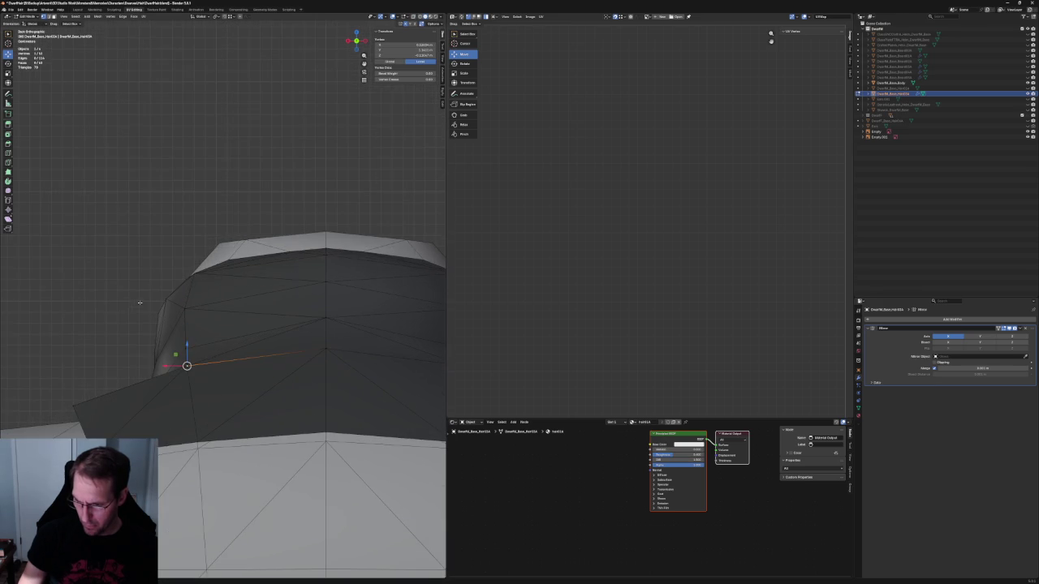
pyautogui.moveTo(107, 314)
pyautogui.mouseDown(button='middle')
pyautogui.moveTo(167, 341)
pyautogui.moveTo(176, 326)
pyautogui.mouseUp(button='middle')
pyautogui.click(175, 325)
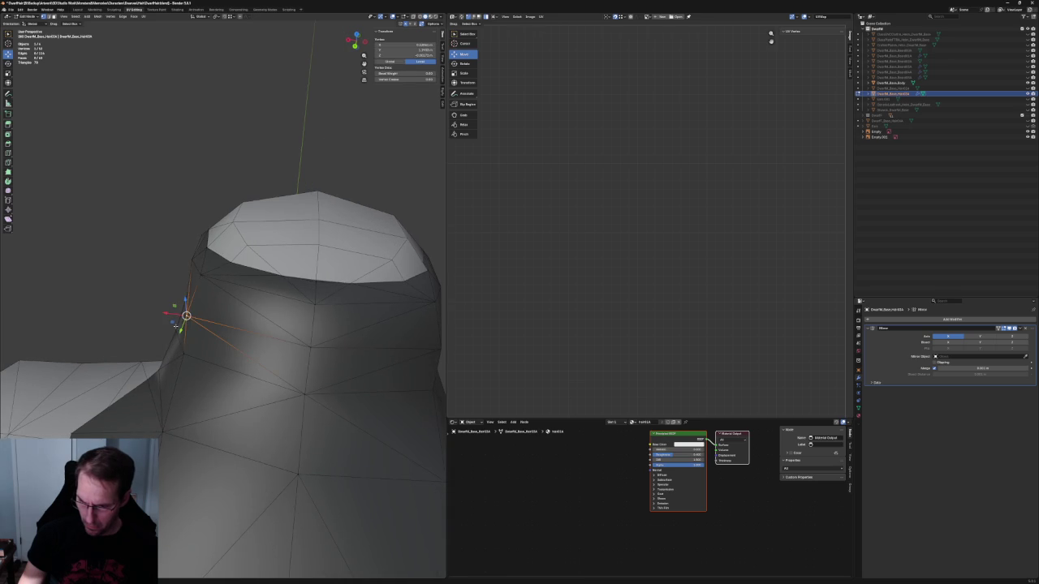
pyautogui.scroll(-2, 128, 297)
pyautogui.hotkey('alt', 'a')
pyautogui.scroll(-3, 134, 292)
pyautogui.moveTo(135, 292); pyautogui.dragTo(241, 251, button='middle')
# Step: From a close side view, move a lower collar-edge vertex along Z
pyautogui.press('KP_1')
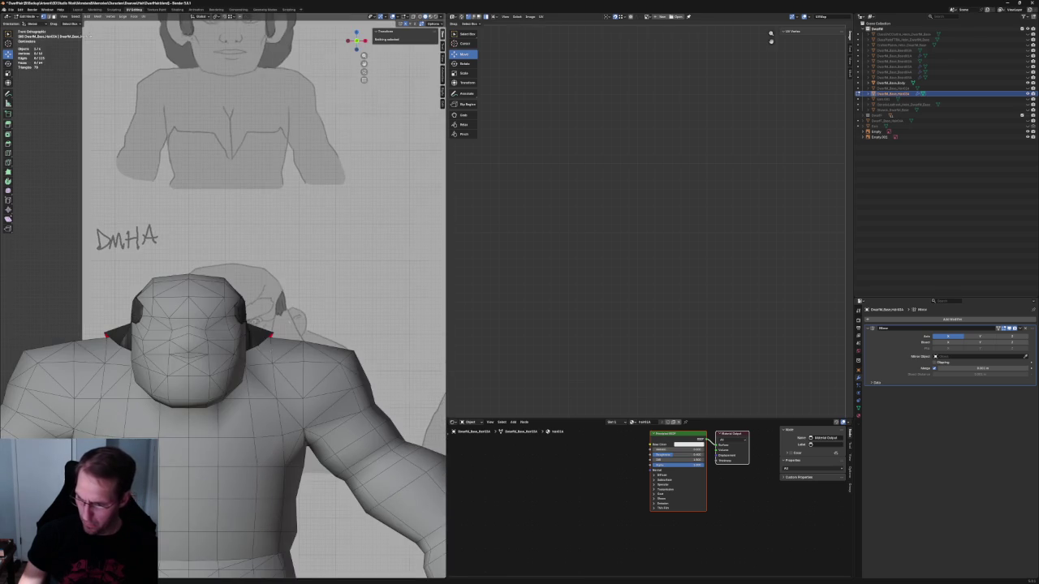
pyautogui.moveTo(267, 349); pyautogui.dragTo(227, 387, button='middle')
pyautogui.scroll(3, 248, 365)
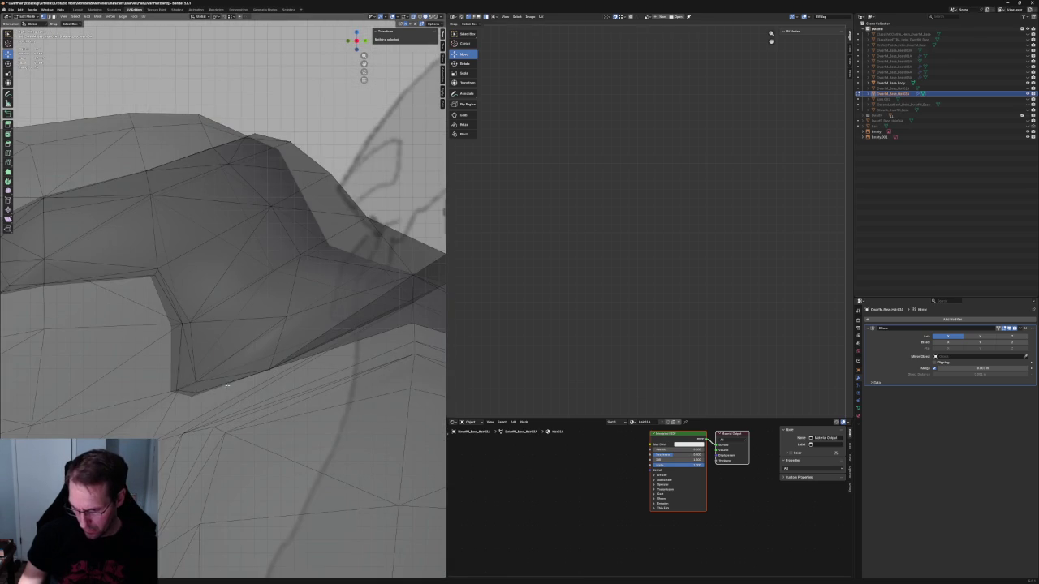
pyautogui.moveTo(187, 388); pyautogui.dragTo(195, 394)
pyautogui.press('g')
pyautogui.press('z')
pyautogui.click(195, 394)
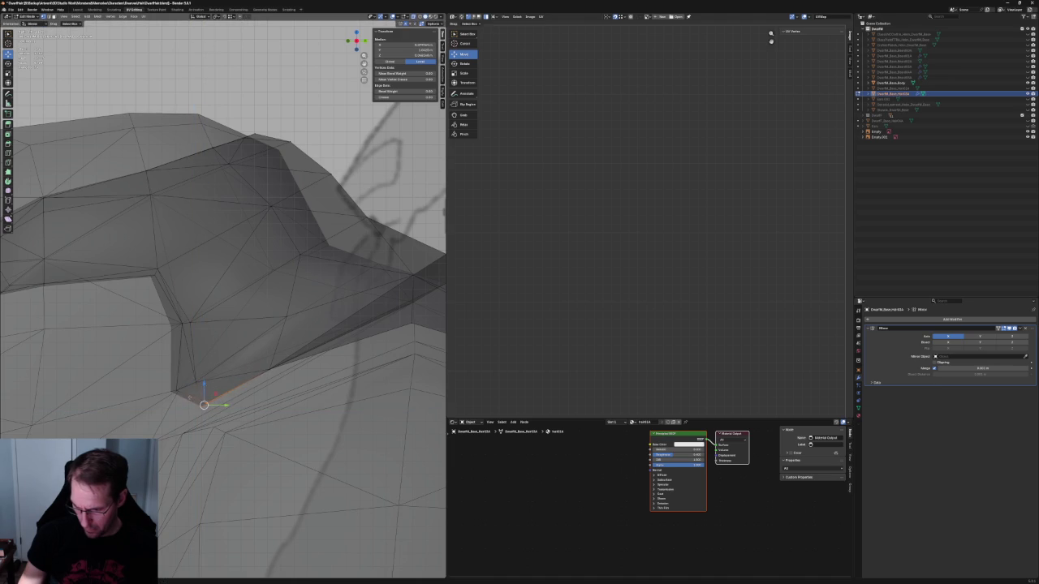
# Step: Move another collar-edge vertex with an axis-constrained move, then turn X-ray off
pyautogui.click(195, 381)
pyautogui.press('g')
pyautogui.press('y')
pyautogui.click(215, 370)
pyautogui.press('g')
pyautogui.hotkey('shift', 'x')
pyautogui.click(213, 372)
pyautogui.hotkey('alt', 'z')
# Step: Check the collar's bend from outside and clear the selection
pyautogui.moveTo(214, 371); pyautogui.dragTo(218, 316, button='middle')
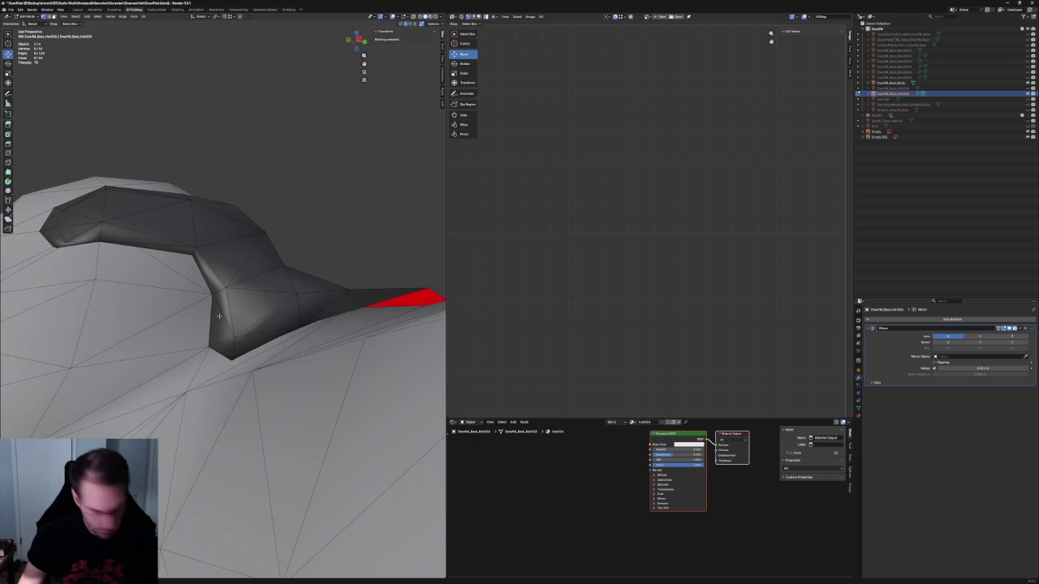
pyautogui.click(221, 315)
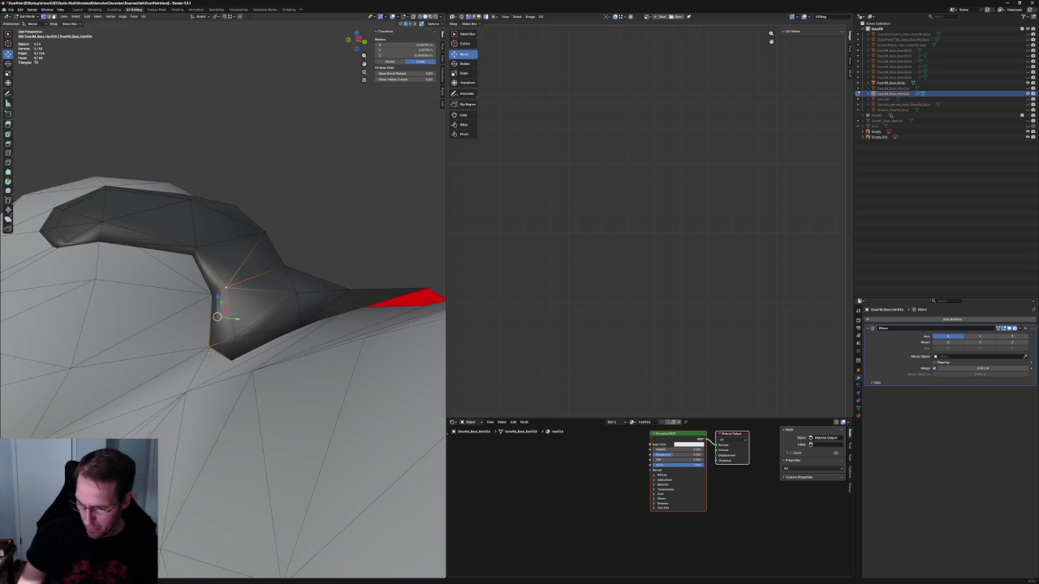
pyautogui.click(350, 154)
pyautogui.scroll(-5, 274, 227)
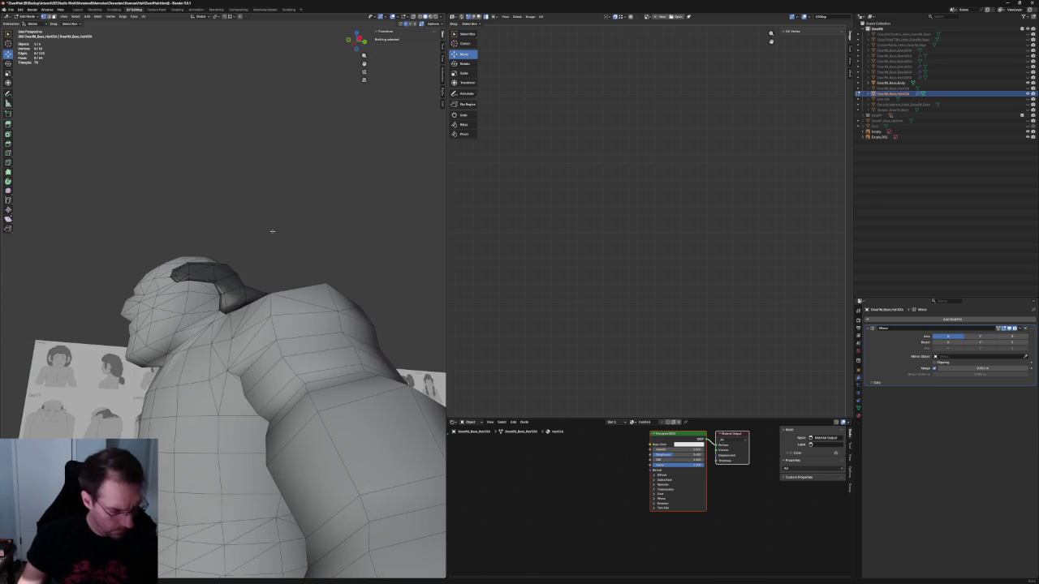
# Step: Select the entire collar piece, apply Normals > Reset Vectors, then Shading > Flat Faces
pyautogui.press('a')
pyautogui.click(96, 17)
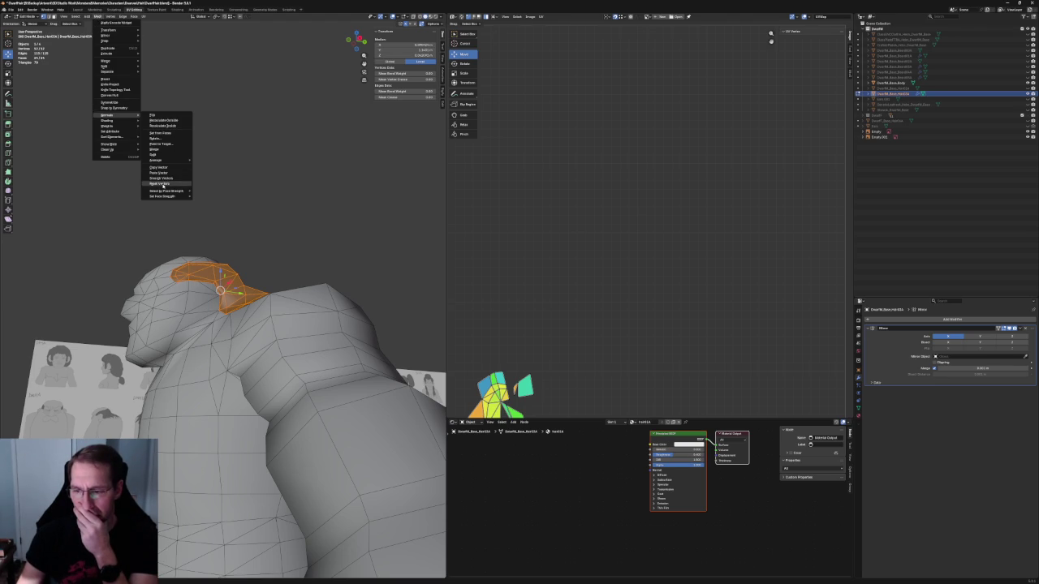
pyautogui.click(162, 185)
pyautogui.click(96, 17)
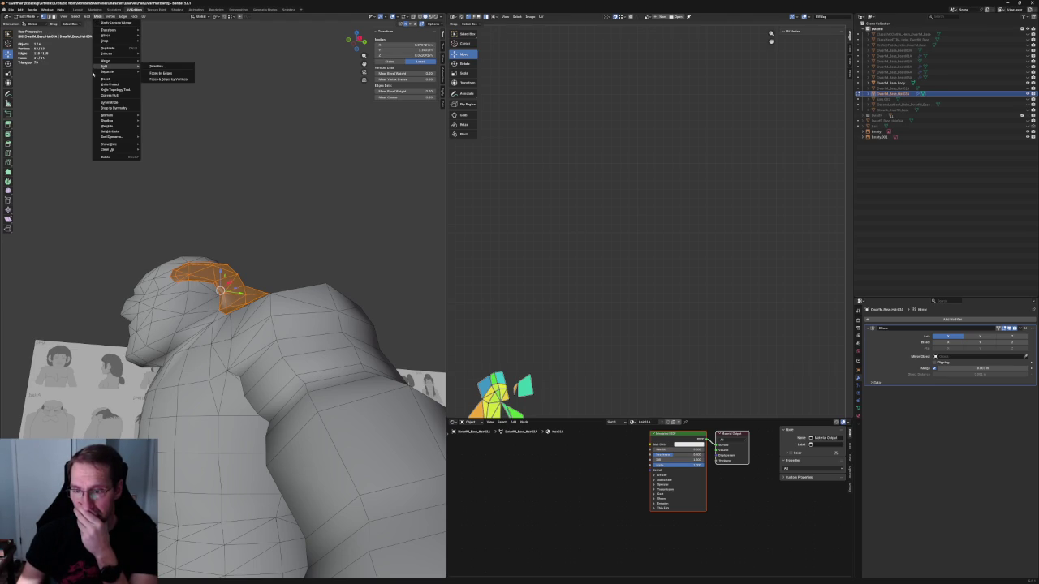
pyautogui.moveTo(107, 120)
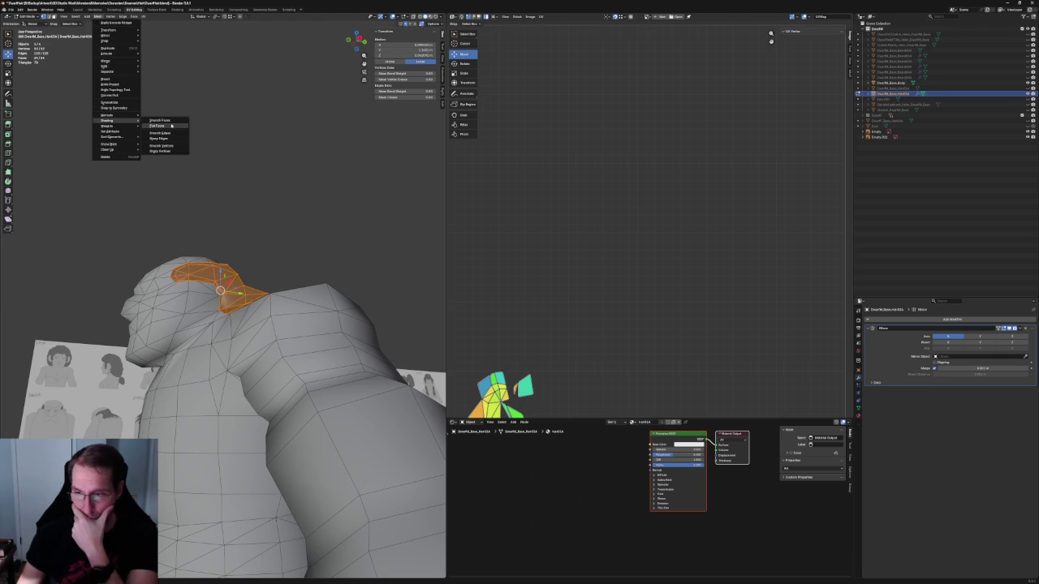
pyautogui.click(171, 126)
pyautogui.click(228, 147)
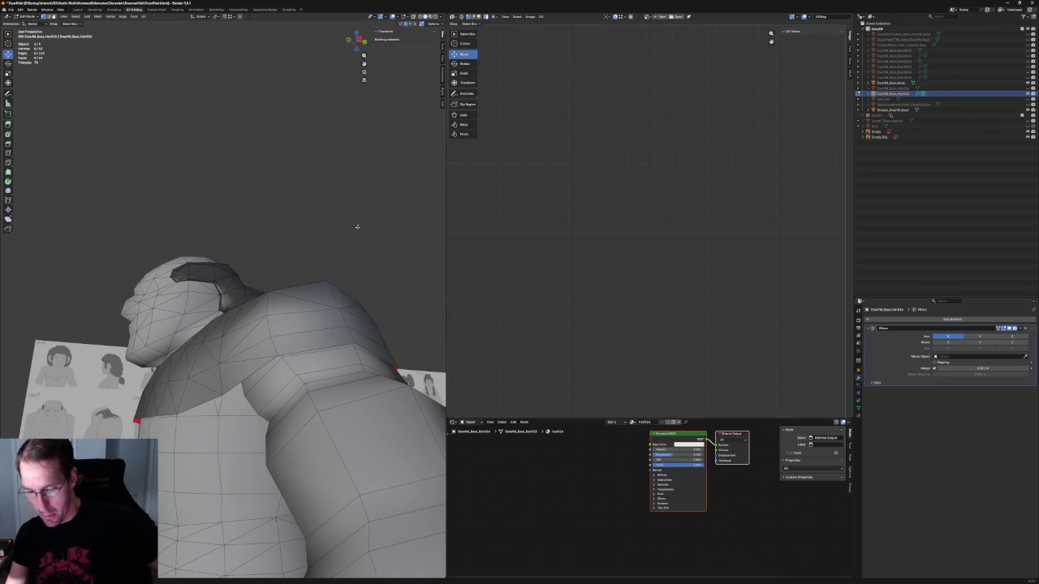
# Step: Orbit around the head and hair in X-ray to compare with the reference sheet
pyautogui.scroll(3, 285, 258)
pyautogui.scroll(3, 308, 263)
pyautogui.moveTo(307, 263); pyautogui.dragTo(124, 271, button='middle')
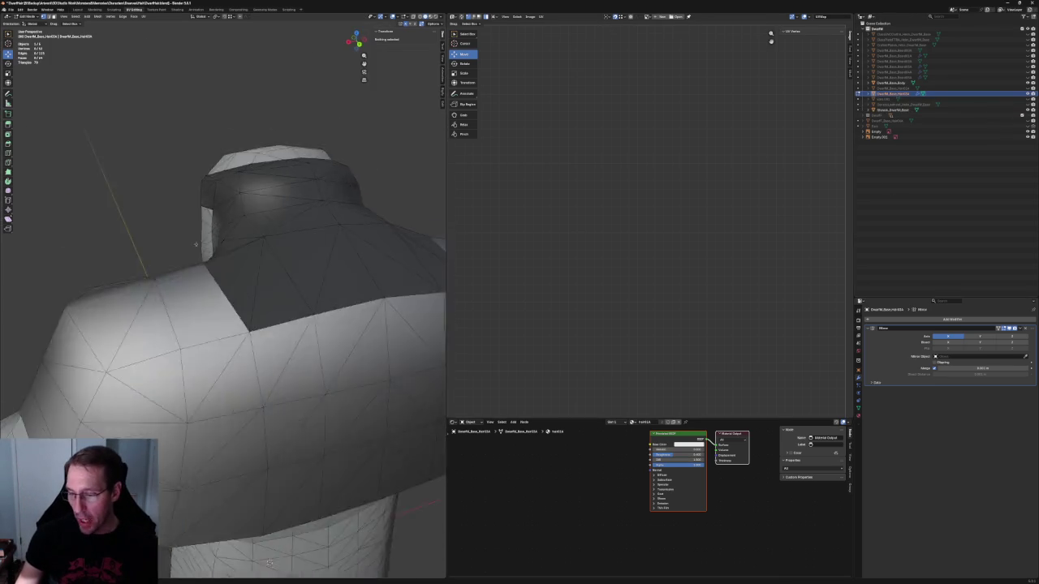
pyautogui.moveTo(397, 237)
pyautogui.mouseDown(button='middle')
pyautogui.moveTo(177, 268)
pyautogui.moveTo(138, 260)
pyautogui.mouseUp(button='middle')
pyautogui.hotkey('alt', 'z')
pyautogui.hotkey('alt', 'z')
pyautogui.moveTo(395, 280)
pyautogui.mouseDown(button='middle')
pyautogui.moveTo(233, 275)
pyautogui.moveTo(233, 288)
pyautogui.moveTo(287, 286)
pyautogui.mouseUp(button='middle')
pyautogui.scroll(3, 233, 288)
pyautogui.scroll(-5, 234, 294)
pyautogui.scroll(5, 288, 286)
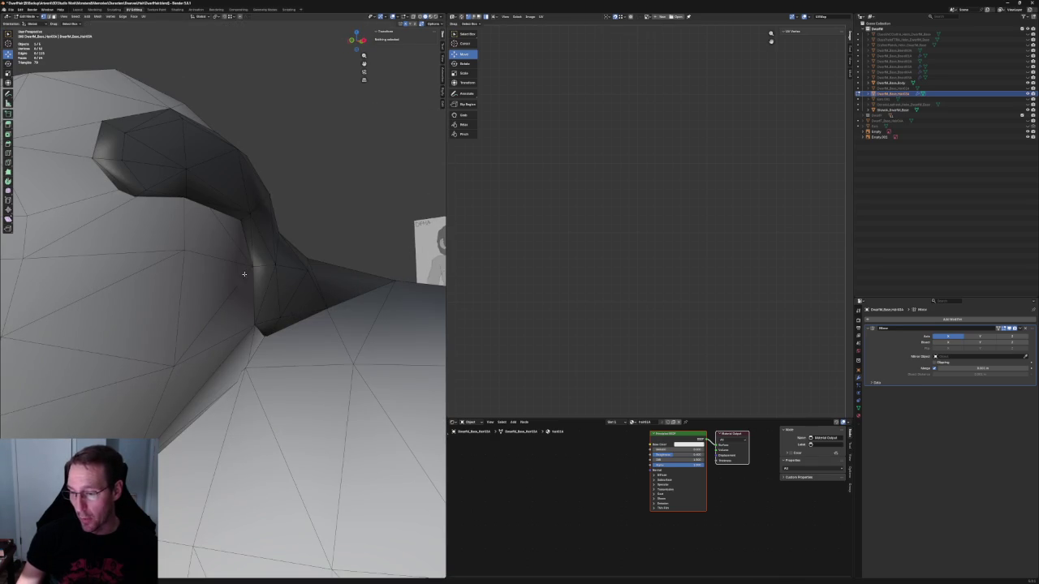
# Step: Inspect the hair piece from below, from the whole-body view, and from the top
pyautogui.moveTo(346, 288)
pyautogui.mouseDown(button='middle')
pyautogui.moveTo(301, 317)
pyautogui.moveTo(132, 334)
pyautogui.mouseUp(button='middle')
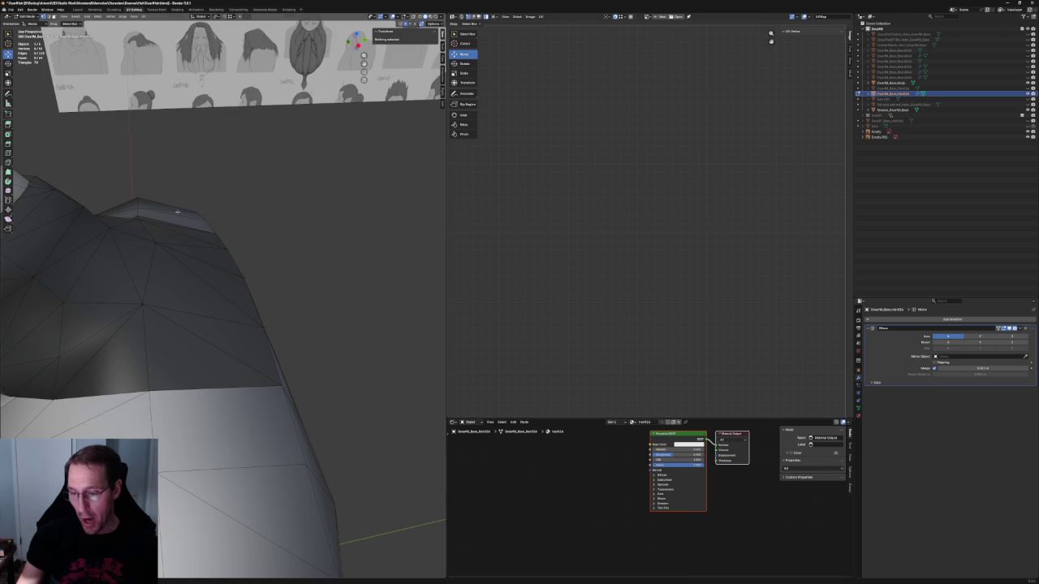
pyautogui.moveTo(263, 263)
pyautogui.mouseDown(button='middle')
pyautogui.moveTo(224, 248)
pyautogui.moveTo(301, 308)
pyautogui.moveTo(205, 276)
pyautogui.moveTo(236, 278)
pyautogui.mouseUp(button='middle')
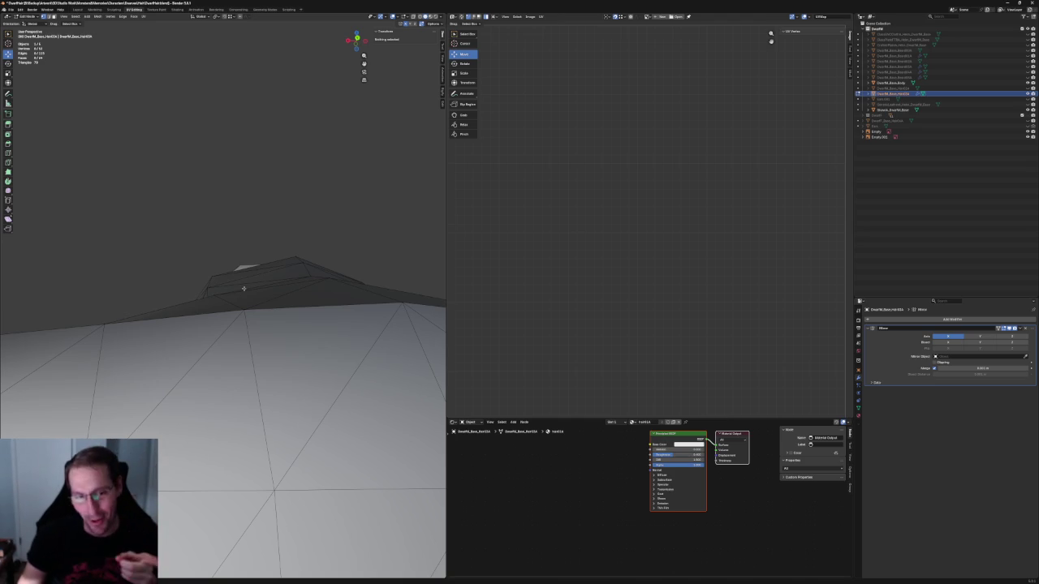
pyautogui.scroll(-2, 240, 288)
pyautogui.scroll(-5, 240, 288)
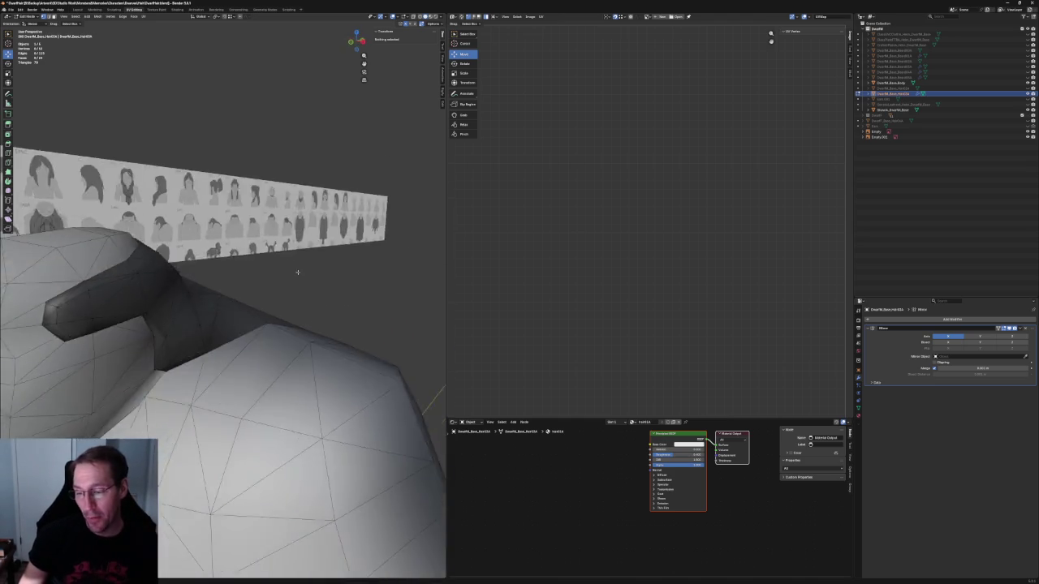
pyautogui.moveTo(240, 288); pyautogui.dragTo(242, 286, button='middle')
pyautogui.scroll(3, 243, 286)
pyautogui.moveTo(216, 371); pyautogui.dragTo(213, 333, button='middle')
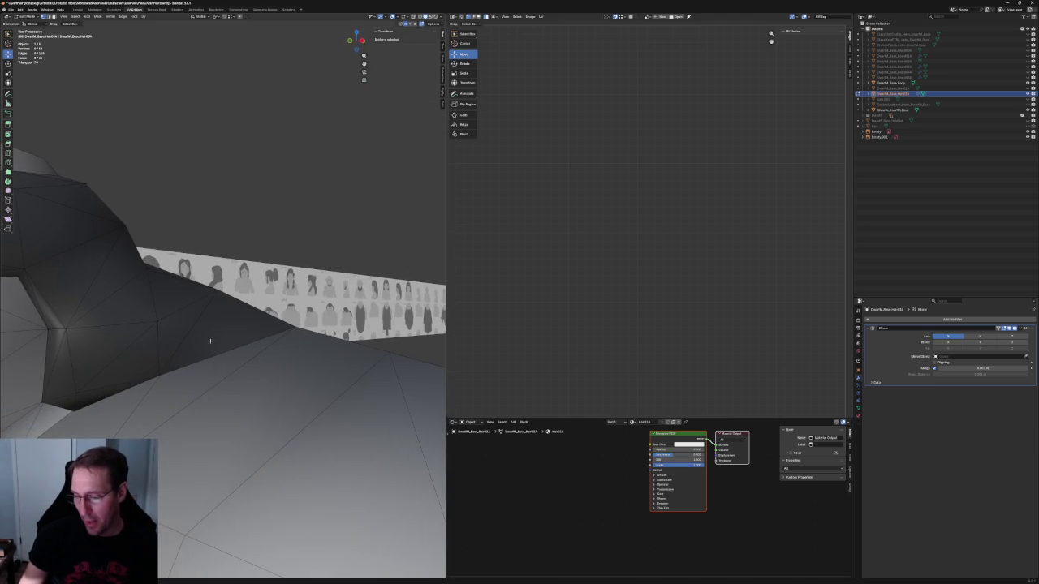
pyautogui.moveTo(280, 326)
pyautogui.mouseDown(button='middle')
pyautogui.moveTo(309, 324)
pyautogui.moveTo(259, 378)
pyautogui.mouseUp(button='middle')
pyautogui.moveTo(325, 342)
pyautogui.mouseDown(button='middle')
pyautogui.moveTo(290, 348)
pyautogui.moveTo(279, 301)
pyautogui.moveTo(254, 334)
pyautogui.moveTo(214, 522)
pyautogui.mouseUp(button='middle')
# Step: In X-ray, look down on the shoulders and select a vertex where hair meets shoulder
pyautogui.hotkey('alt', 'z')
pyautogui.hotkey('alt', 'z')
pyautogui.scroll(5, 213, 522)
pyautogui.moveTo(227, 475); pyautogui.dragTo(251, 382, button='middle')
pyautogui.scroll(-3, 264, 336)
pyautogui.moveTo(264, 335); pyautogui.dragTo(227, 345, button='middle')
pyautogui.moveTo(205, 308)
pyautogui.mouseDown(button='middle')
pyautogui.moveTo(150, 363)
pyautogui.moveTo(130, 357)
pyautogui.moveTo(244, 333)
pyautogui.moveTo(278, 284)
pyautogui.moveTo(302, 324)
pyautogui.moveTo(320, 325)
pyautogui.mouseUp(button='middle')
pyautogui.scroll(3, 290, 323)
pyautogui.click(282, 324)
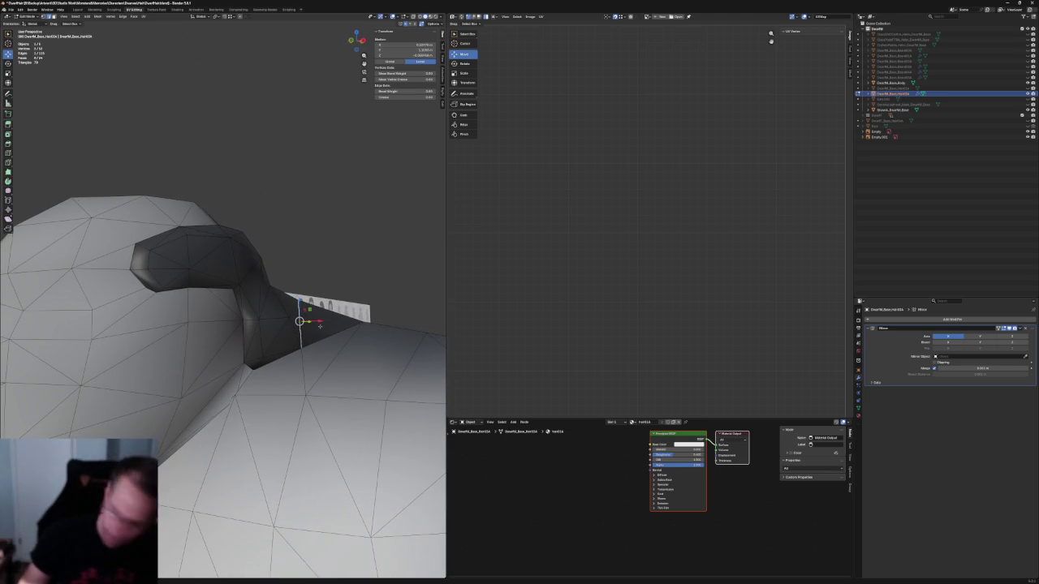
# Step: Check the shoulder join against the references in X-ray, then clear the selection
pyautogui.moveTo(320, 326); pyautogui.dragTo(281, 321, button='middle')
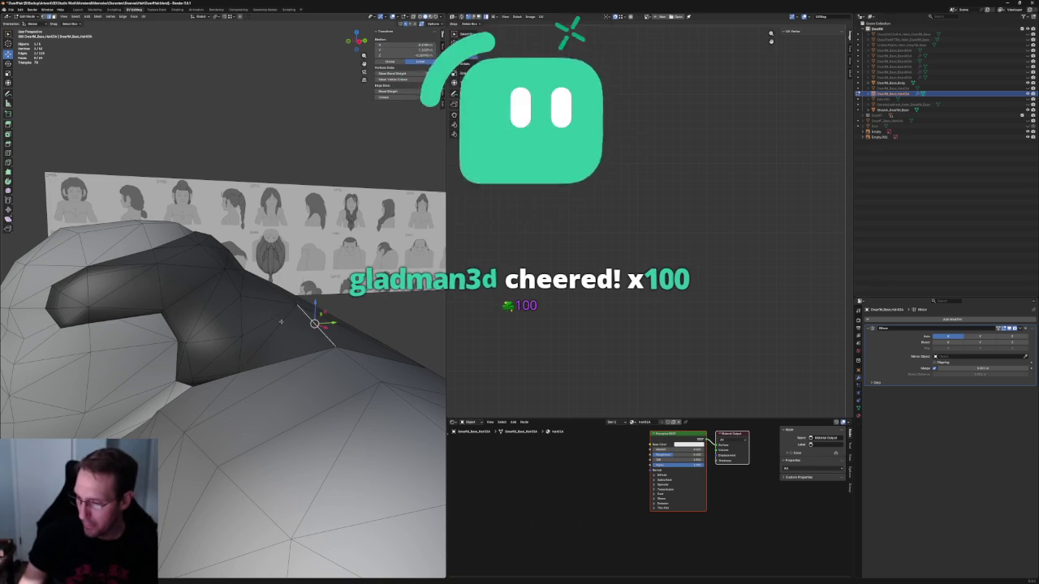
pyautogui.moveTo(281, 321); pyautogui.dragTo(273, 323, button='middle')
pyautogui.hotkey('alt', 'z')
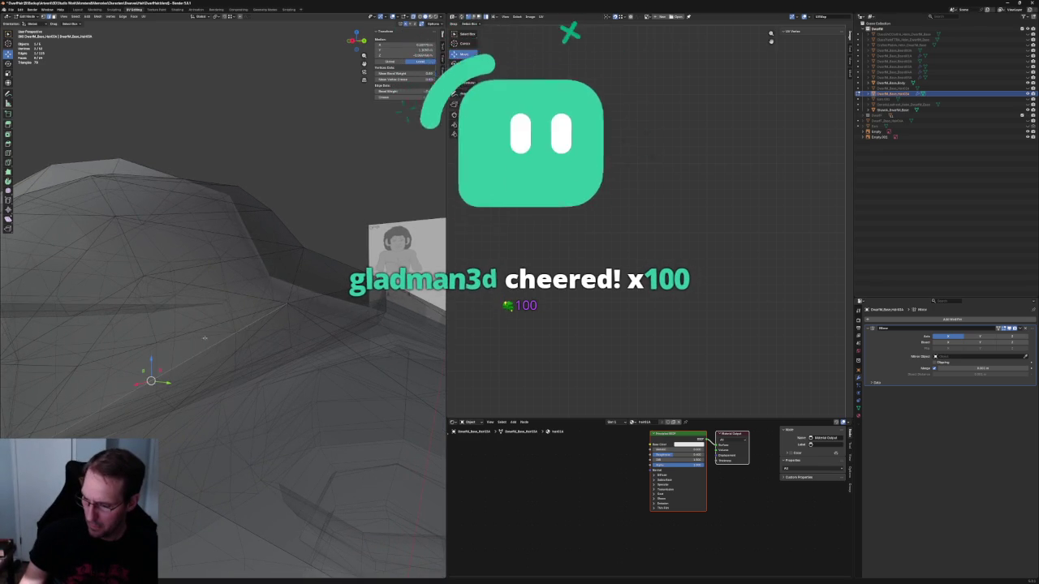
pyautogui.moveTo(273, 323); pyautogui.dragTo(268, 323, button='middle')
pyautogui.hotkey('alt', 'z')
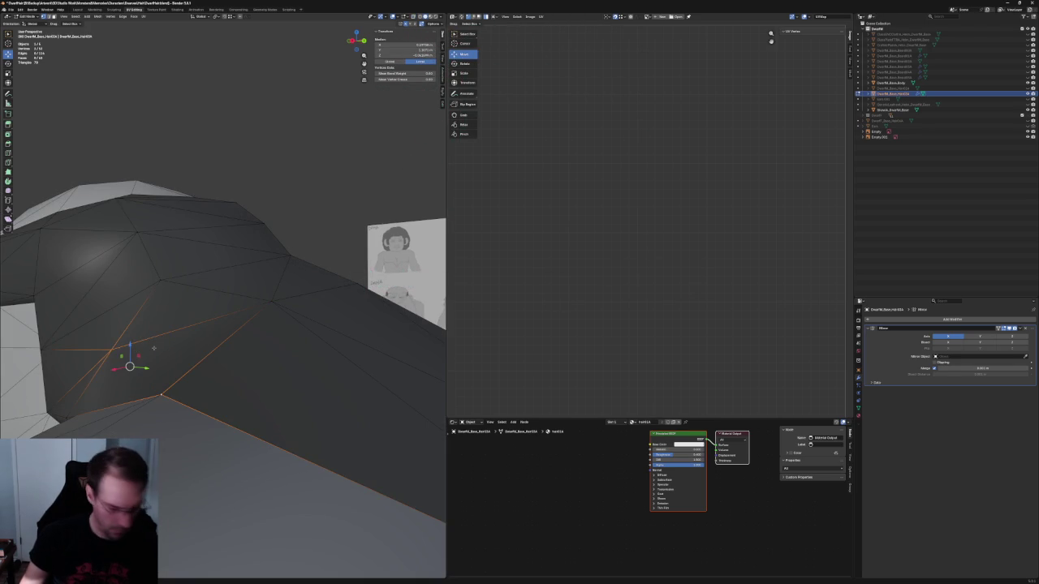
pyautogui.hotkey('alt', 'a')
pyautogui.moveTo(338, 195); pyautogui.dragTo(324, 240, button='middle')
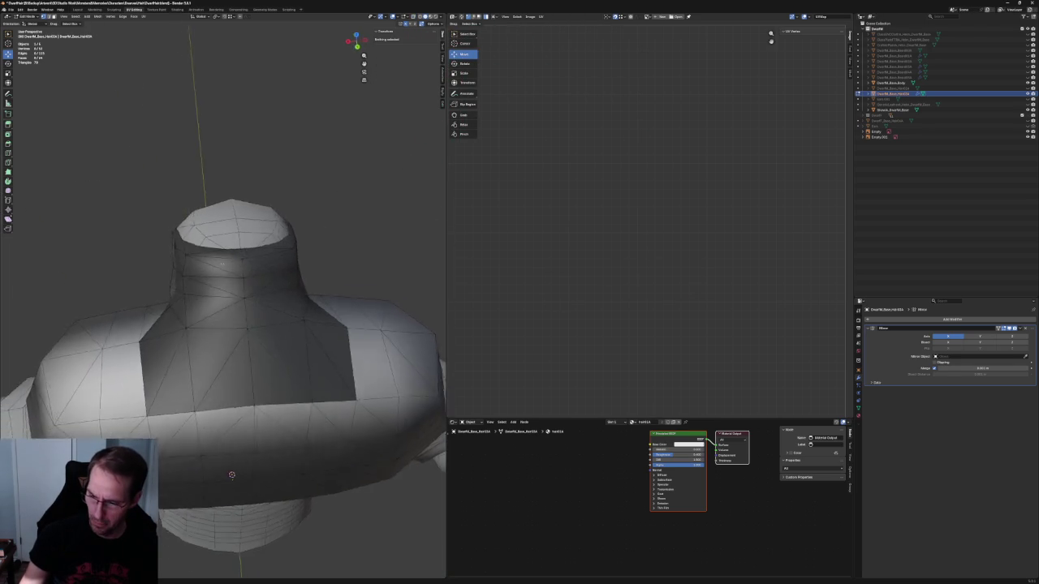
# Step: Orbit around the collar piece in X-ray and solid views, checking it from above, side and below
pyautogui.hotkey('alt', 'z')
pyautogui.scroll(3, 324, 240)
pyautogui.scroll(3, 290, 279)
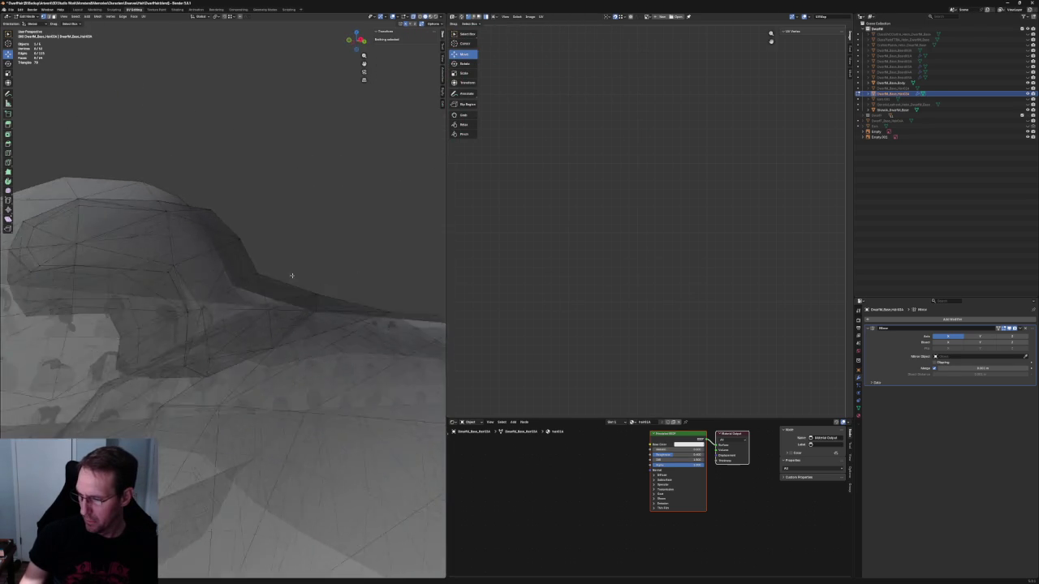
pyautogui.moveTo(281, 277); pyautogui.dragTo(262, 282, button='middle')
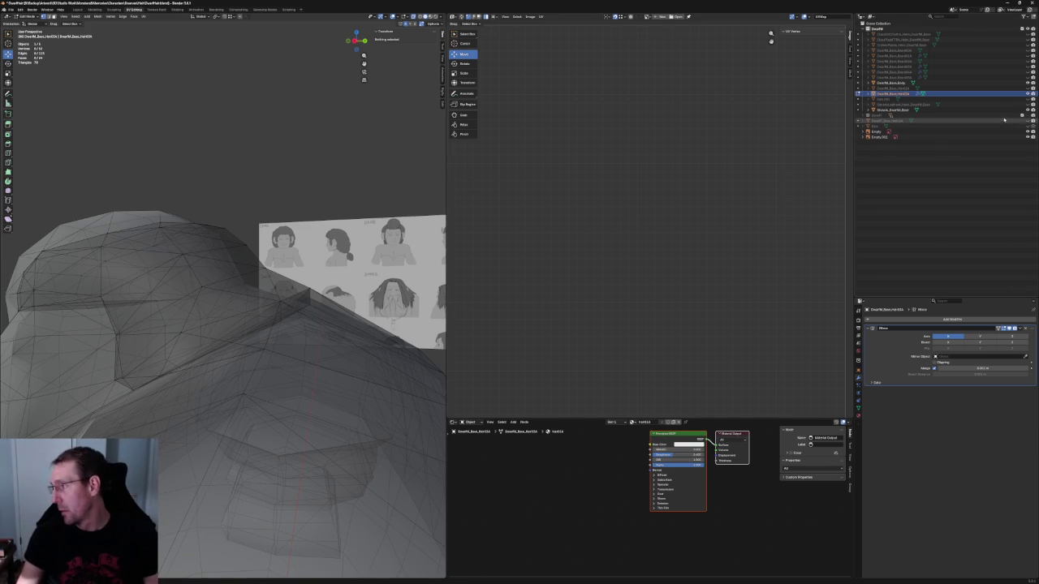
pyautogui.hotkey('alt', 'z')
pyautogui.moveTo(392, 321)
pyautogui.mouseDown(button='middle')
pyautogui.moveTo(309, 234)
pyautogui.moveTo(390, 230)
pyautogui.moveTo(155, 268)
pyautogui.moveTo(180, 270)
pyautogui.moveTo(173, 280)
pyautogui.mouseUp(button='middle')
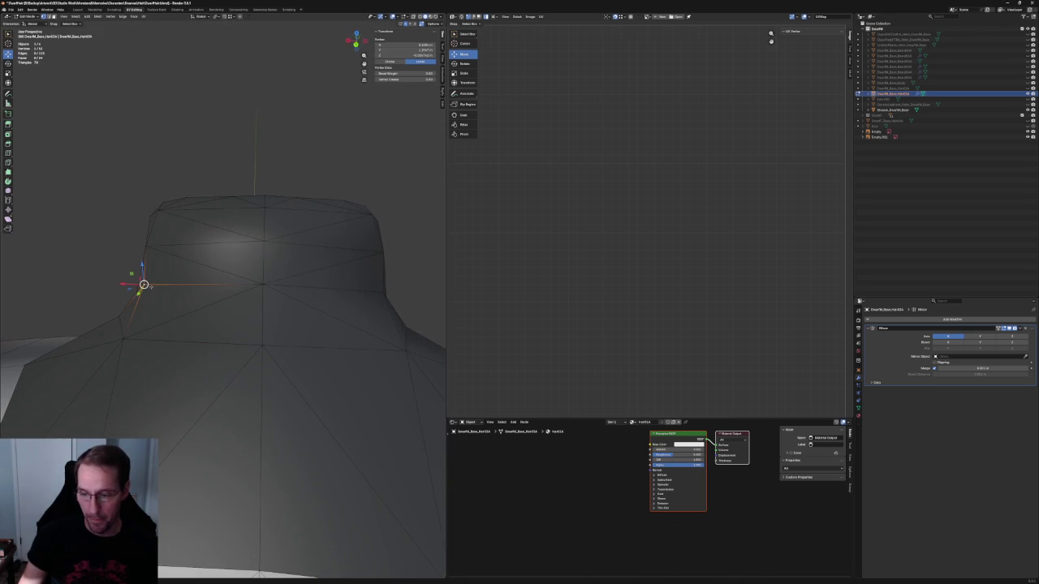
pyautogui.scroll(-5, 123, 282)
pyautogui.moveTo(123, 282); pyautogui.dragTo(195, 300, button='middle')
pyautogui.moveTo(282, 517); pyautogui.dragTo(211, 495, button='middle')
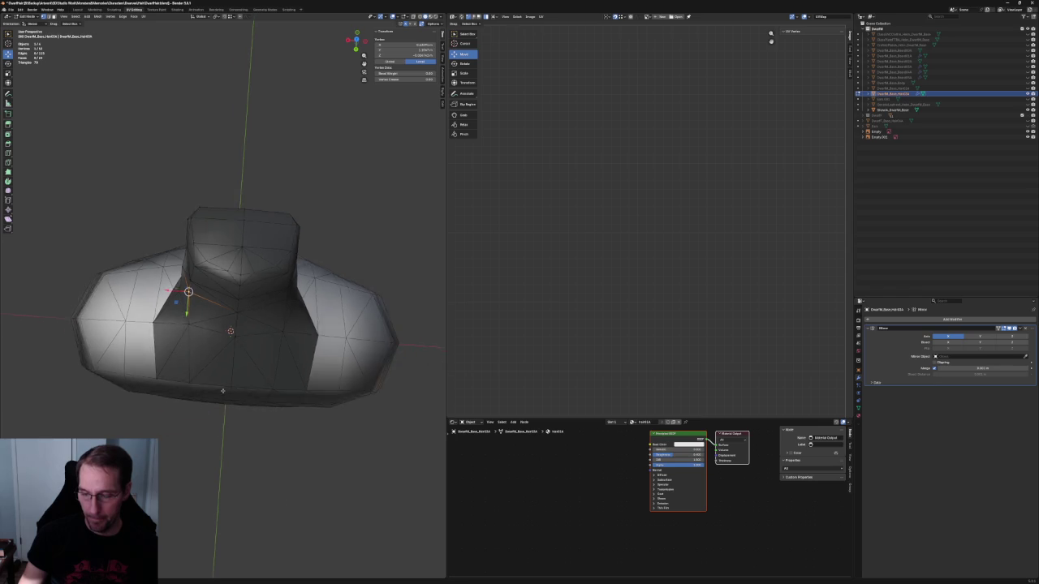
pyautogui.moveTo(308, 335)
pyautogui.mouseDown(button='middle')
pyautogui.moveTo(341, 325)
pyautogui.moveTo(316, 345)
pyautogui.moveTo(342, 344)
pyautogui.moveTo(332, 350)
pyautogui.mouseUp(button='middle')
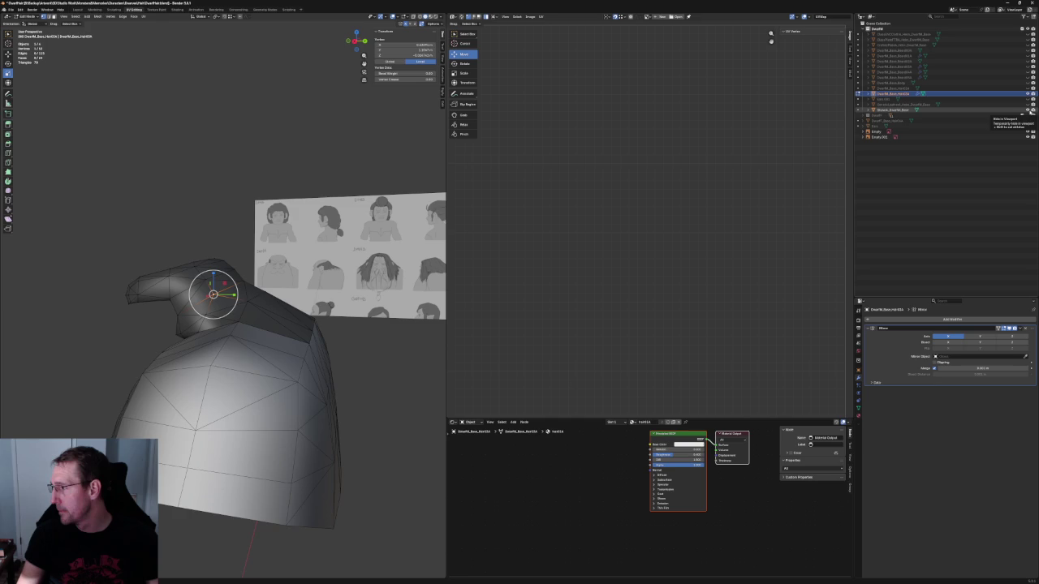
pyautogui.moveTo(268, 267)
pyautogui.mouseDown(button='middle')
pyautogui.moveTo(246, 281)
pyautogui.moveTo(332, 255)
pyautogui.moveTo(284, 272)
pyautogui.moveTo(295, 266)
pyautogui.mouseUp(button='middle')
pyautogui.scroll(3, 270, 266)
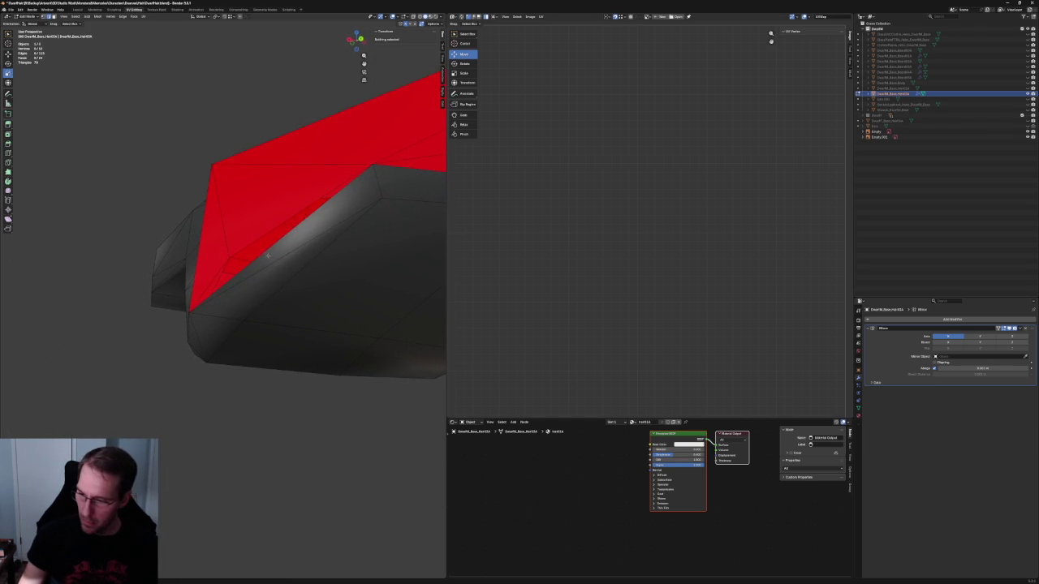
# Step: Select a fold edge and an edge vertex, turn X-ray off, and open the vertex menu
pyautogui.click(264, 254)
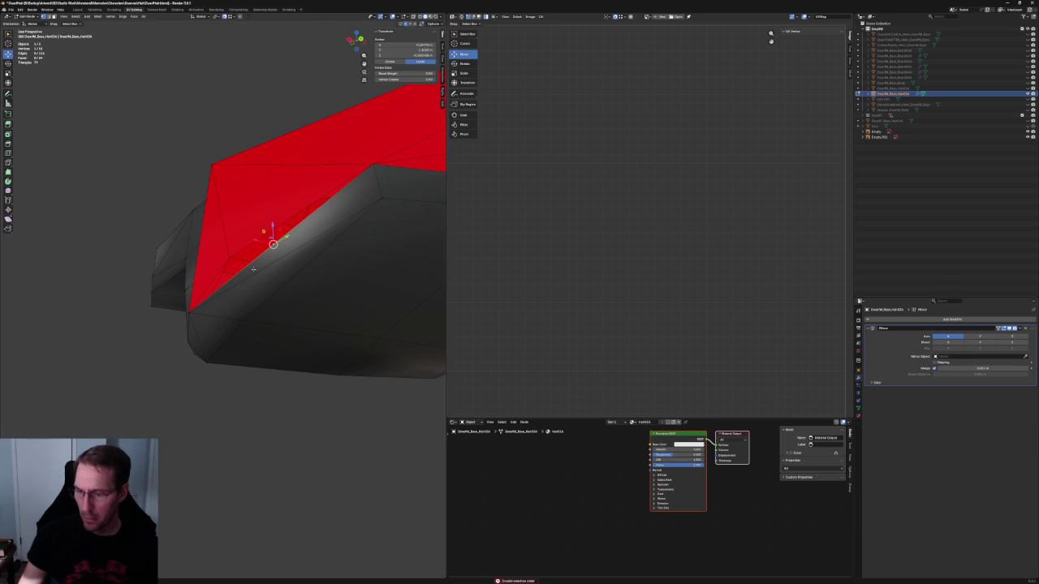
pyautogui.scroll(-5, 230, 172)
pyautogui.moveTo(230, 171); pyautogui.dragTo(269, 212, button='middle')
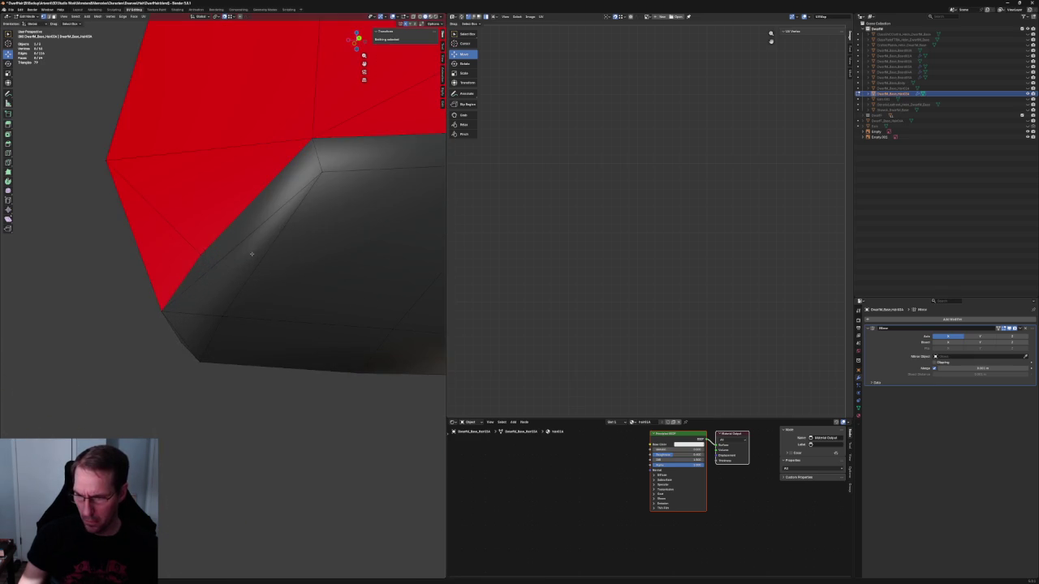
pyautogui.click(204, 252)
pyautogui.hotkey('alt', 'z')
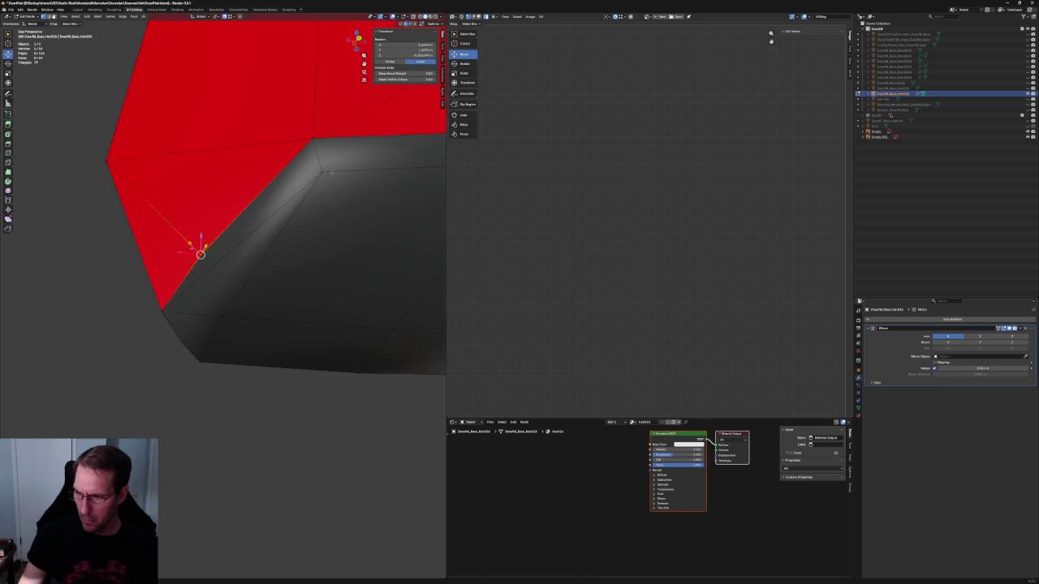
pyautogui.rightClick(315, 180)
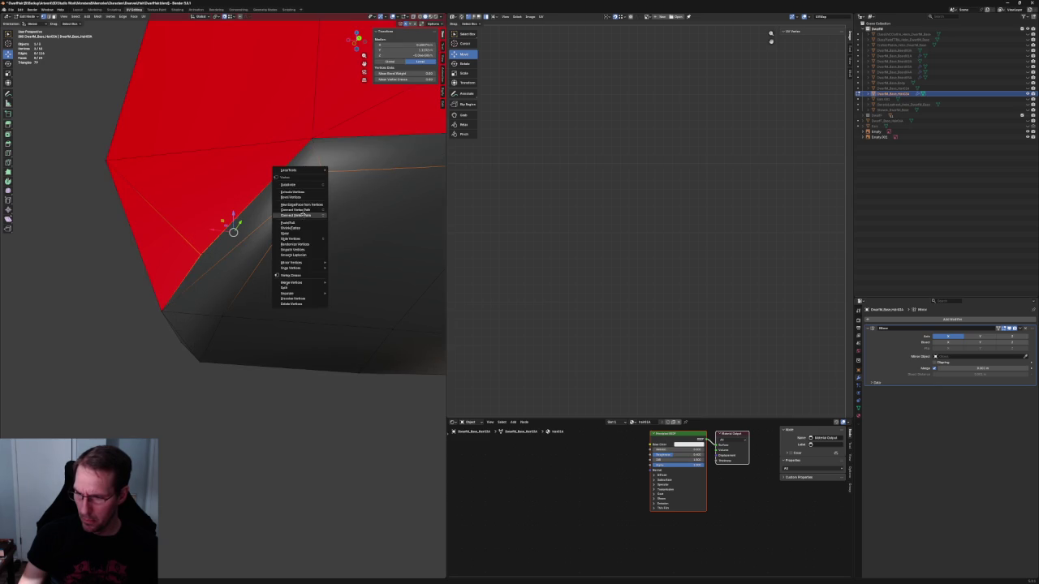
# Step: Lower the selected hair-piece vertex along the Z axis
pyautogui.scroll(-5, 294, 347)
pyautogui.moveTo(294, 347)
pyautogui.mouseDown(button='middle')
pyautogui.moveTo(336, 302)
pyautogui.moveTo(200, 344)
pyautogui.moveTo(290, 290)
pyautogui.mouseUp(button='middle')
pyautogui.scroll(2, 200, 344)
pyautogui.scroll(3, 200, 344)
pyautogui.scroll(-2, 271, 305)
pyautogui.scroll(2, 267, 307)
pyautogui.scroll(3, 300, 289)
pyautogui.scroll(3, 244, 299)
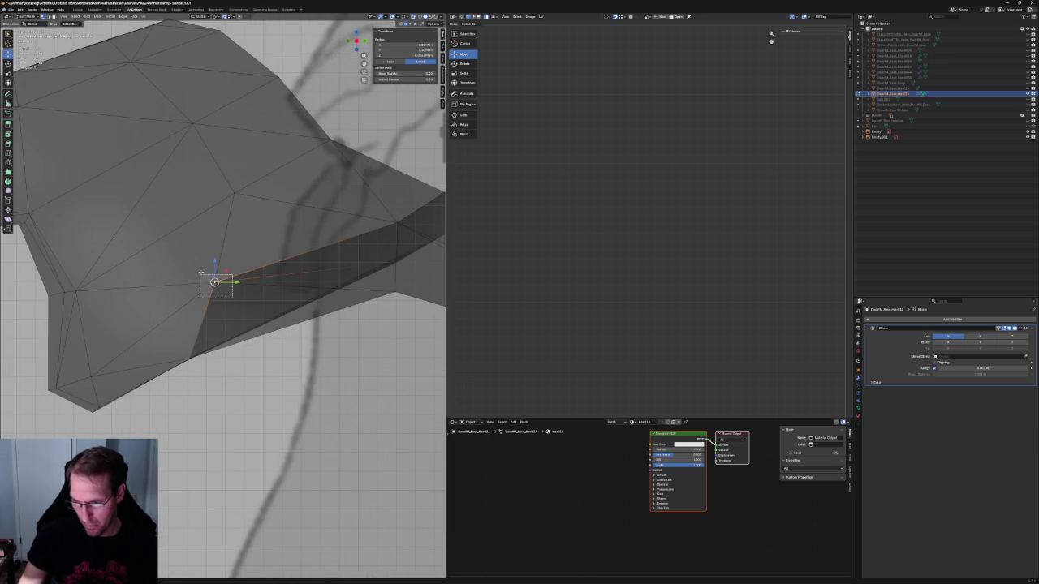
pyautogui.press('g')
pyautogui.press('z')
pyautogui.click(215, 270)
# Step: Lower the vertex slightly further and check the piece from several angles
pyautogui.scroll(-3, 215, 270)
pyautogui.moveTo(202, 276)
pyautogui.mouseDown(button='middle')
pyautogui.moveTo(159, 291)
pyautogui.moveTo(166, 304)
pyautogui.moveTo(225, 239)
pyautogui.moveTo(202, 268)
pyautogui.moveTo(239, 305)
pyautogui.mouseUp(button='middle')
pyautogui.scroll(3, 240, 304)
pyautogui.moveTo(218, 276); pyautogui.dragTo(219, 286)
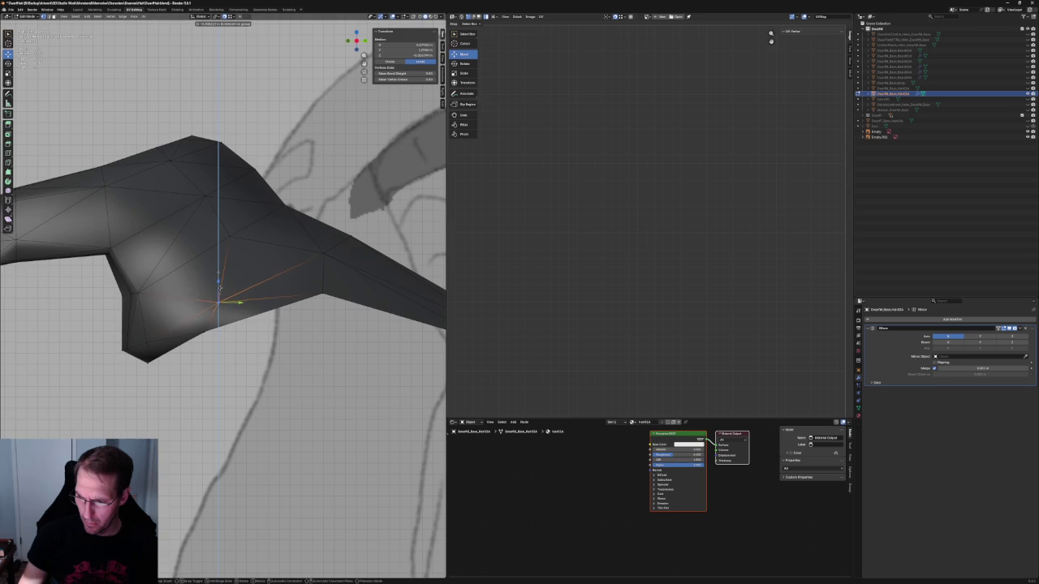
pyautogui.moveTo(219, 289)
pyautogui.mouseDown(button='middle')
pyautogui.moveTo(225, 295)
pyautogui.moveTo(190, 317)
pyautogui.moveTo(181, 297)
pyautogui.moveTo(165, 302)
pyautogui.moveTo(174, 302)
pyautogui.mouseUp(button='middle')
pyautogui.scroll(-5, 178, 308)
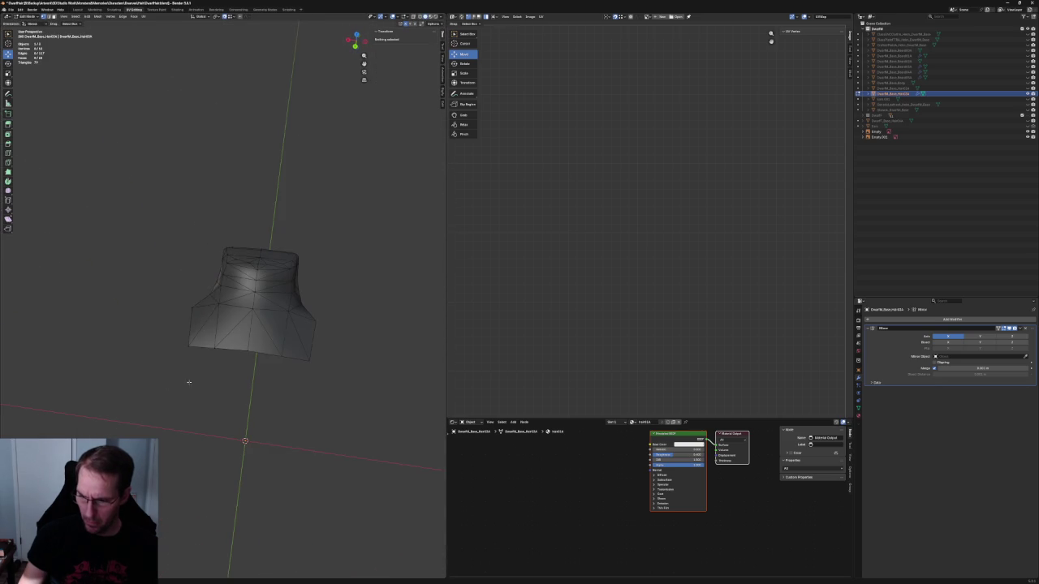
# Step: Select an edge vertex in X-ray and view the piece edge-on from below
pyautogui.moveTo(164, 379)
pyautogui.mouseDown(button='middle')
pyautogui.moveTo(150, 398)
pyautogui.moveTo(236, 355)
pyautogui.moveTo(228, 301)
pyautogui.moveTo(220, 336)
pyautogui.moveTo(311, 343)
pyautogui.moveTo(303, 291)
pyautogui.mouseUp(button='middle')
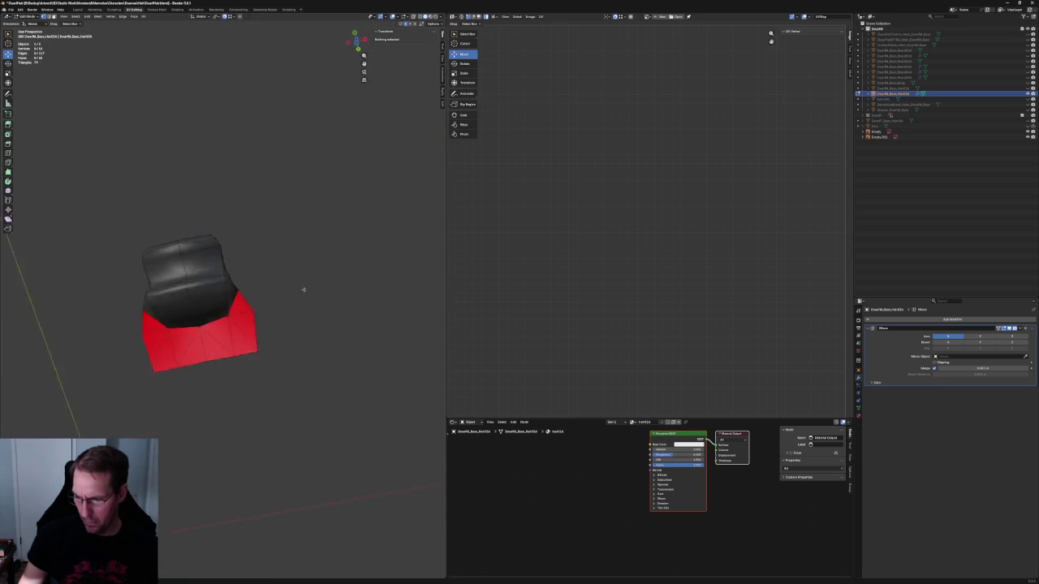
pyautogui.scroll(3, 301, 287)
pyautogui.hotkey('alt', 'z')
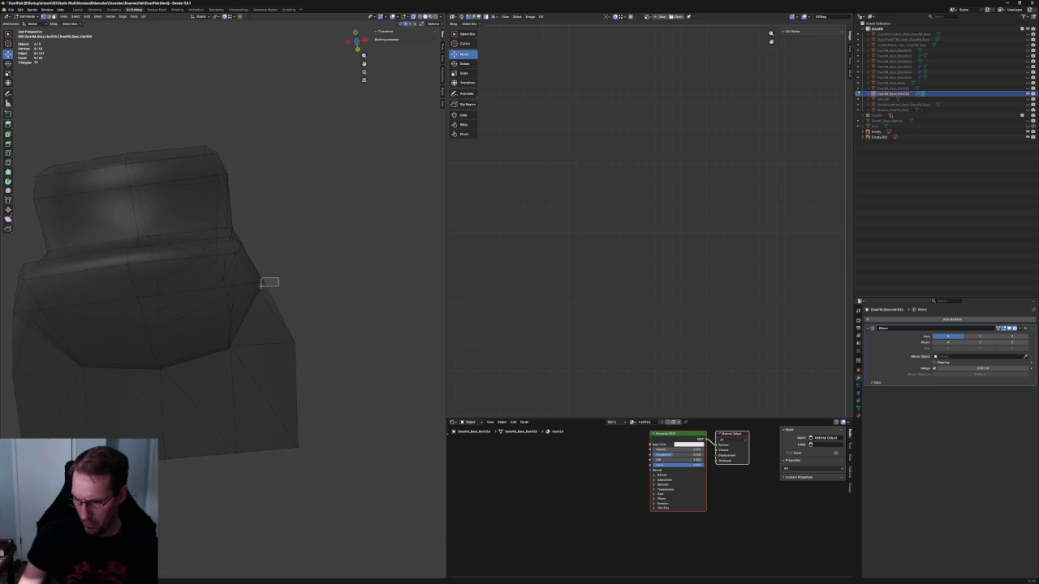
pyautogui.click(263, 283)
pyautogui.hotkey('alt', 'z')
pyautogui.moveTo(291, 283)
pyautogui.mouseDown(button='middle')
pyautogui.moveTo(206, 361)
pyautogui.moveTo(175, 349)
pyautogui.mouseUp(button='middle')
pyautogui.hotkey('alt', 'a')
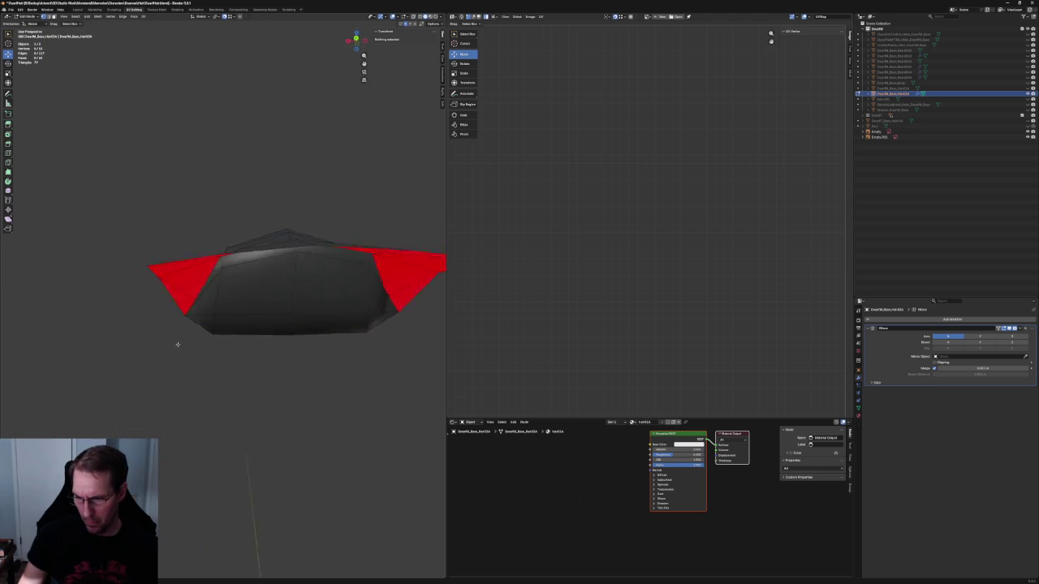
pyautogui.scroll(3, 189, 343)
# Step: Select a flared corner vertex and check the piece in front orthographic view
pyautogui.click(190, 344)
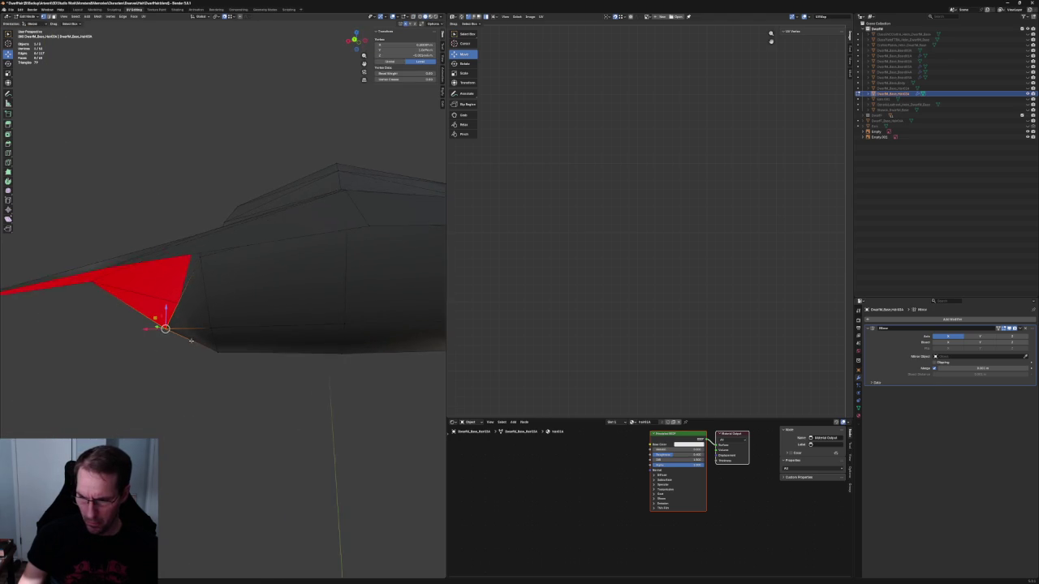
pyautogui.scroll(-5, 196, 381)
pyautogui.moveTo(195, 381)
pyautogui.mouseDown(button='middle')
pyautogui.moveTo(311, 399)
pyautogui.moveTo(337, 393)
pyautogui.mouseUp(button='middle')
pyautogui.press('KP_1')
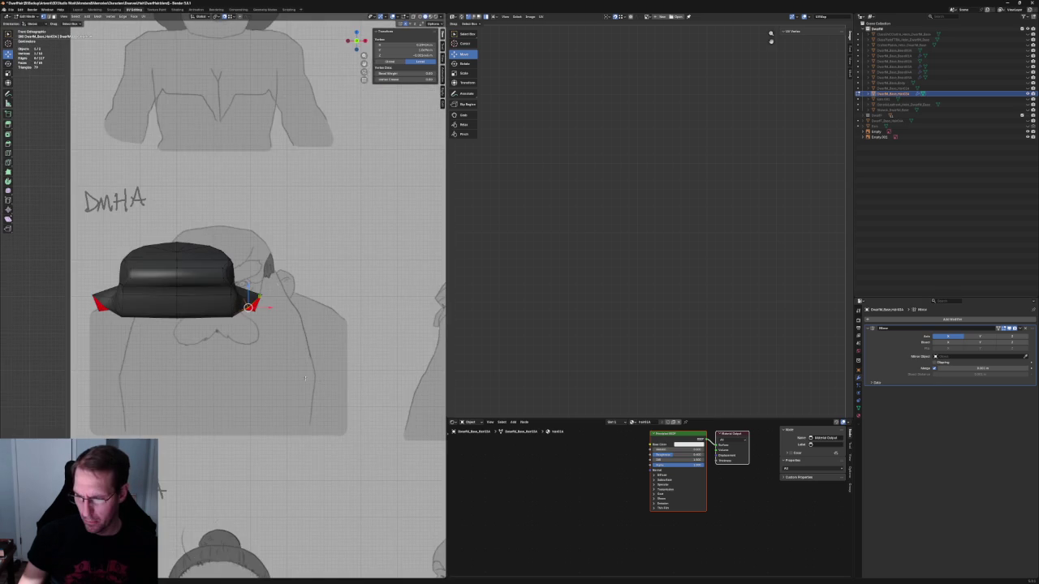
pyautogui.hotkey('alt', 'a')
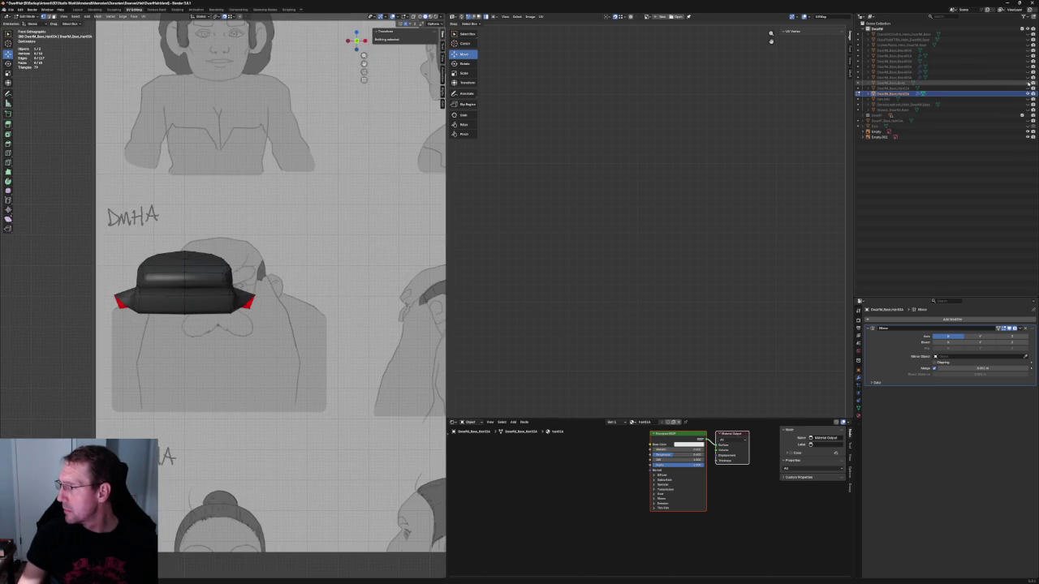
# Step: Unhide the dwarf body and the shoulder hair piece in the Outliner
pyautogui.click(1029, 83)
pyautogui.scroll(-2, 203, 325)
pyautogui.moveTo(203, 325)
pyautogui.mouseDown(button='middle')
pyautogui.moveTo(152, 279)
pyautogui.moveTo(240, 261)
pyautogui.moveTo(186, 230)
pyautogui.moveTo(174, 269)
pyautogui.moveTo(201, 482)
pyautogui.mouseUp(button='middle')
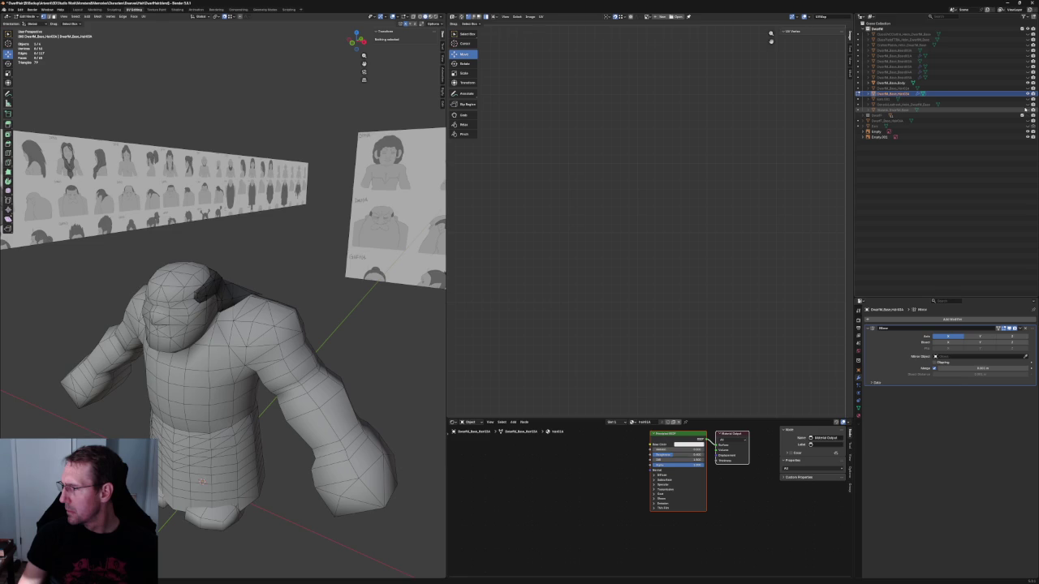
pyautogui.click(1028, 109)
# Step: Pull the hair piece's shoulder vertex inward, constrained off the X axis, to hug the shoulder
pyautogui.moveTo(277, 297)
pyautogui.mouseDown(button='middle')
pyautogui.moveTo(245, 280)
pyautogui.moveTo(227, 293)
pyautogui.mouseUp(button='middle')
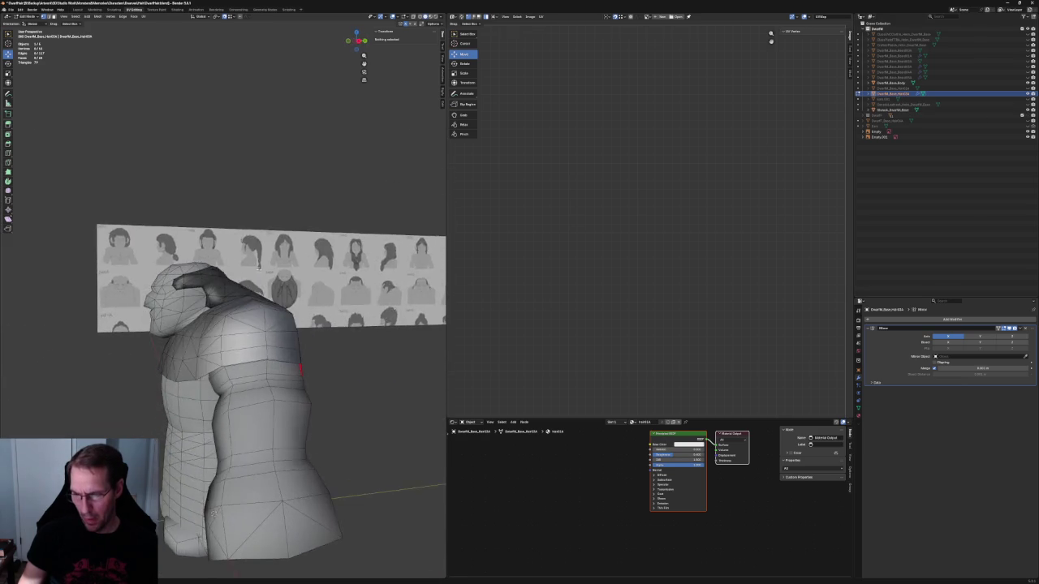
pyautogui.scroll(5, 219, 300)
pyautogui.scroll(3, 207, 308)
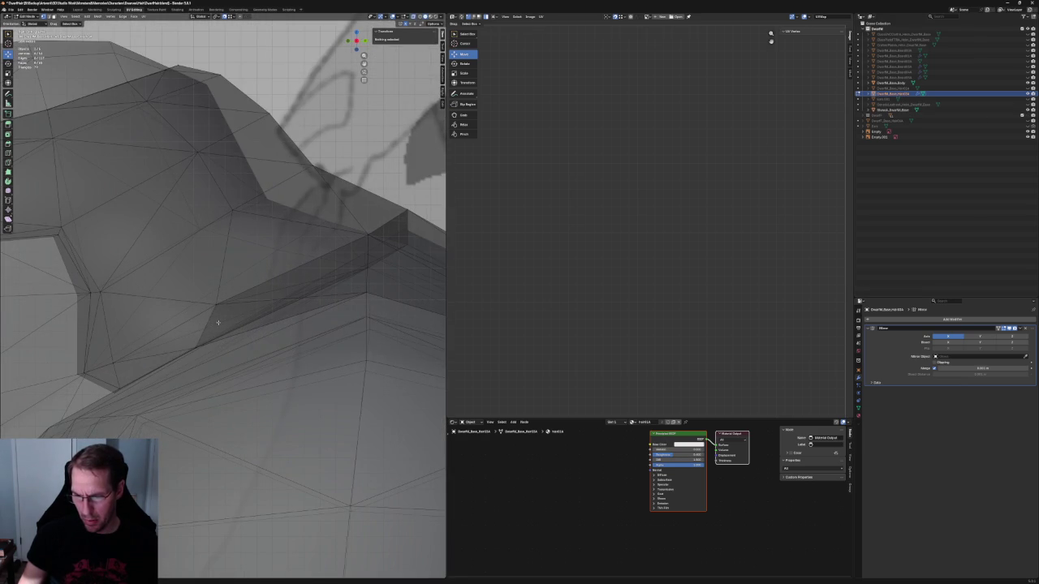
pyautogui.click(195, 348)
pyautogui.press('g')
pyautogui.hotkey('shift', 'x')
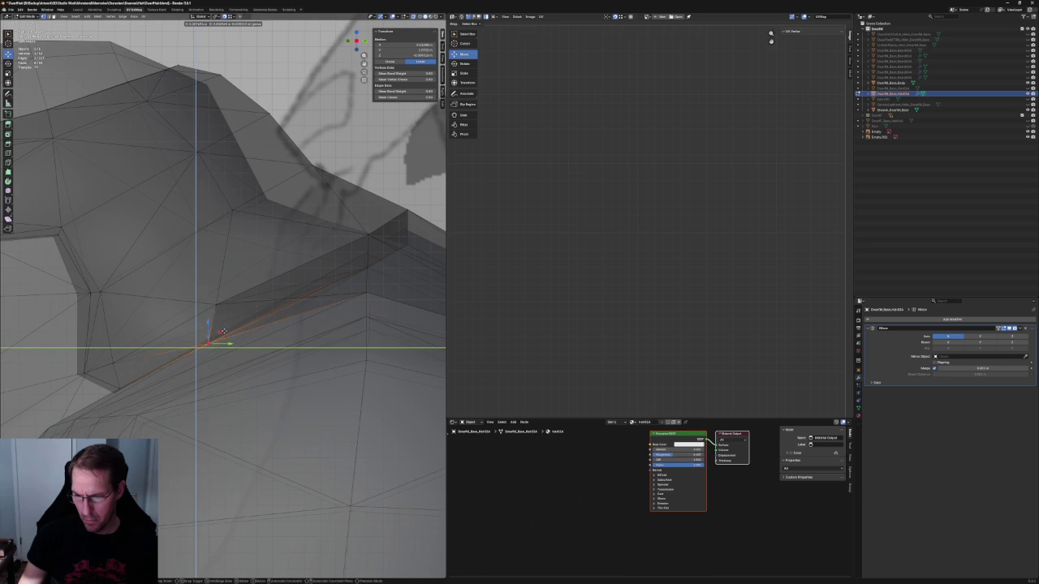
pyautogui.click(231, 326)
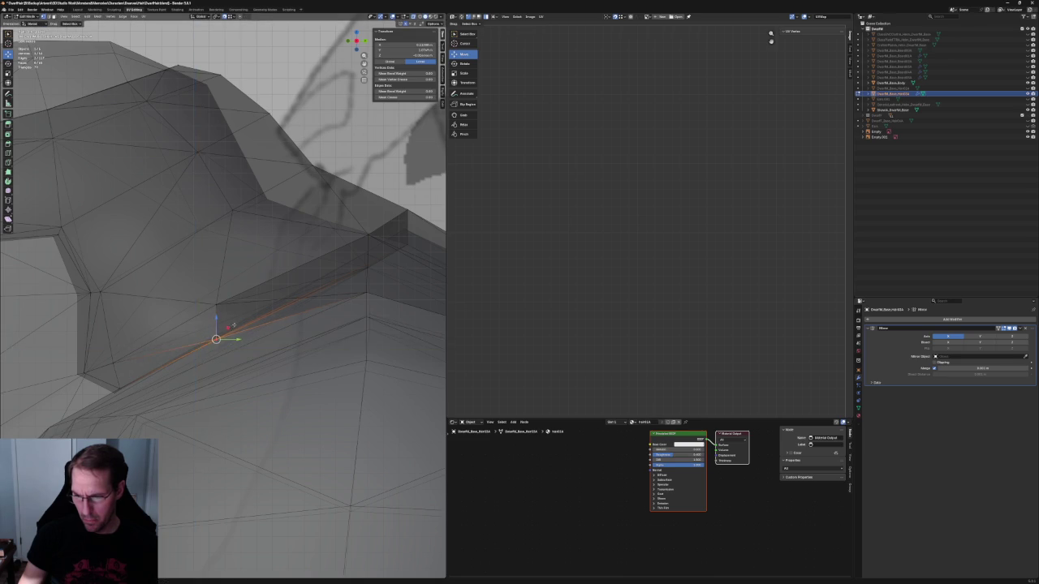
pyautogui.scroll(-5, 232, 325)
pyautogui.moveTo(231, 325); pyautogui.dragTo(268, 320, button='middle')
pyautogui.scroll(4, 276, 319)
pyautogui.scroll(-2, 289, 318)
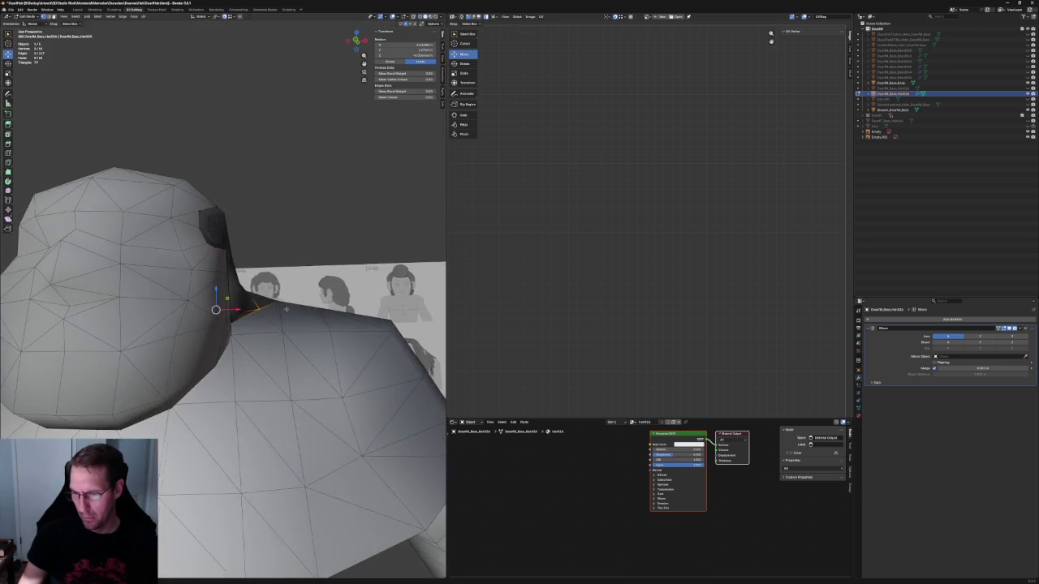
pyautogui.scroll(-4, 284, 276)
pyautogui.click(285, 255)
# Step: From the side in X-ray view, select a hair vertex near the neck and inspect the head-shoulder junction
pyautogui.scroll(-2, 284, 256)
pyautogui.moveTo(284, 255)
pyautogui.mouseDown(button='middle')
pyautogui.moveTo(336, 316)
pyautogui.moveTo(297, 352)
pyautogui.moveTo(261, 346)
pyautogui.moveTo(194, 295)
pyautogui.moveTo(187, 254)
pyautogui.mouseUp(button='middle')
pyautogui.scroll(-3, 336, 317)
pyautogui.scroll(3, 297, 352)
pyautogui.scroll(5, 261, 346)
pyautogui.hotkey('alt', 'z')
pyautogui.click(184, 285)
pyautogui.hotkey('alt', 'z')
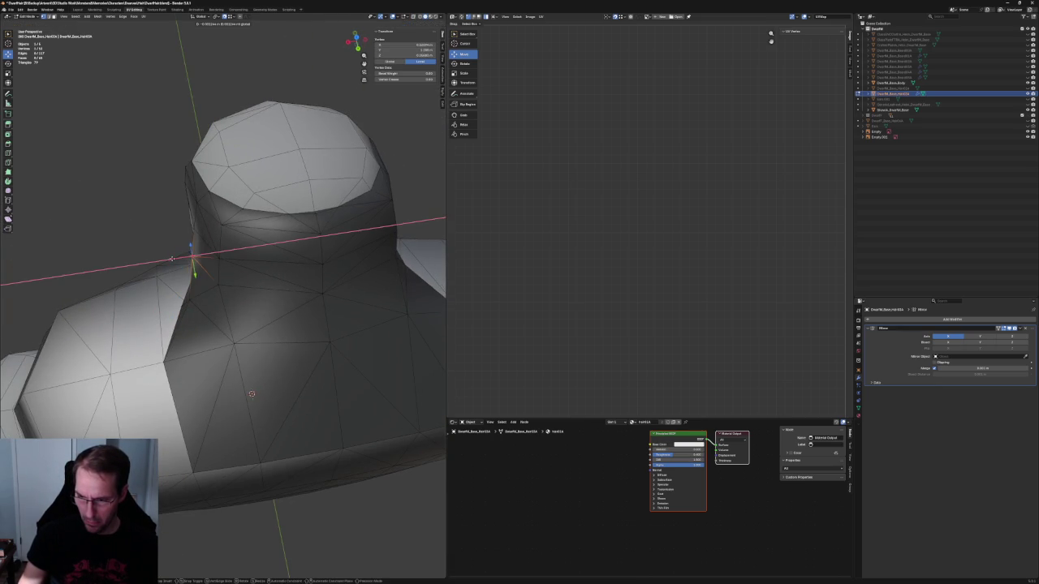
pyautogui.moveTo(252, 394); pyautogui.dragTo(268, 357, button='middle')
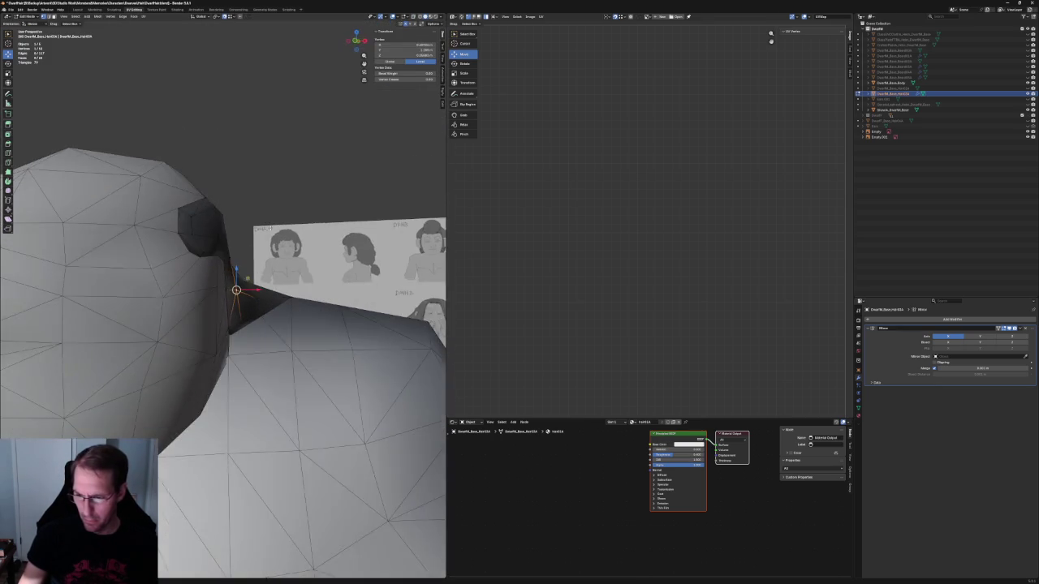
pyautogui.click(276, 189)
# Step: Select another neck-edge vertex in X-ray view, then deselect and view the whole torso and references
pyautogui.moveTo(276, 190); pyautogui.dragTo(148, 250, button='middle')
pyautogui.scroll(2, 147, 250)
pyautogui.moveTo(148, 250); pyautogui.dragTo(202, 271, button='middle')
pyautogui.scroll(2, 212, 279)
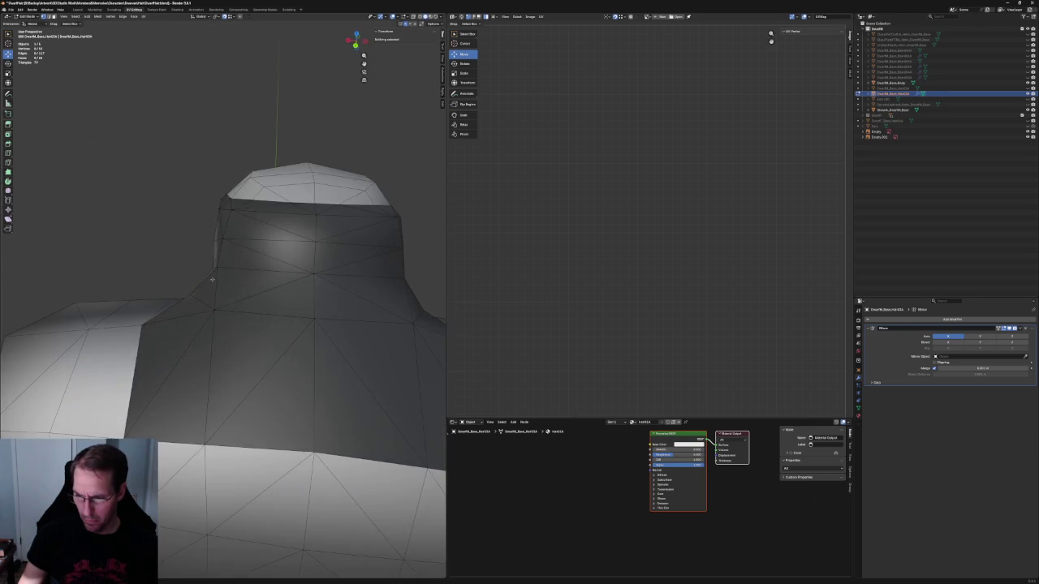
pyautogui.hotkey('alt', 'z')
pyautogui.moveTo(219, 270); pyautogui.dragTo(212, 270)
pyautogui.hotkey('alt', 'z')
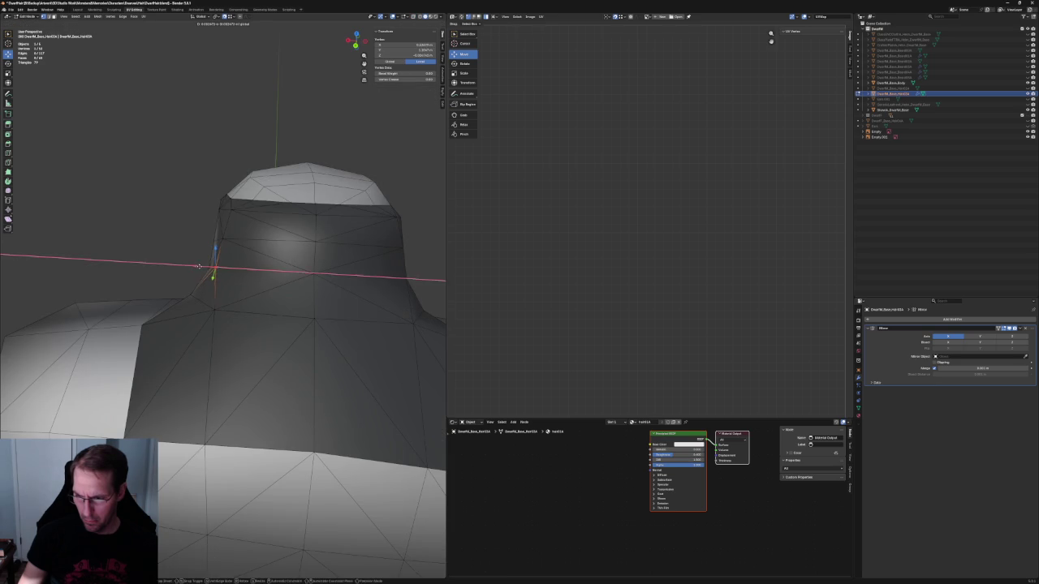
pyautogui.click(155, 247)
pyautogui.scroll(-5, 155, 247)
pyautogui.moveTo(155, 247)
pyautogui.mouseDown(button='middle')
pyautogui.moveTo(289, 239)
pyautogui.moveTo(250, 198)
pyautogui.mouseUp(button='middle')
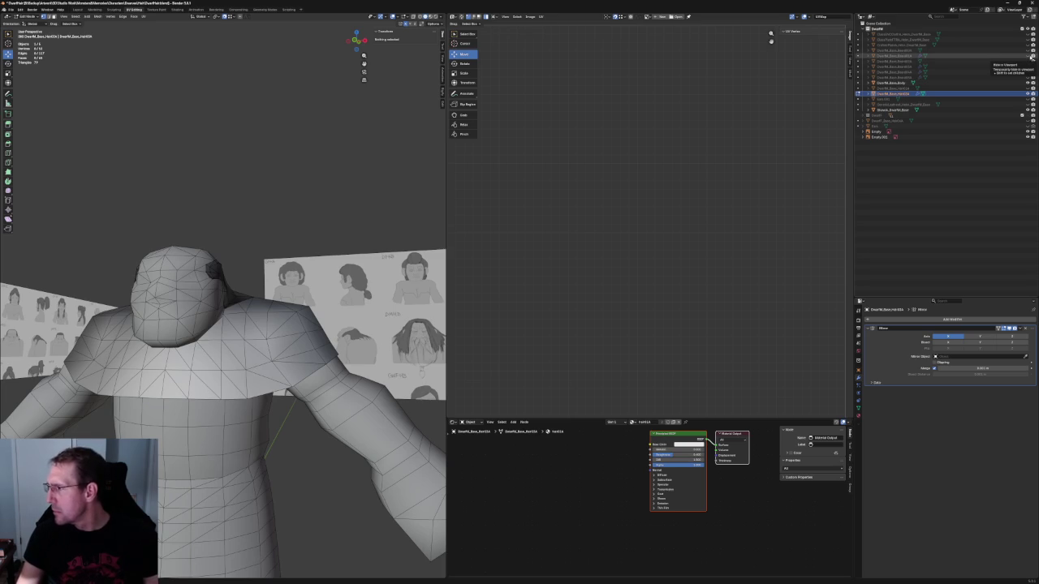
# Step: Unhide the dark hair mesh and inspect the hair piece's material Viewport Display colour in Object Mode
pyautogui.click(1031, 56)
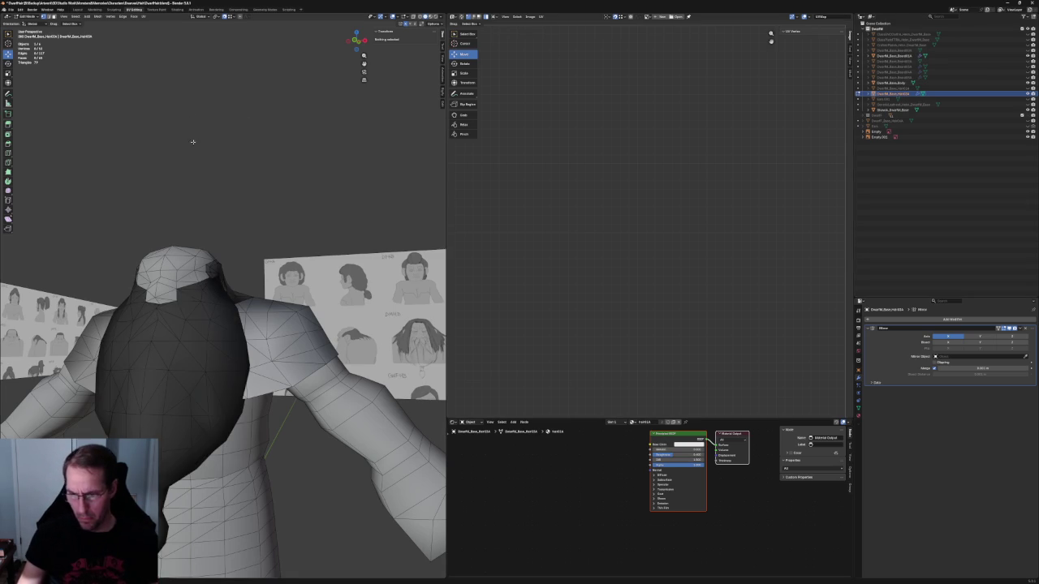
pyautogui.press('Tab')
pyautogui.click(219, 269)
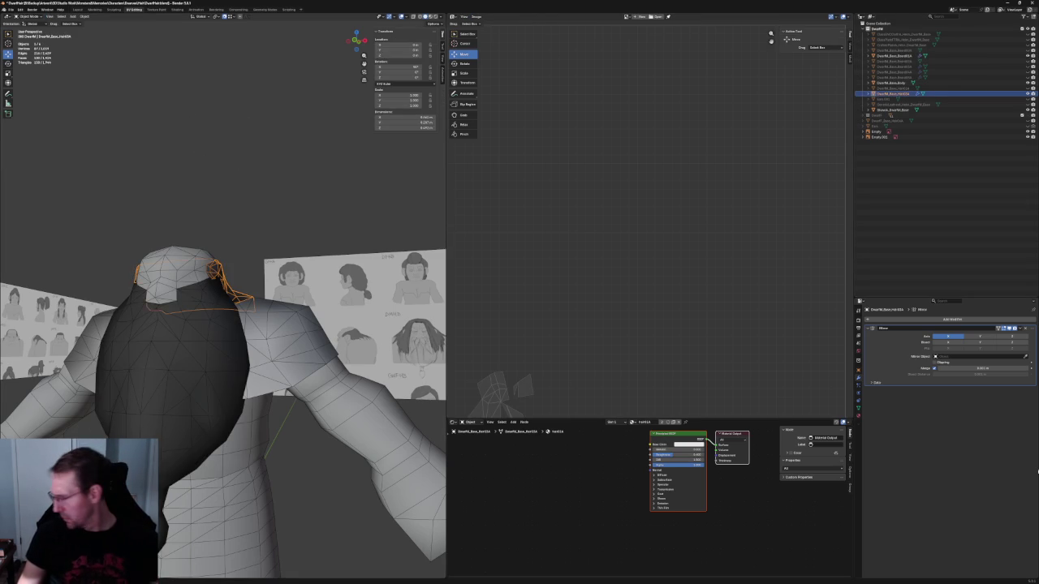
pyautogui.click(858, 416)
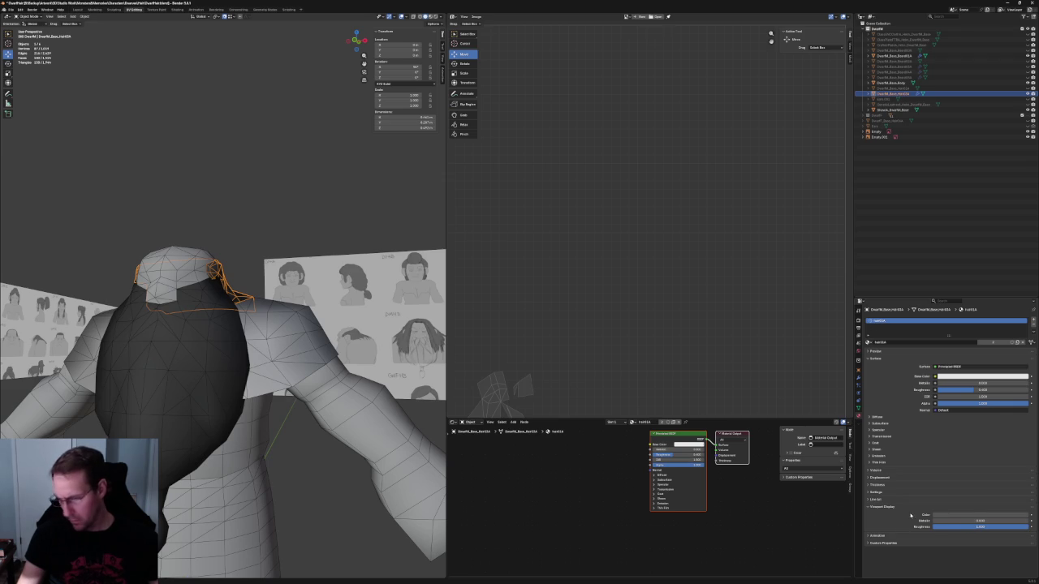
pyautogui.click(940, 514)
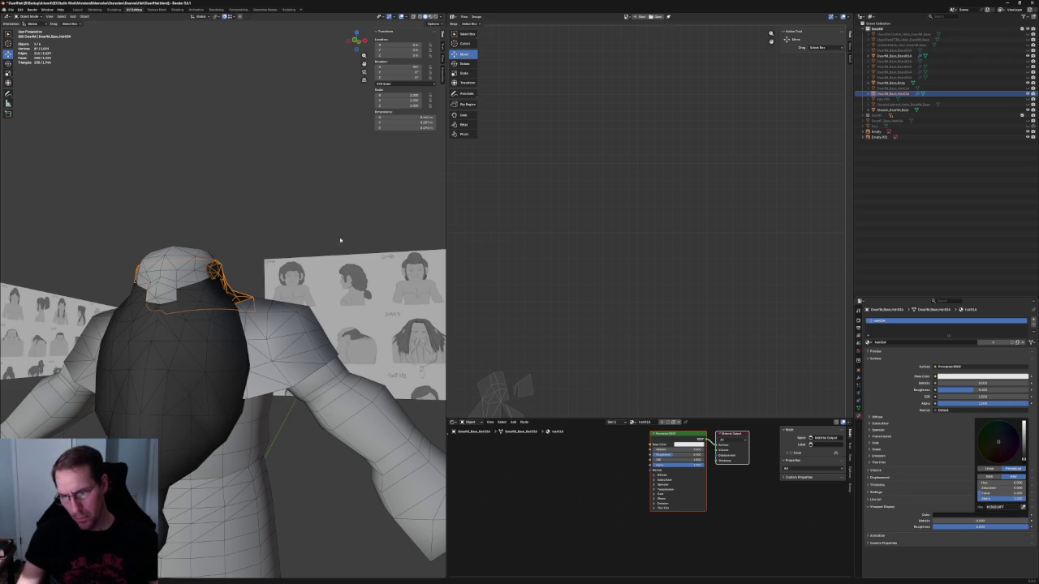
pyautogui.moveTo(255, 232)
pyautogui.mouseDown(button='middle')
pyautogui.moveTo(125, 158)
pyautogui.moveTo(131, 223)
pyautogui.moveTo(157, 223)
pyautogui.moveTo(103, 227)
pyautogui.moveTo(122, 230)
pyautogui.moveTo(106, 263)
pyautogui.moveTo(58, 232)
pyautogui.moveTo(160, 220)
pyautogui.moveTo(223, 257)
pyautogui.moveTo(199, 252)
pyautogui.moveTo(220, 345)
pyautogui.moveTo(243, 358)
pyautogui.moveTo(315, 308)
pyautogui.moveTo(308, 328)
pyautogui.mouseUp(button='middle')
pyautogui.click(131, 223)
# Step: In front view beside the reference board, hide the dark chest piece and show the head hair
pyautogui.press('KP_1')
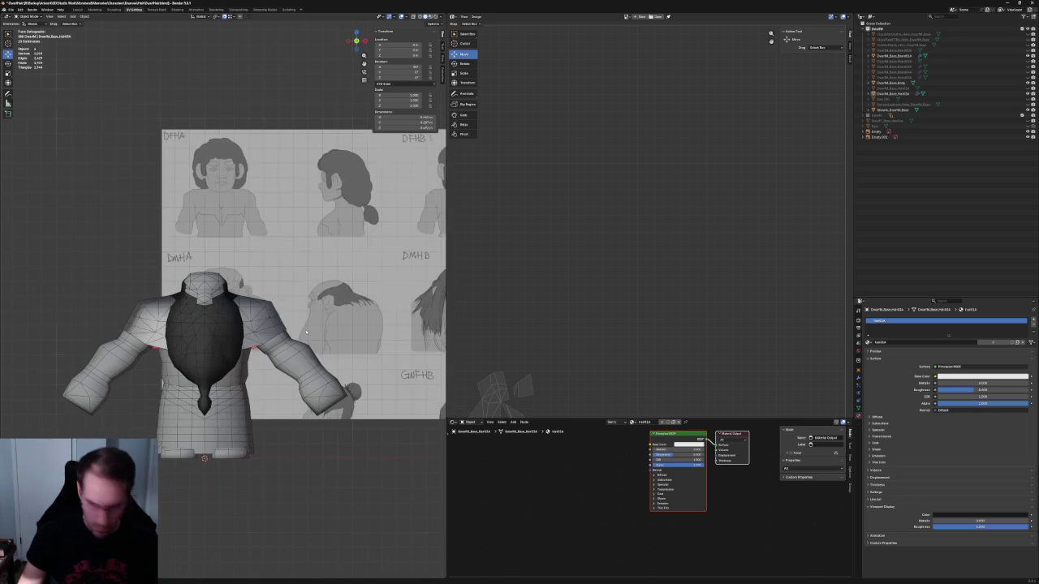
pyautogui.scroll(-5, 308, 330)
pyautogui.keyDown('shift'); pyautogui.moveTo(390, 302); pyautogui.dragTo(332, 308, button='middle'); pyautogui.keyUp('shift')
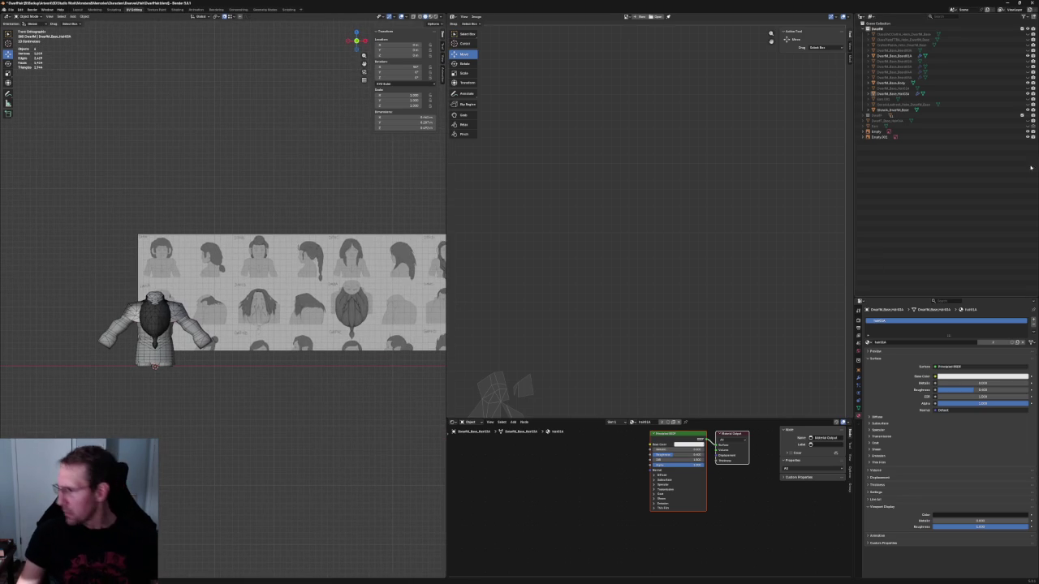
pyautogui.click(1029, 52)
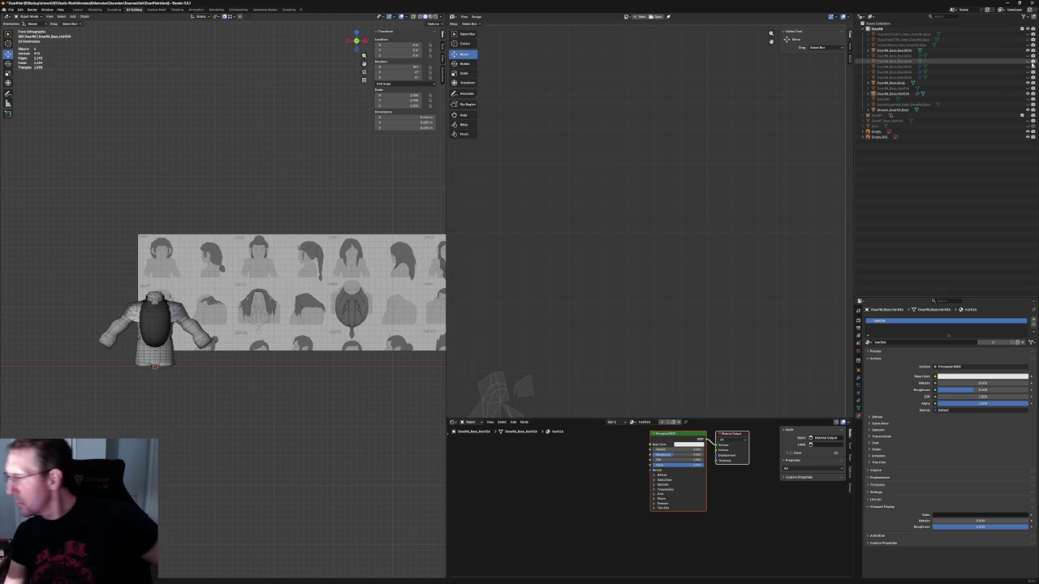
pyautogui.click(1027, 55)
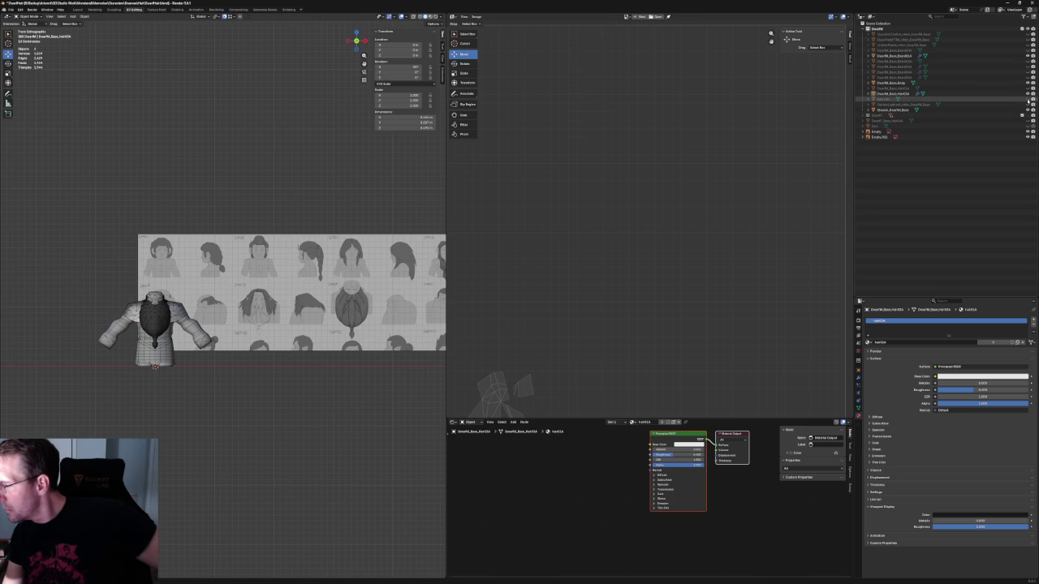
pyautogui.scroll(5, 95, 262)
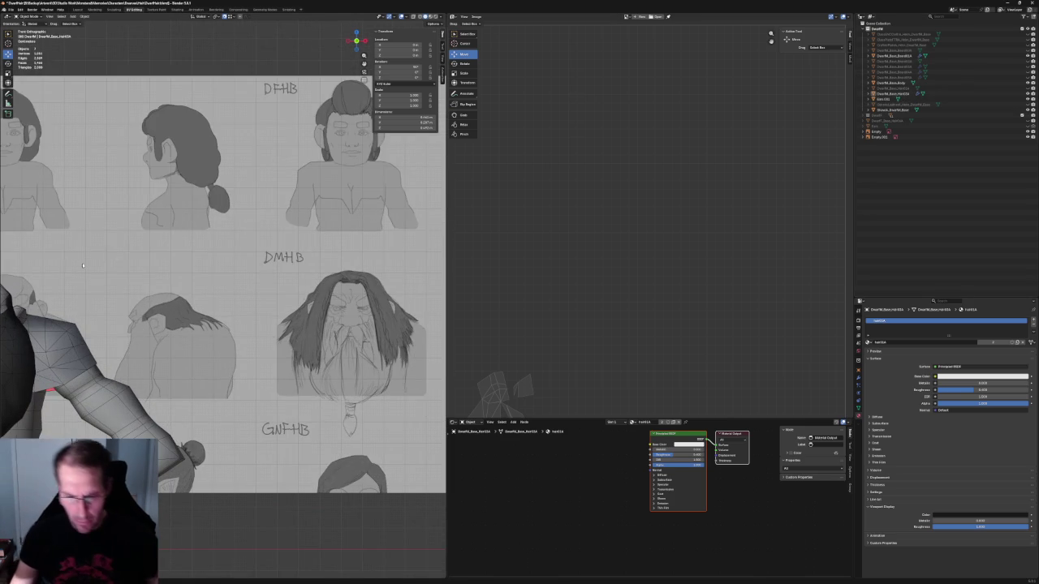
pyautogui.scroll(-2, 95, 261)
pyautogui.moveTo(95, 262)
pyautogui.mouseDown(button='middle')
pyautogui.moveTo(190, 316)
pyautogui.moveTo(176, 311)
pyautogui.moveTo(181, 297)
pyautogui.moveTo(169, 322)
pyautogui.moveTo(200, 263)
pyautogui.moveTo(167, 264)
pyautogui.moveTo(155, 279)
pyautogui.moveTo(168, 262)
pyautogui.moveTo(245, 258)
pyautogui.moveTo(268, 268)
pyautogui.moveTo(251, 298)
pyautogui.moveTo(283, 273)
pyautogui.moveTo(380, 290)
pyautogui.moveTo(355, 303)
pyautogui.moveTo(354, 292)
pyautogui.moveTo(248, 280)
pyautogui.moveTo(267, 294)
pyautogui.moveTo(343, 296)
pyautogui.moveTo(127, 268)
pyautogui.moveTo(229, 301)
pyautogui.moveTo(244, 288)
pyautogui.moveTo(235, 280)
pyautogui.moveTo(155, 287)
pyautogui.moveTo(236, 308)
pyautogui.mouseUp(button='middle')
pyautogui.scroll(5, 248, 280)
pyautogui.scroll(-5, 230, 296)
pyautogui.scroll(4, 242, 313)
pyautogui.scroll(1, 242, 314)
pyautogui.scroll(1, 246, 313)
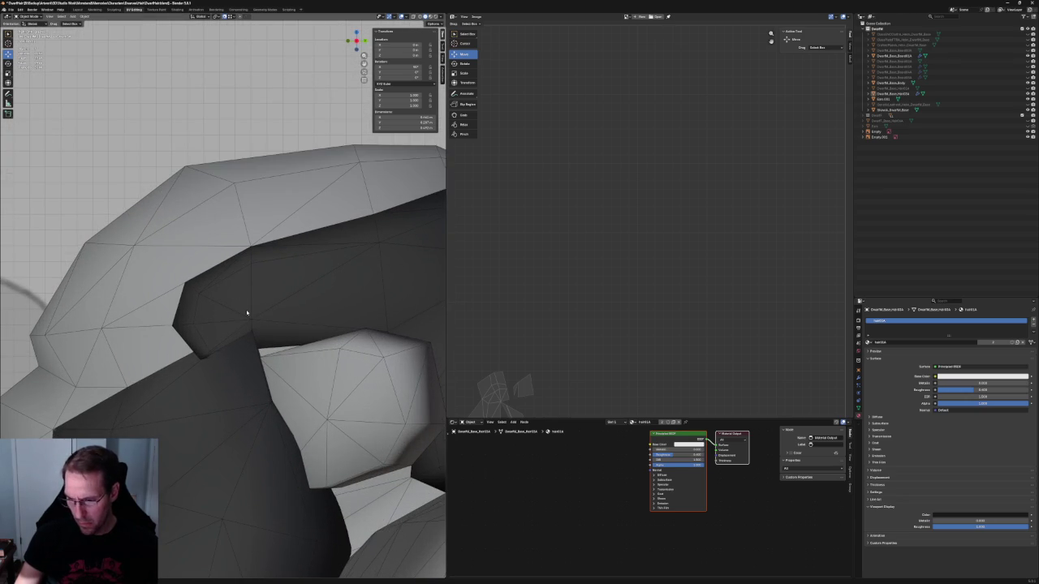
# Step: Select the ear hair piece, enter Edit Mode, and pick an edge vertex using X-ray
pyautogui.click(253, 308)
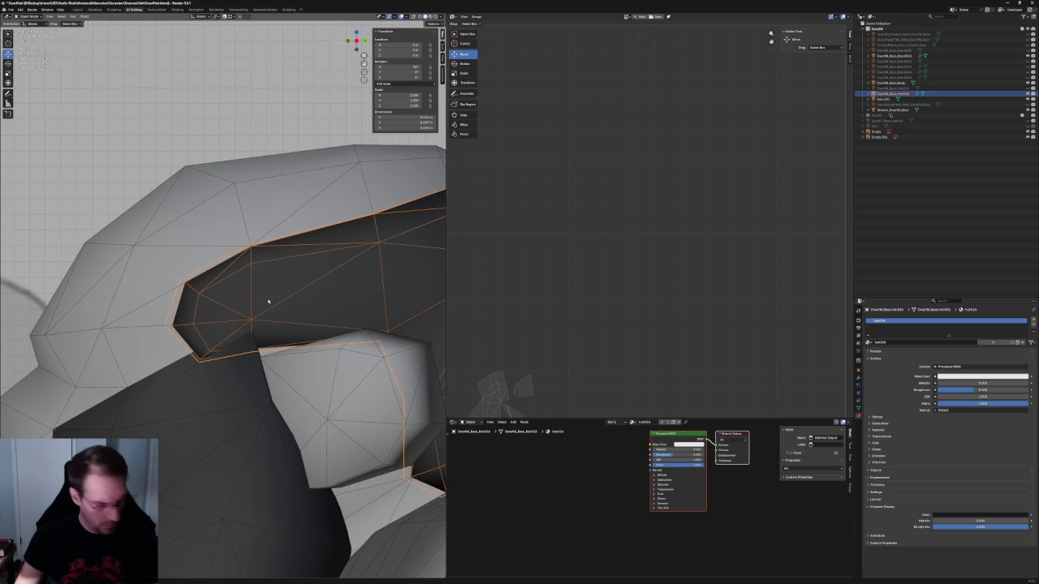
pyautogui.press('Tab')
pyautogui.hotkey('alt', 'z')
pyautogui.moveTo(267, 220); pyautogui.dragTo(162, 371)
pyautogui.hotkey('alt', 'z')
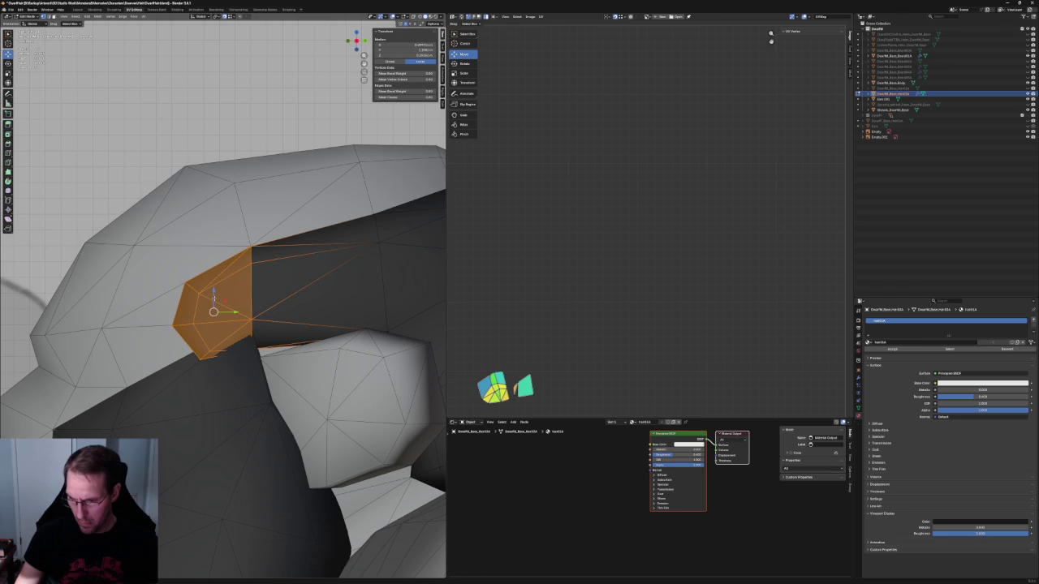
pyautogui.hotkey('alt', 'z')
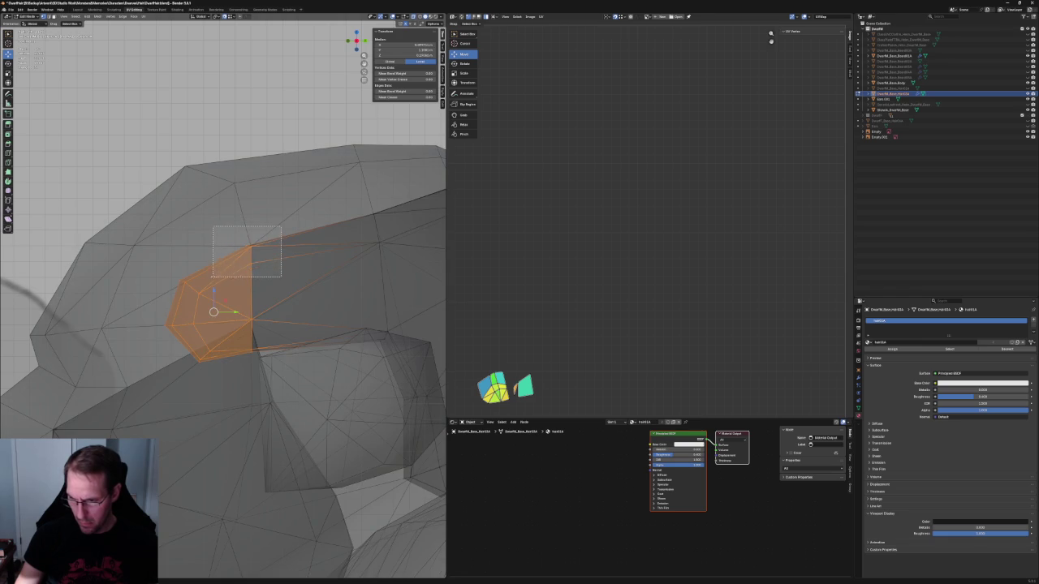
pyautogui.moveTo(212, 276); pyautogui.dragTo(218, 271)
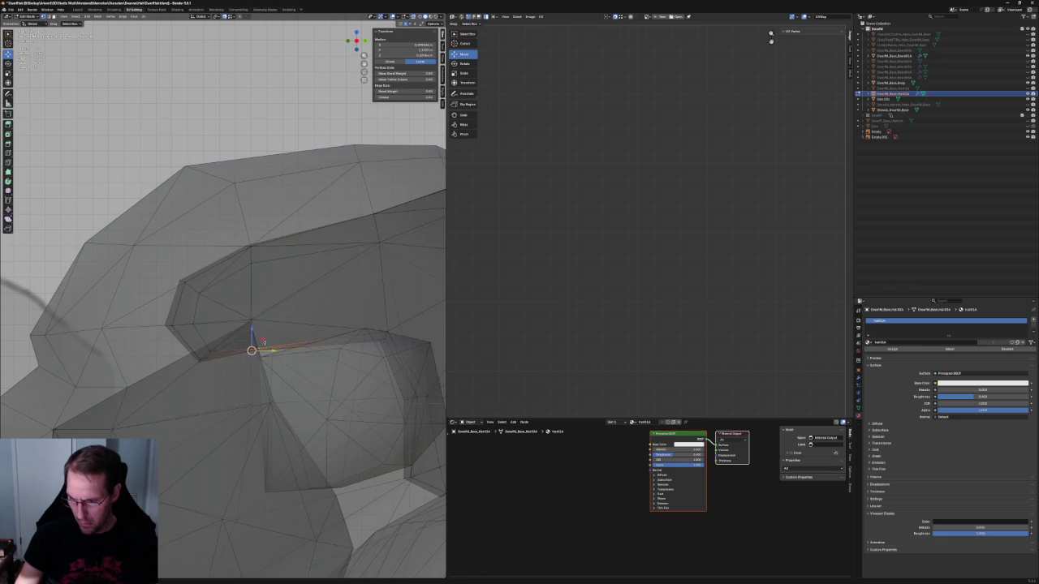
pyautogui.hotkey('alt', 'z')
# Step: Move the ear-side edge vertex along Z in two passes so it sits against the ear
pyautogui.press('g')
pyautogui.press('z')
pyautogui.click(256, 341)
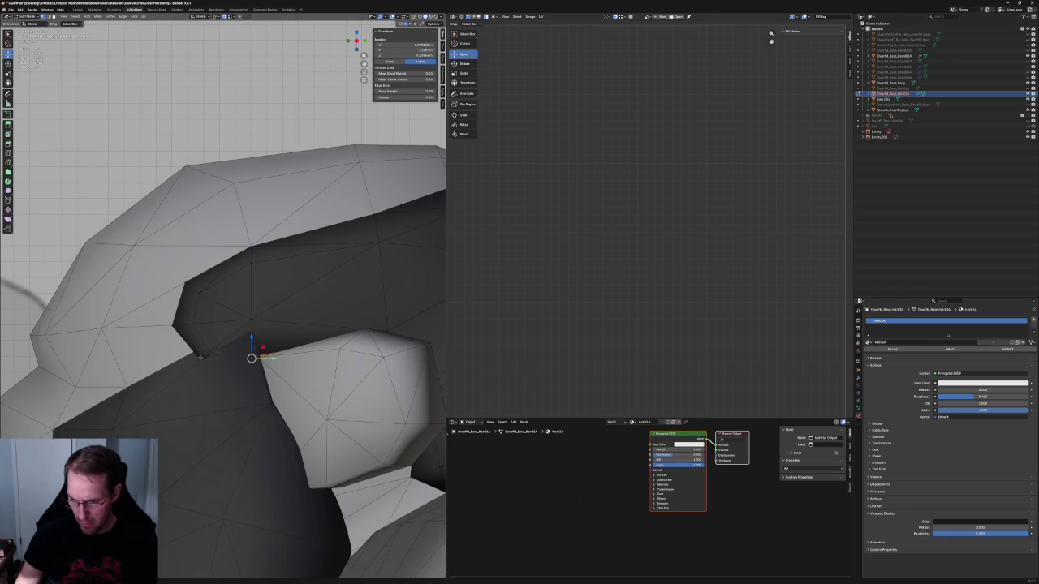
pyautogui.hotkey('alt', 'z')
pyautogui.hotkey('alt', 'z')
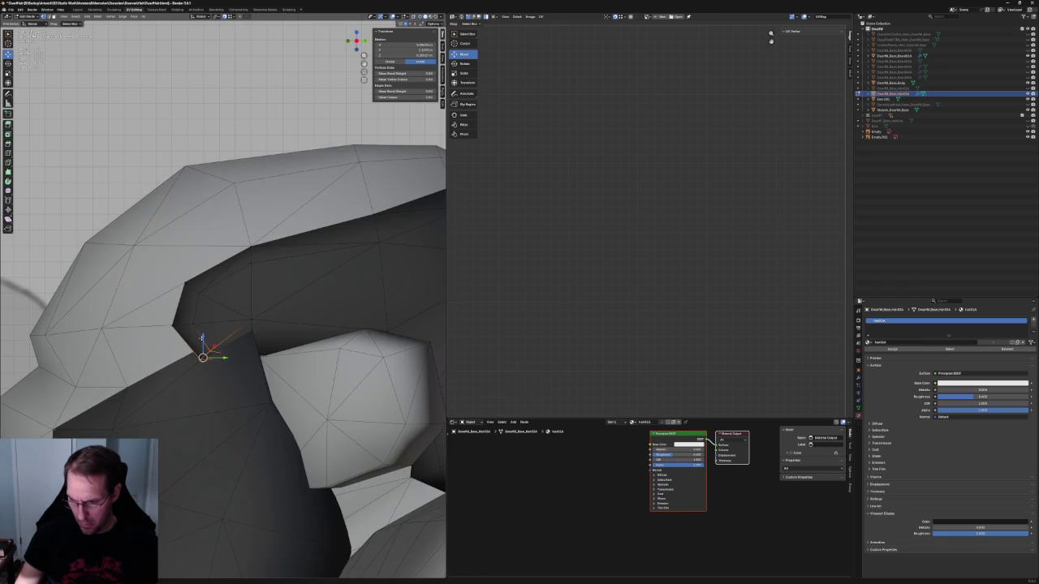
pyautogui.press('g')
pyautogui.press('z')
pyautogui.click(201, 339)
pyautogui.hotkey('alt', 'z')
pyautogui.hotkey('alt', 'a')
pyautogui.hotkey('alt', 'z')
pyautogui.moveTo(299, 359); pyautogui.dragTo(257, 250, button='middle')
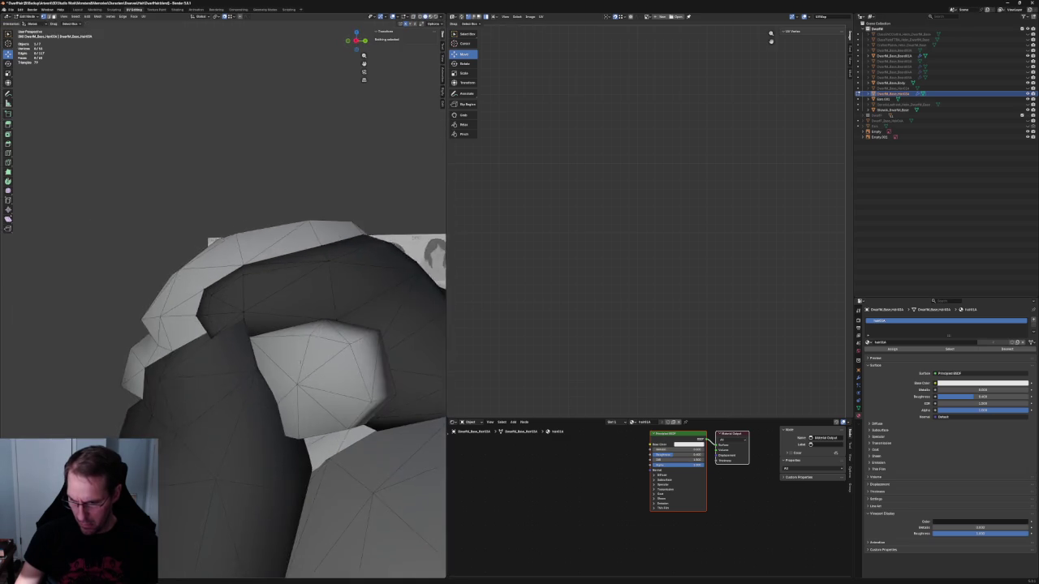
# Step: Select another hair-edge vertex and adjust its height along Z
pyautogui.hotkey('alt', 'z')
pyautogui.click(241, 266)
pyautogui.hotkey('alt', 'z')
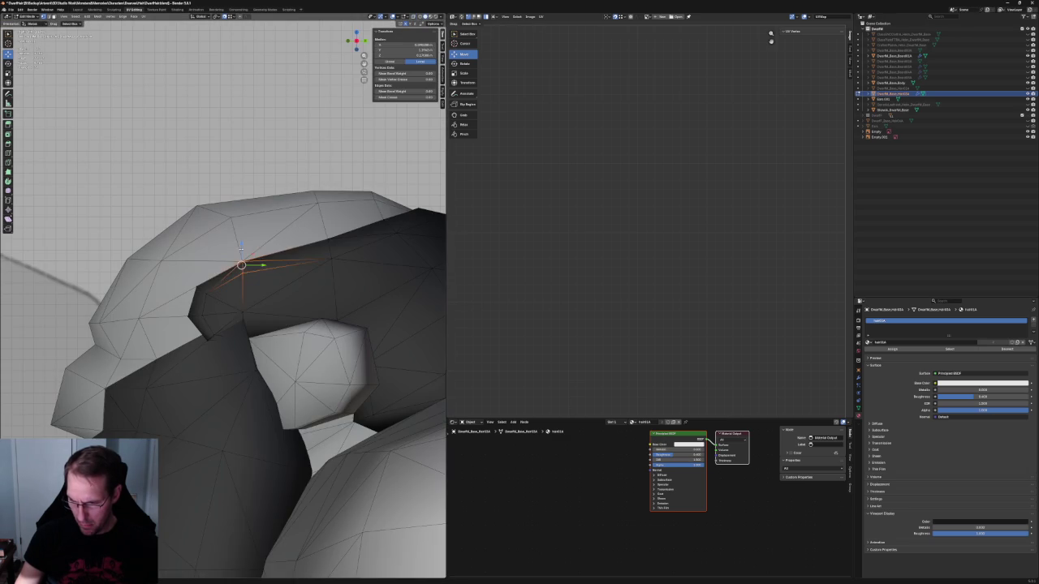
pyautogui.press('g')
pyautogui.press('z')
pyautogui.click(242, 247)
pyautogui.moveTo(242, 247)
pyautogui.mouseDown(button='middle')
pyautogui.moveTo(213, 258)
pyautogui.moveTo(184, 239)
pyautogui.moveTo(169, 205)
pyautogui.mouseUp(button='middle')
pyautogui.hotkey('alt', 'a')
pyautogui.hotkey('alt', 'z')
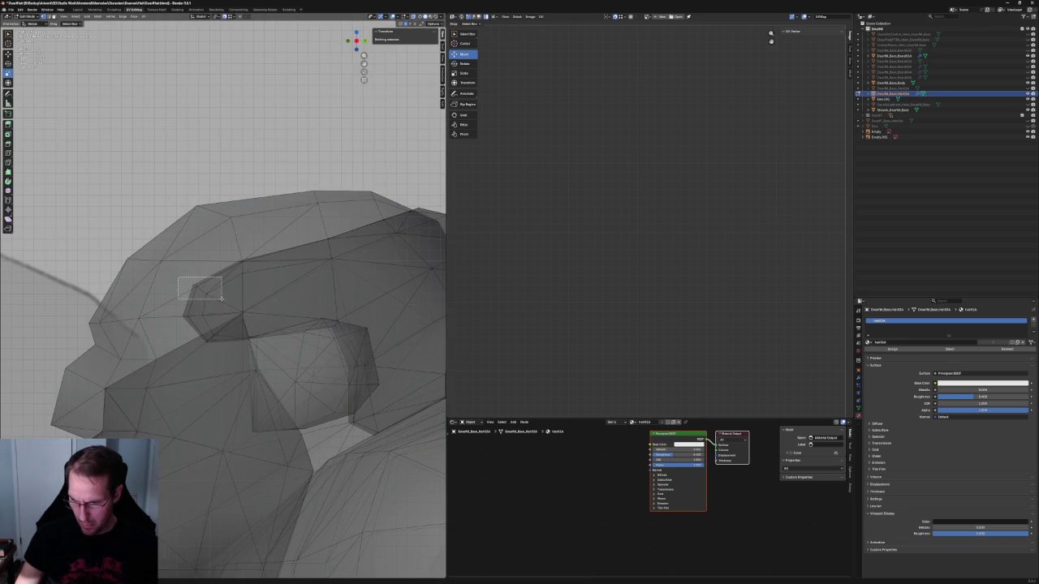
pyautogui.hotkey('alt', 'z')
# Step: Adjust a third edge vertex's height along Z and select the next vertex near the ear
pyautogui.click(199, 288)
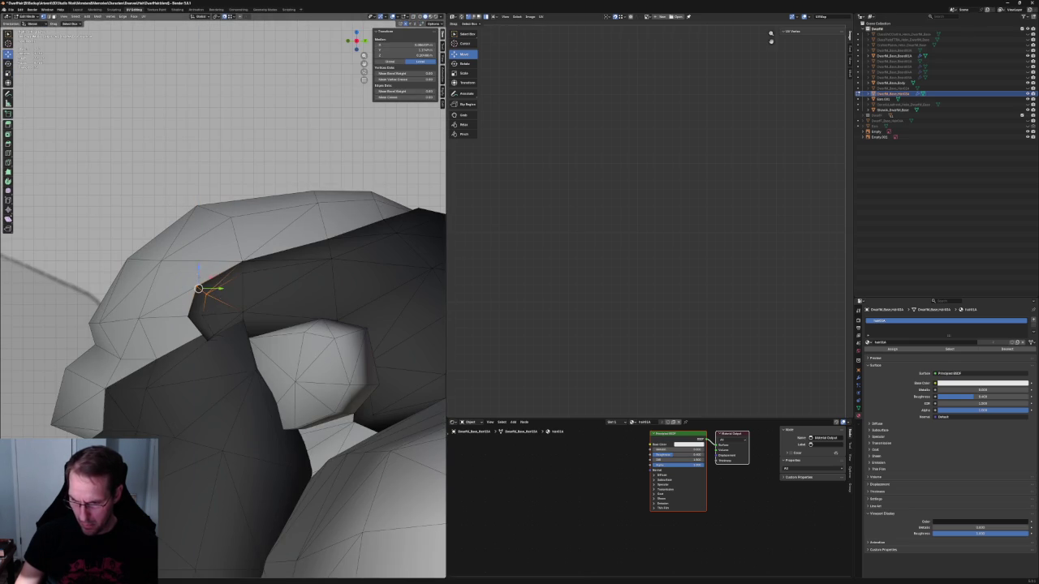
pyautogui.press('g')
pyautogui.press('z')
pyautogui.click(199, 287)
pyautogui.hotkey('alt', 'z')
pyautogui.click(242, 266)
pyautogui.hotkey('alt', 'z')
pyautogui.press('g')
pyautogui.press('z')
pyautogui.press('Escape')
pyautogui.moveTo(244, 268)
pyautogui.mouseDown(button='middle')
pyautogui.moveTo(211, 243)
pyautogui.moveTo(187, 260)
pyautogui.mouseUp(button='middle')
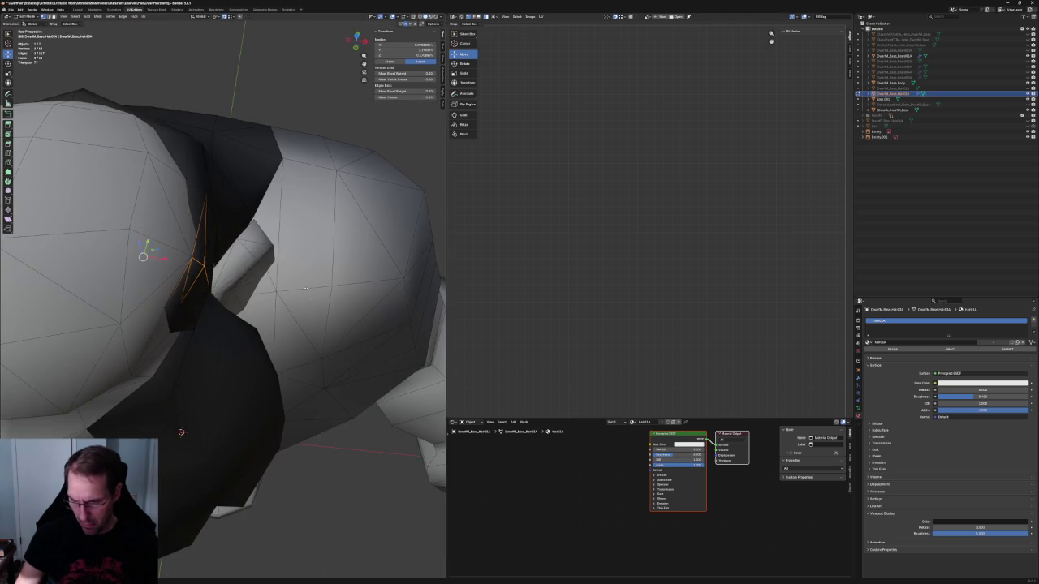
# Step: Try an X-axis move of the vertex and check the fit in front view
pyautogui.press('g')
pyautogui.press('x')
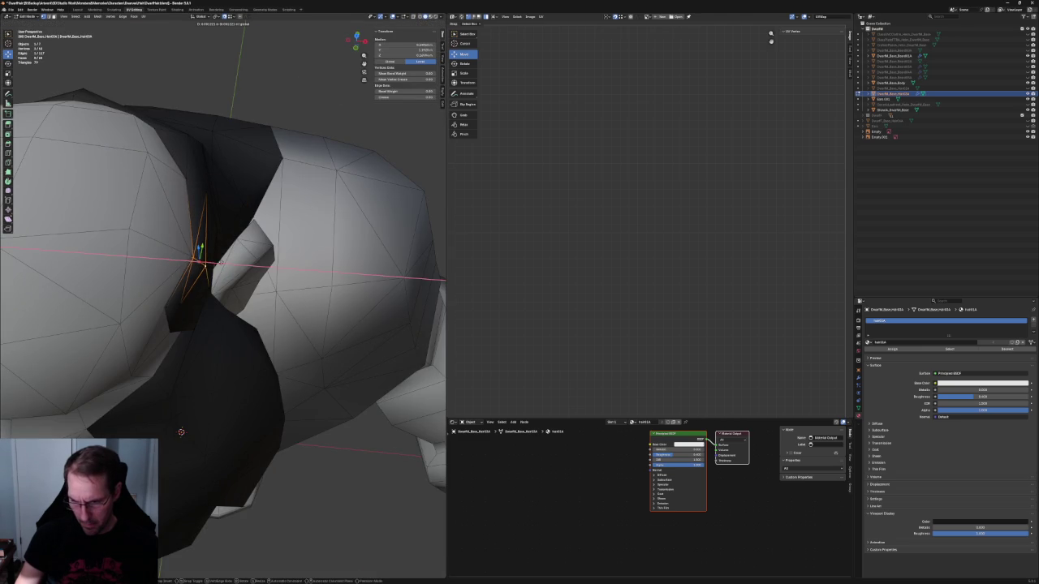
pyautogui.moveTo(259, 455); pyautogui.dragTo(290, 441, button='middle')
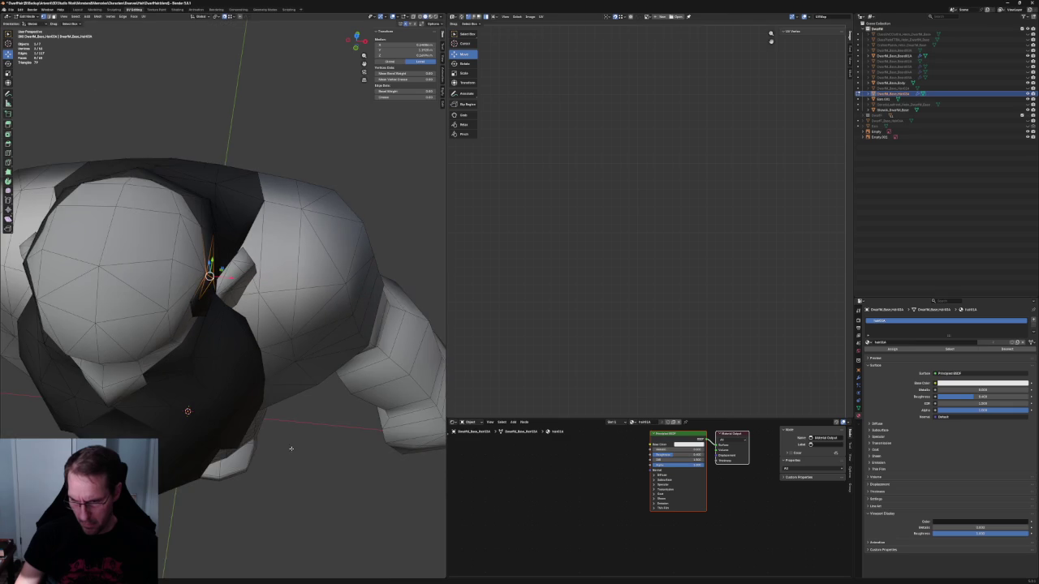
pyautogui.press('KP_1')
pyautogui.scroll(-5, 228, 237)
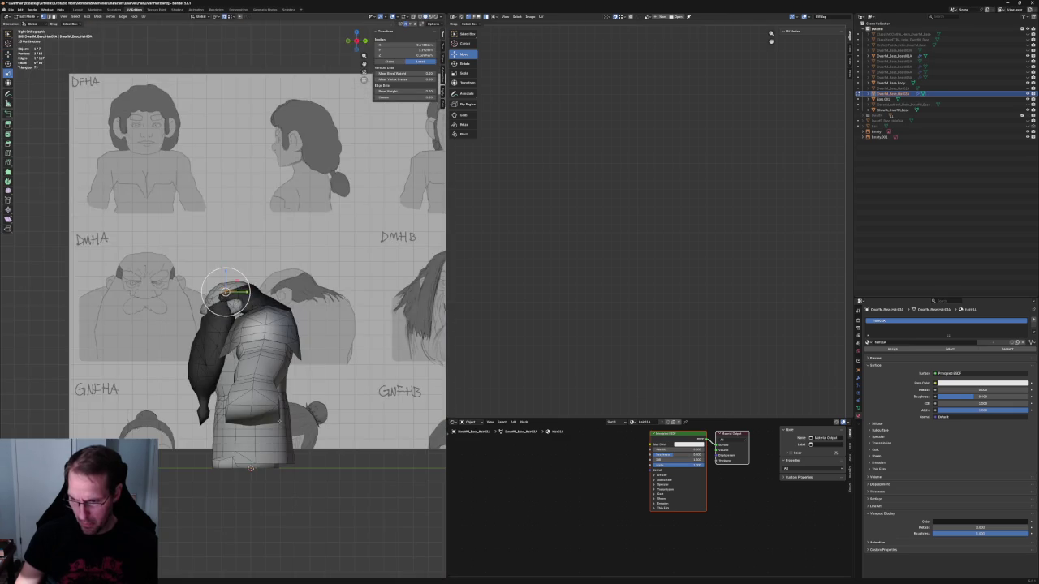
pyautogui.moveTo(243, 309); pyautogui.dragTo(297, 243, button='middle')
pyautogui.scroll(6, 297, 244)
# Step: Shift an upper-edge hair vertex within the Y-Z plane to fit the head
pyautogui.hotkey('alt', 'z')
pyautogui.hotkey('alt', 'z')
pyautogui.hotkey('alt', 'z')
pyautogui.click(253, 228)
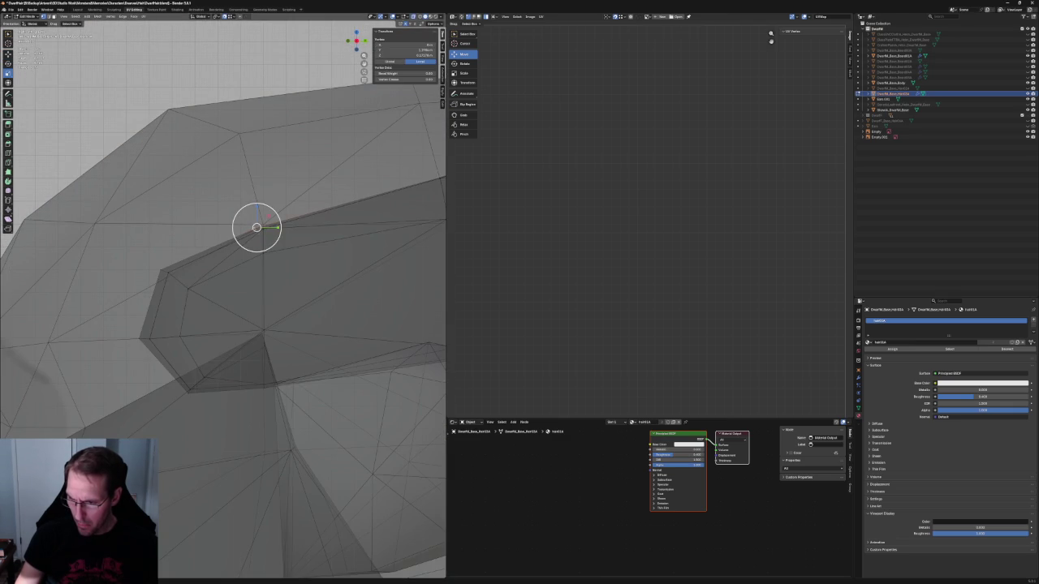
pyautogui.press('g')
pyautogui.hotkey('shift', 'x')
pyautogui.click(276, 212)
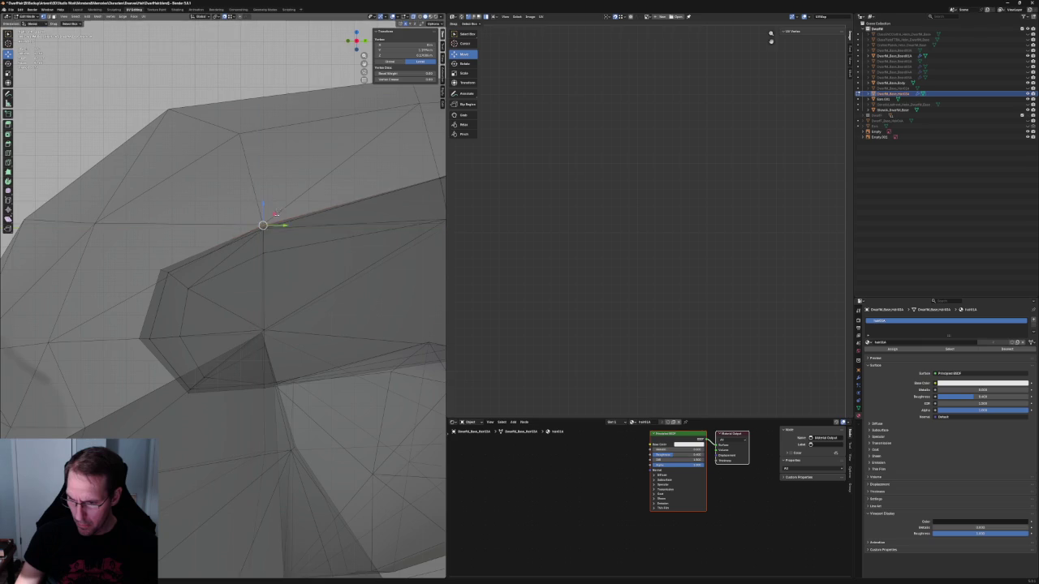
pyautogui.scroll(-3, 276, 212)
pyautogui.scroll(-3, 276, 213)
pyautogui.scroll(-4, 284, 325)
pyautogui.scroll(5, 294, 484)
pyautogui.scroll(-5, 295, 484)
# Step: Switch to the side view and select a hair vertex near the shoulder
pyautogui.moveTo(294, 485)
pyautogui.mouseDown(button='middle')
pyautogui.moveTo(228, 318)
pyautogui.moveTo(274, 274)
pyautogui.moveTo(412, 276)
pyautogui.moveTo(324, 422)
pyautogui.moveTo(277, 536)
pyautogui.mouseUp(button='middle')
pyautogui.scroll(4, 277, 535)
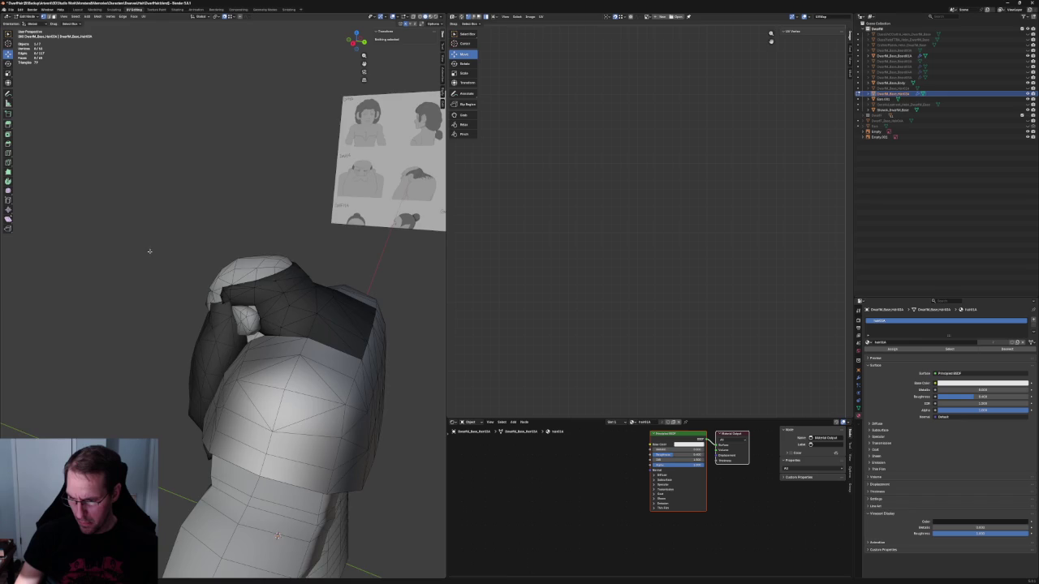
pyautogui.scroll(-3, 151, 251)
pyautogui.press('KP_3')
pyautogui.scroll(3, 178, 255)
pyautogui.scroll(2, 196, 259)
pyautogui.scroll(-2, 196, 259)
pyautogui.scroll(3, 288, 291)
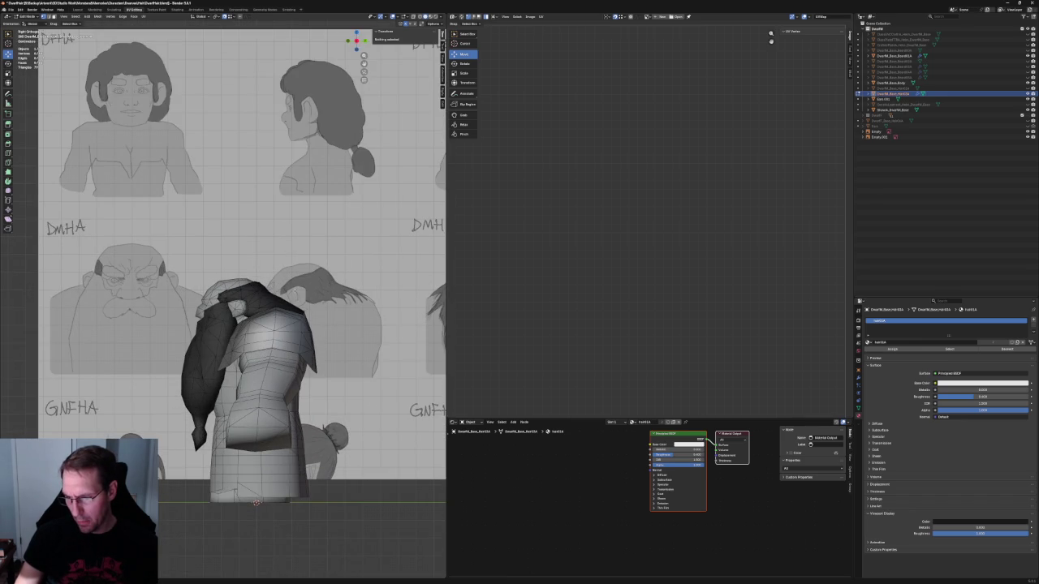
pyautogui.scroll(3, 173, 341)
pyautogui.scroll(3, 172, 341)
pyautogui.scroll(2, 173, 341)
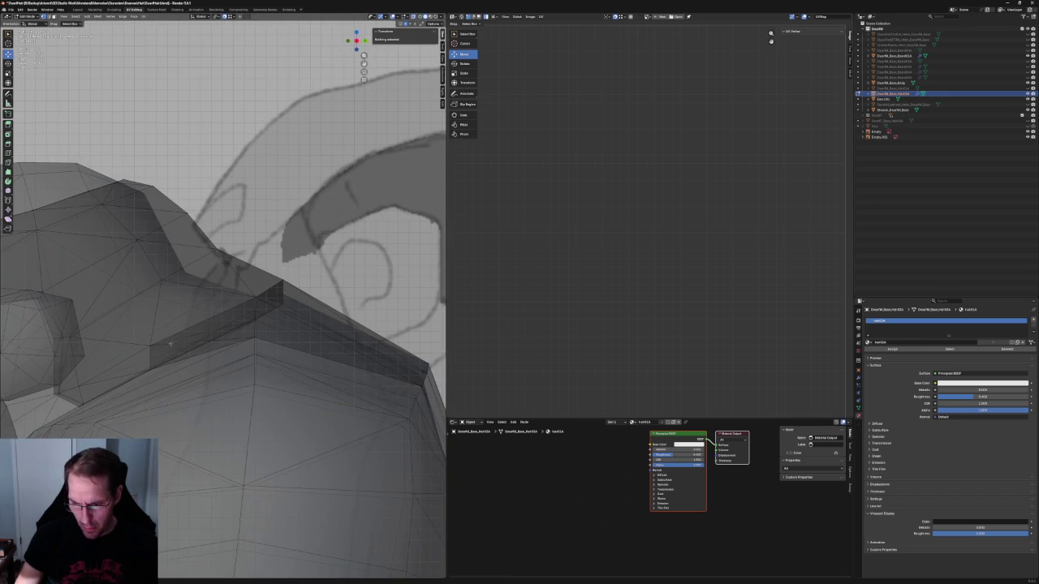
pyautogui.click(152, 347)
pyautogui.scroll(1, 155, 345)
# Step: Raise the shoulder hair vertex along Z, checking its position in X-ray
pyautogui.moveTo(154, 345)
pyautogui.mouseDown(button='middle')
pyautogui.moveTo(296, 330)
pyautogui.moveTo(311, 340)
pyautogui.moveTo(280, 338)
pyautogui.mouseUp(button='middle')
pyautogui.hotkey('alt', 'z')
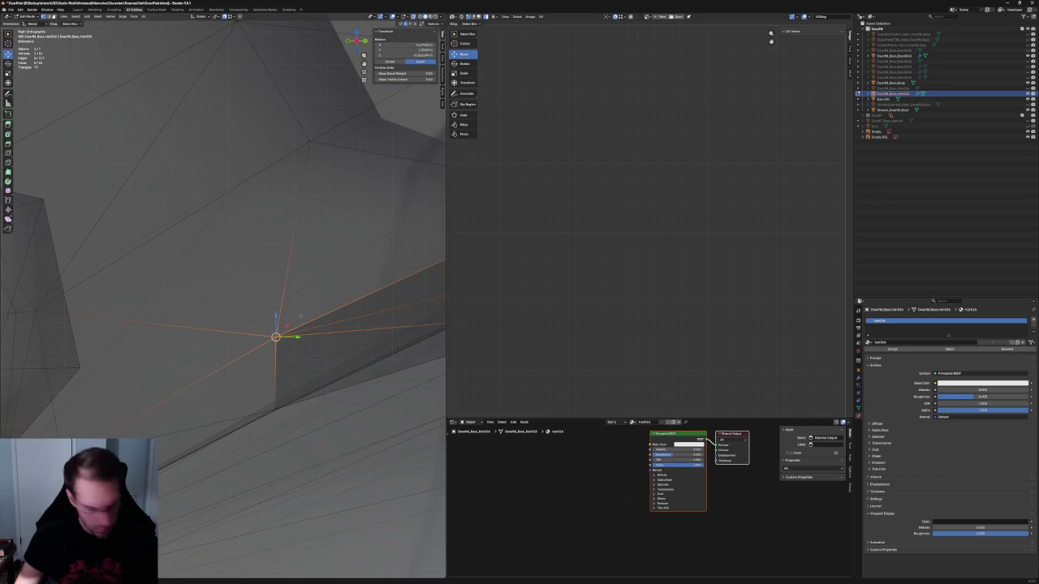
pyautogui.hotkey('alt', 'z')
pyautogui.hotkey('alt', 'z')
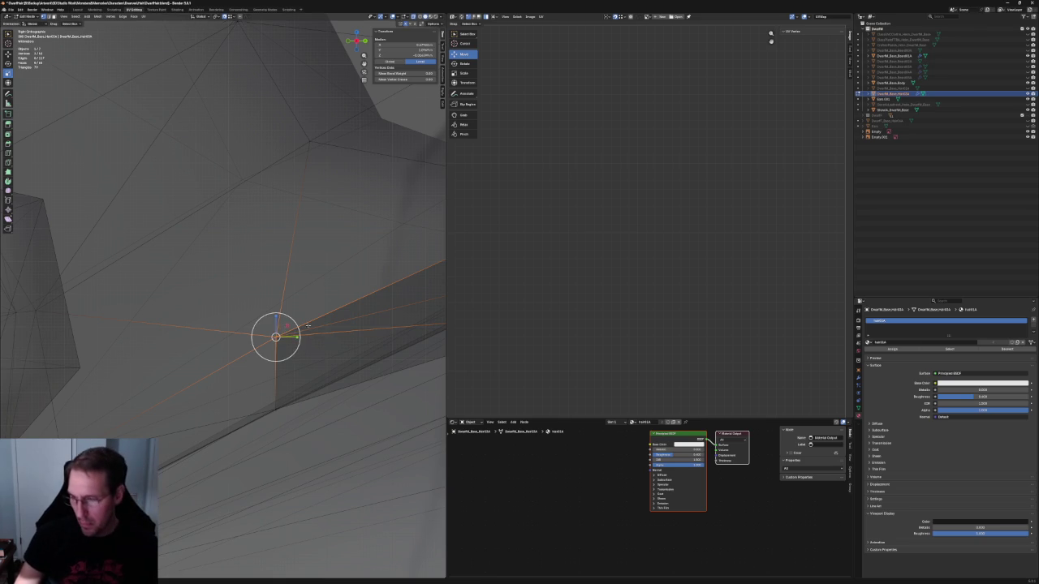
pyautogui.hotkey('alt', 'z')
pyautogui.moveTo(313, 328); pyautogui.dragTo(264, 292, button='middle')
# Step: Refine the shoulder vertex: raise it again, shift it along Y, and nudge it up
pyautogui.hotkey('alt', 'z')
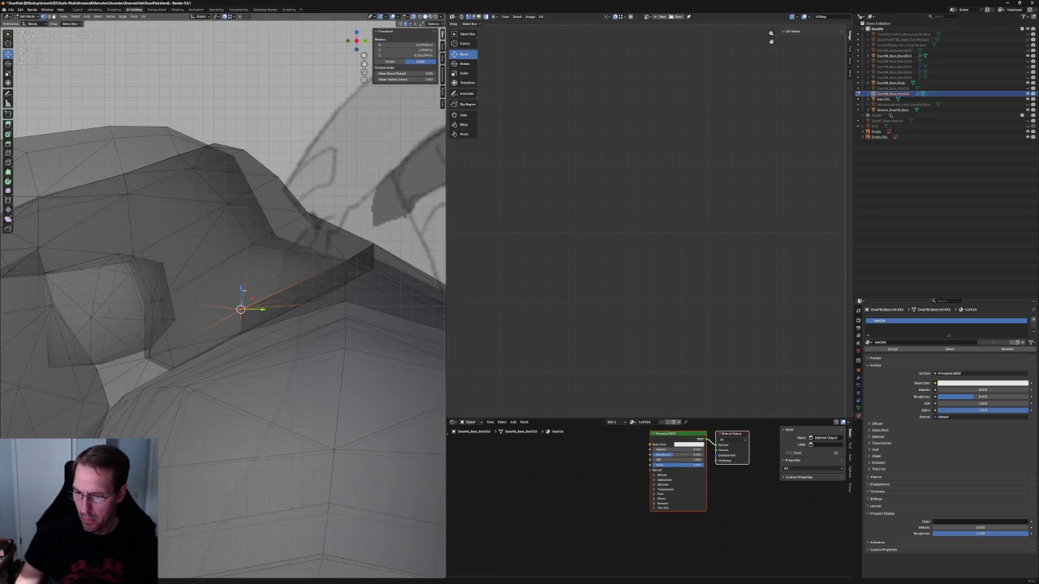
pyautogui.press('g')
pyautogui.press('z')
pyautogui.click(245, 280)
pyautogui.hotkey('alt', 'z')
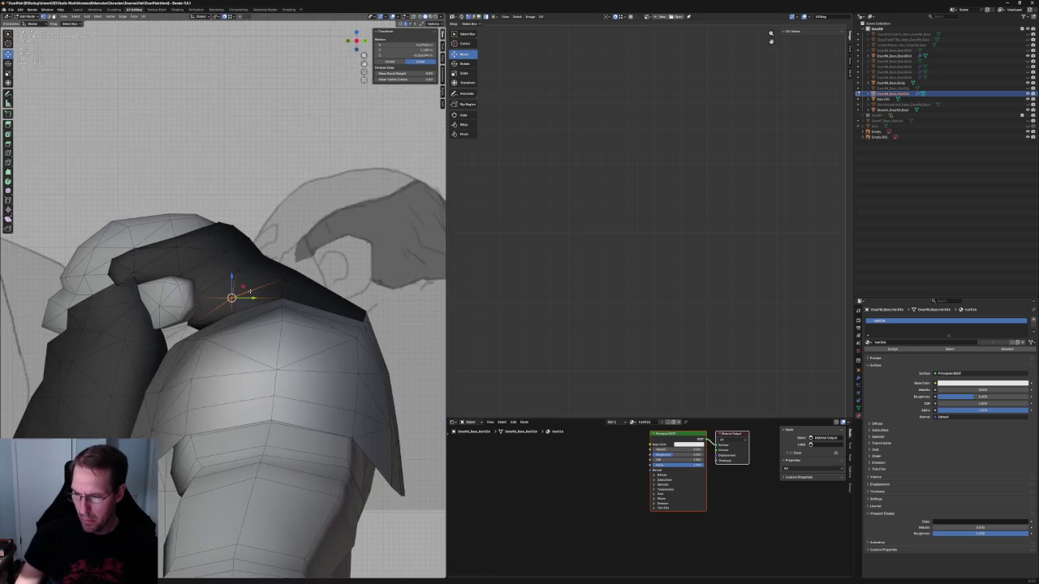
pyautogui.scroll(3, 248, 302)
pyautogui.hotkey('alt', 'z')
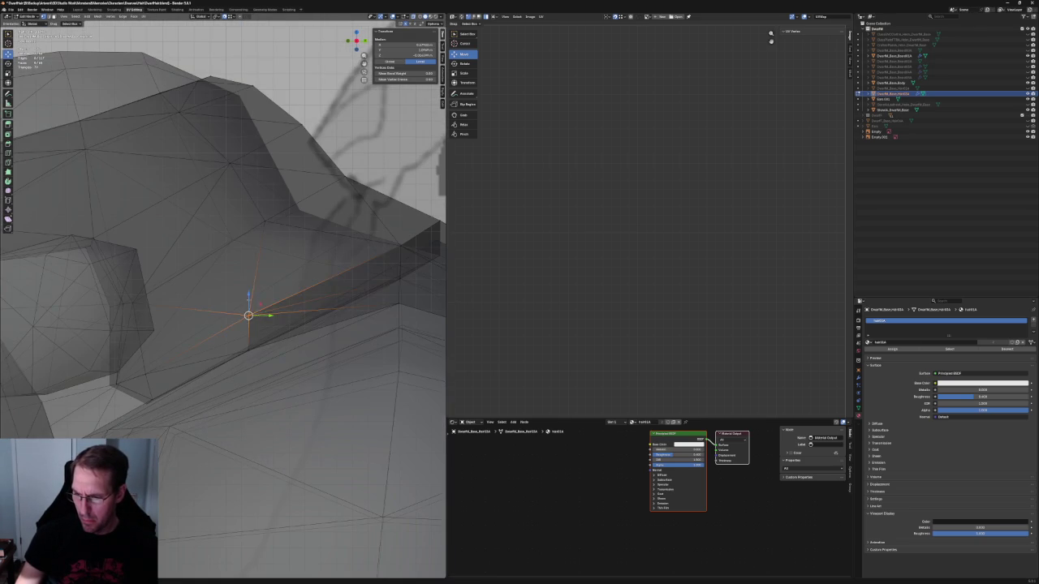
pyautogui.press('g')
pyautogui.press('z')
pyautogui.click(252, 280)
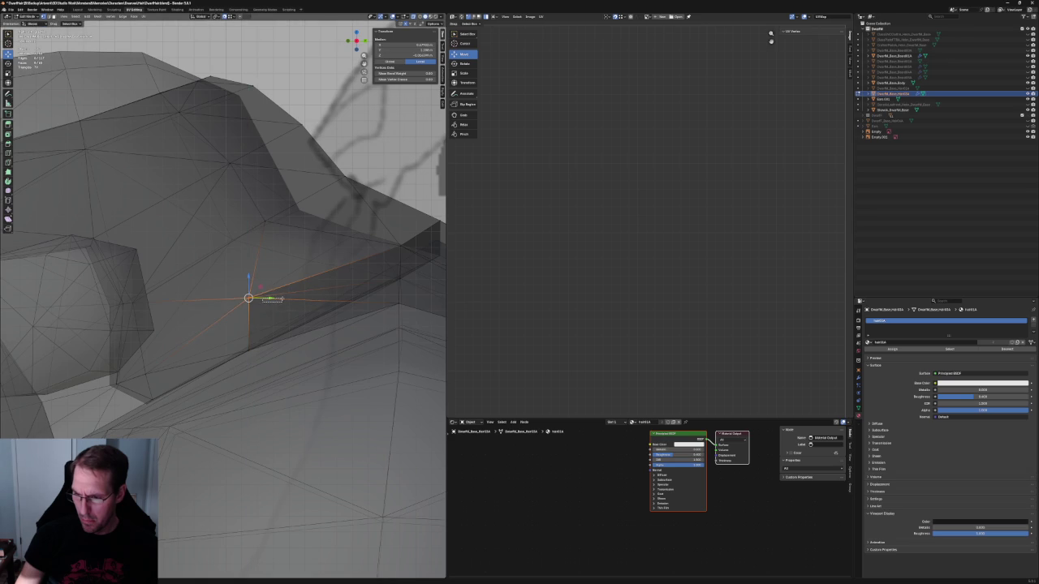
pyautogui.press('g')
pyautogui.press('y')
pyautogui.click(274, 296)
pyautogui.press('g')
pyautogui.press('z')
pyautogui.click(273, 203)
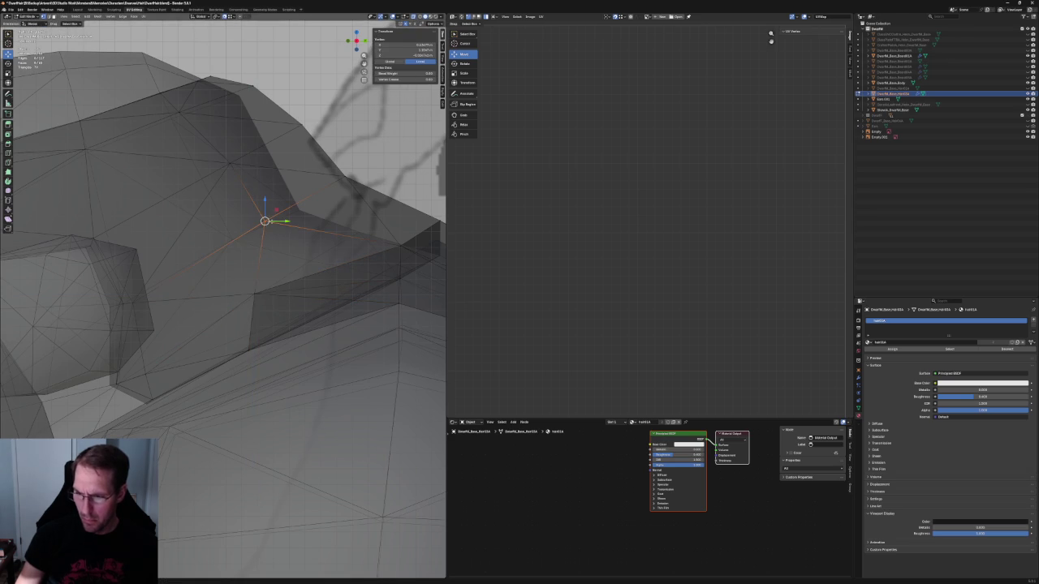
# Step: Slide the vertex along its edge, then clear the selection and return to front view
pyautogui.hotkey('shift', 'v')
pyautogui.click(256, 226)
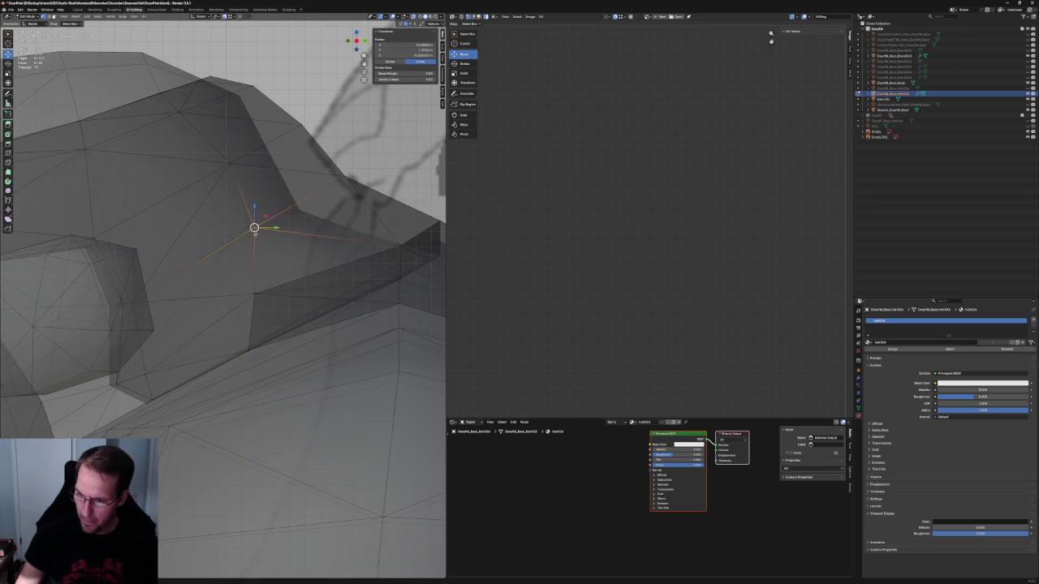
pyautogui.scroll(-5, 257, 226)
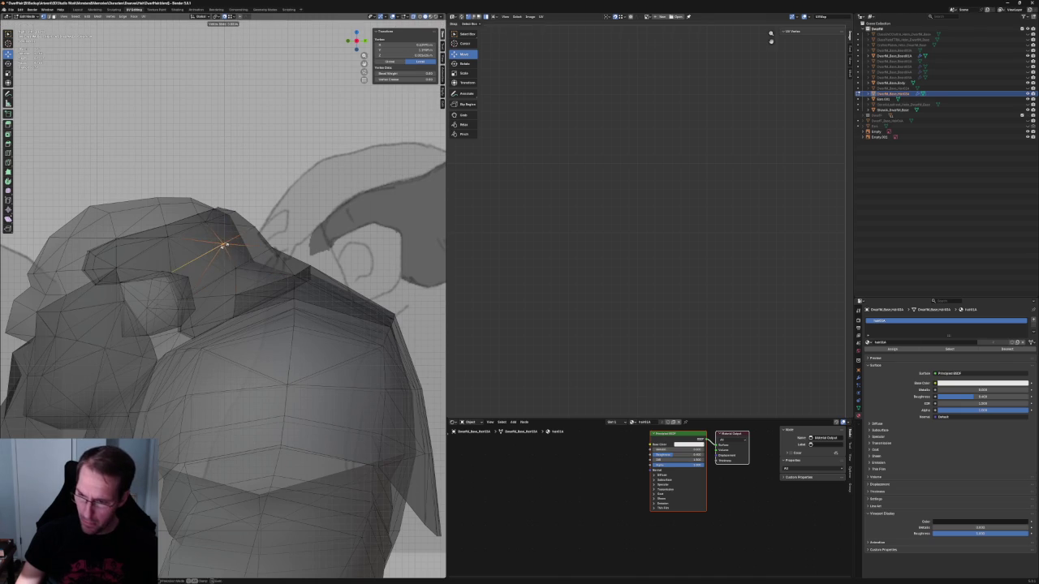
pyautogui.press('KP_1')
pyautogui.moveTo(226, 242)
pyautogui.mouseDown(button='middle')
pyautogui.moveTo(132, 288)
pyautogui.moveTo(92, 325)
pyautogui.moveTo(98, 305)
pyautogui.moveTo(88, 306)
pyautogui.moveTo(237, 295)
pyautogui.mouseUp(button='middle')
pyautogui.hotkey('alt', 'a')
pyautogui.hotkey('alt', 'z')
pyautogui.press('KP_1')
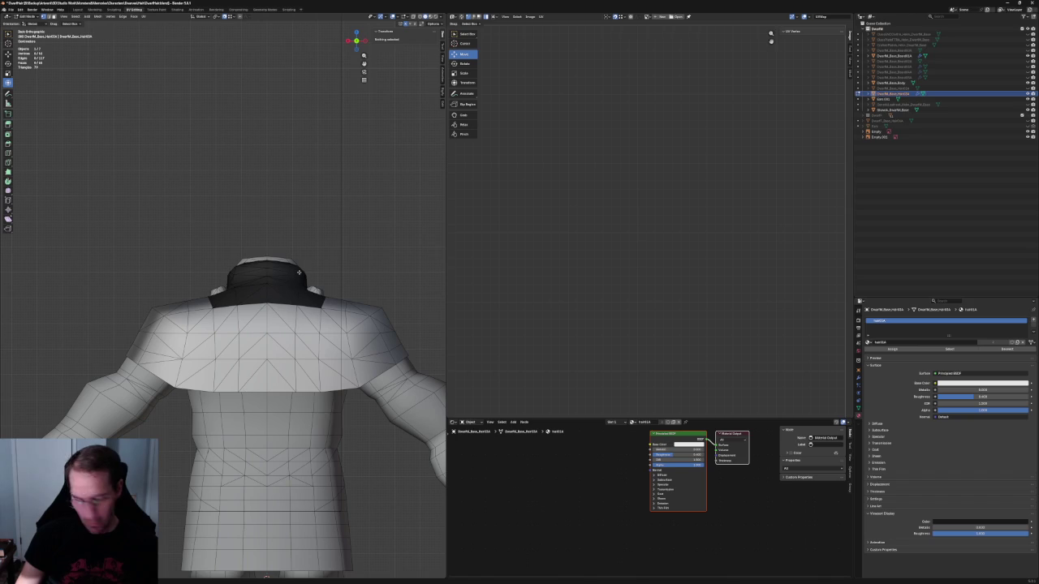
# Step: In top view, shift a neck-edge hair vertex sideways along X
pyautogui.press('KP_7')
pyautogui.scroll(4, 242, 304)
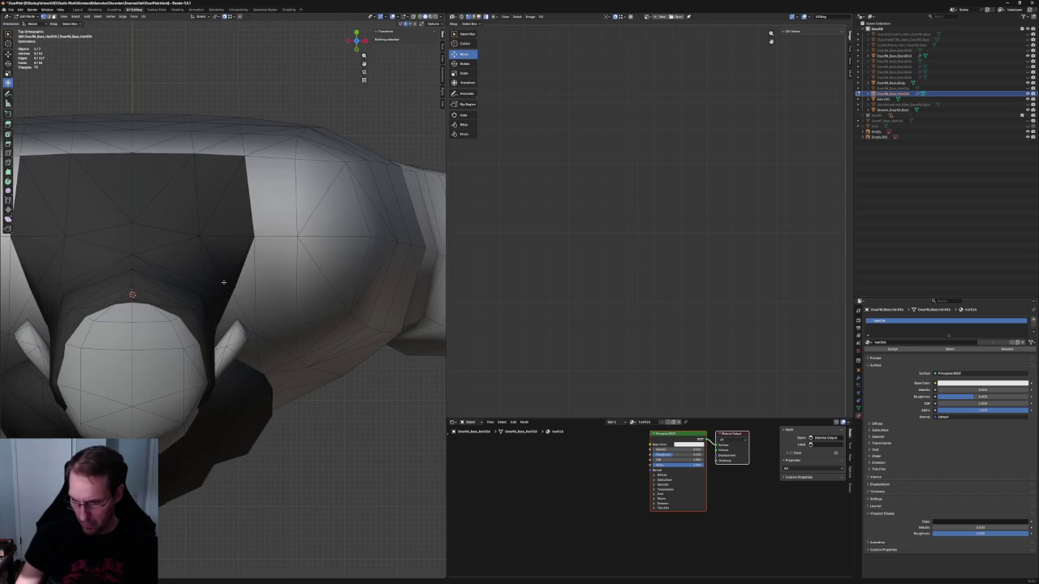
pyautogui.click(225, 283)
pyautogui.press('g')
pyautogui.press('x')
pyautogui.click(247, 285)
pyautogui.scroll(5, 233, 264)
pyautogui.scroll(2, 232, 263)
pyautogui.scroll(-2, 237, 268)
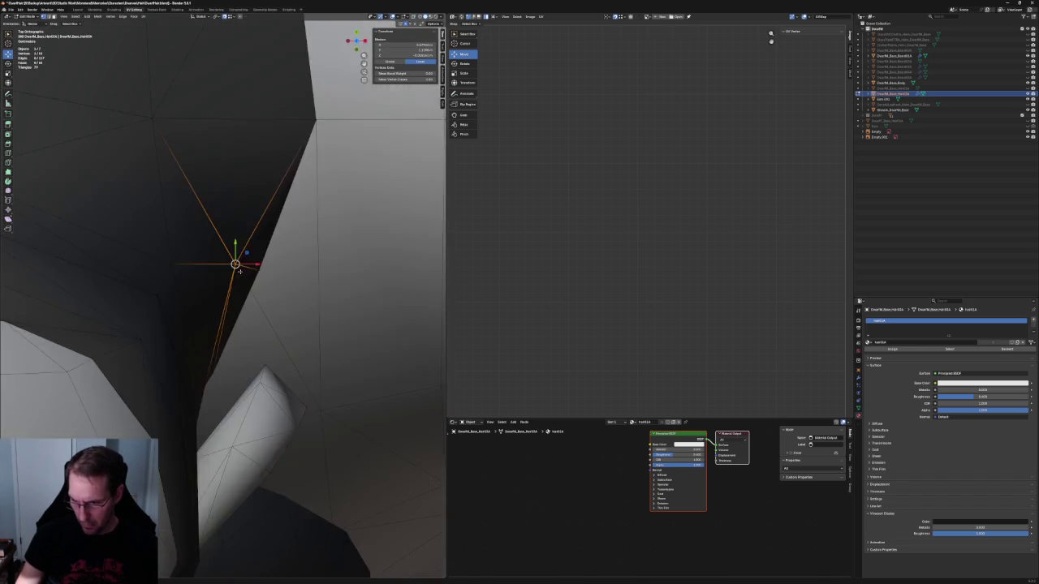
pyautogui.scroll(-5, 240, 270)
pyautogui.press('g')
pyautogui.press('x')
pyautogui.press('Escape')
# Step: Unhide the dark hair piece on top of the head from the Outliner and inspect it
pyautogui.moveTo(227, 275); pyautogui.dragTo(232, 288, button='middle')
pyautogui.press('KP_1')
pyautogui.hotkey('alt', 'a')
pyautogui.scroll(-2, 120, 303)
pyautogui.moveTo(162, 309)
pyautogui.mouseDown(button='middle')
pyautogui.moveTo(120, 303)
pyautogui.moveTo(248, 296)
pyautogui.mouseUp(button='middle')
pyautogui.scroll(-4, 346, 319)
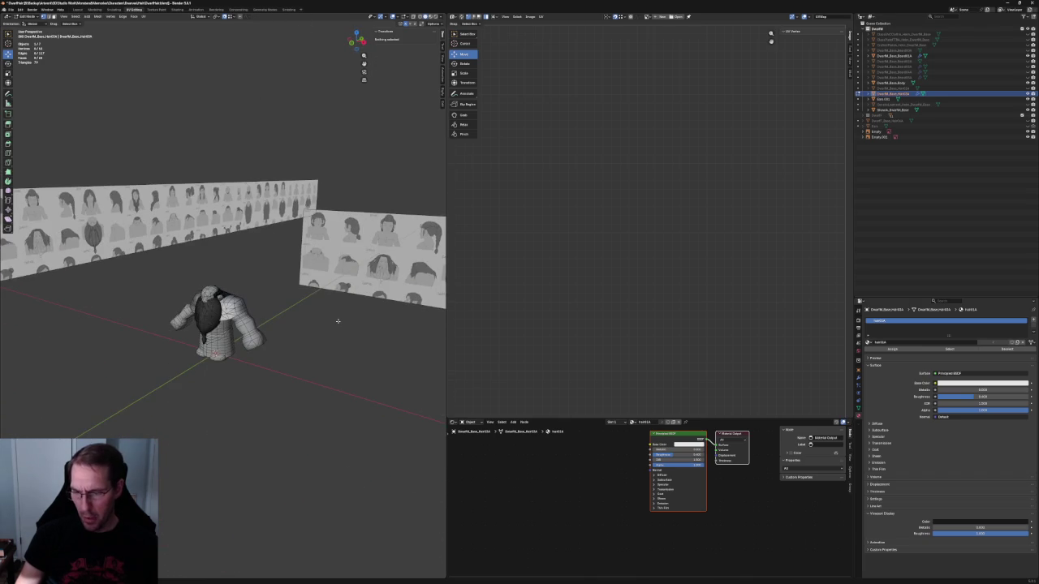
pyautogui.scroll(5, 338, 322)
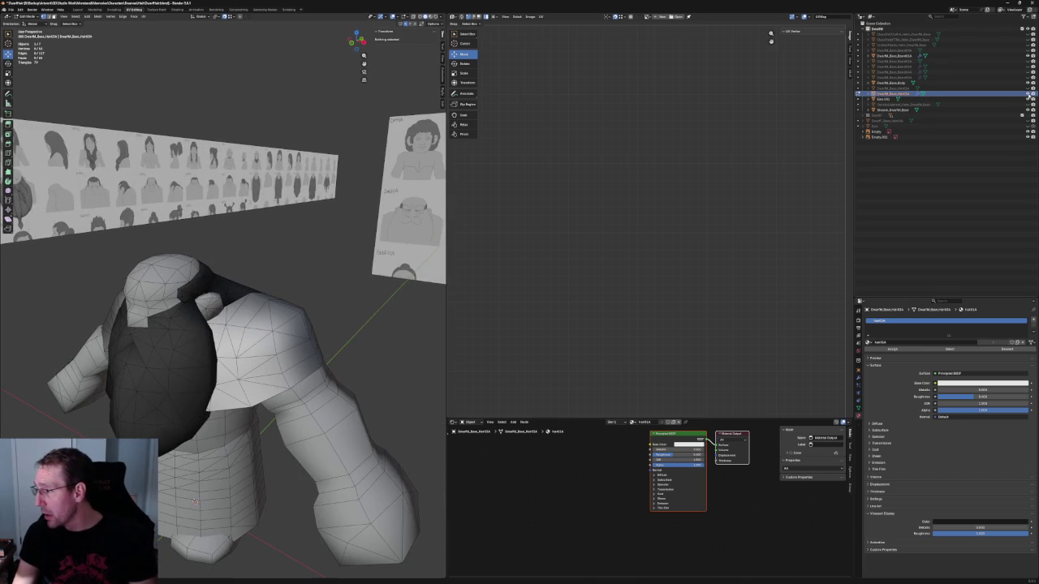
pyautogui.click(1028, 95)
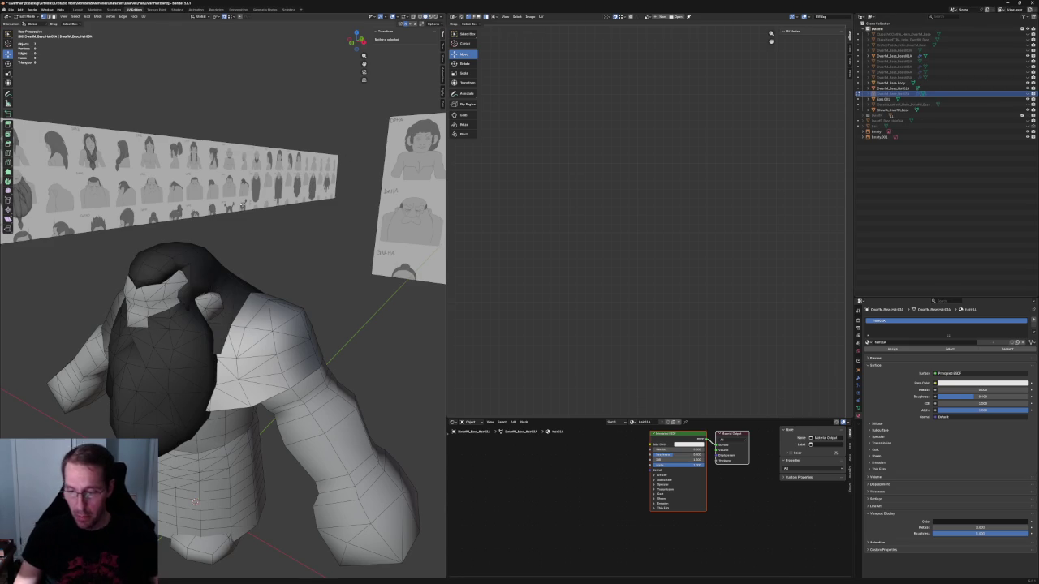
pyautogui.moveTo(317, 247)
pyautogui.mouseDown(button='middle')
pyautogui.moveTo(268, 243)
pyautogui.moveTo(246, 277)
pyautogui.moveTo(277, 307)
pyautogui.moveTo(238, 301)
pyautogui.mouseUp(button='middle')
pyautogui.hotkey('alt', 'z')
pyautogui.hotkey('alt', 'z')
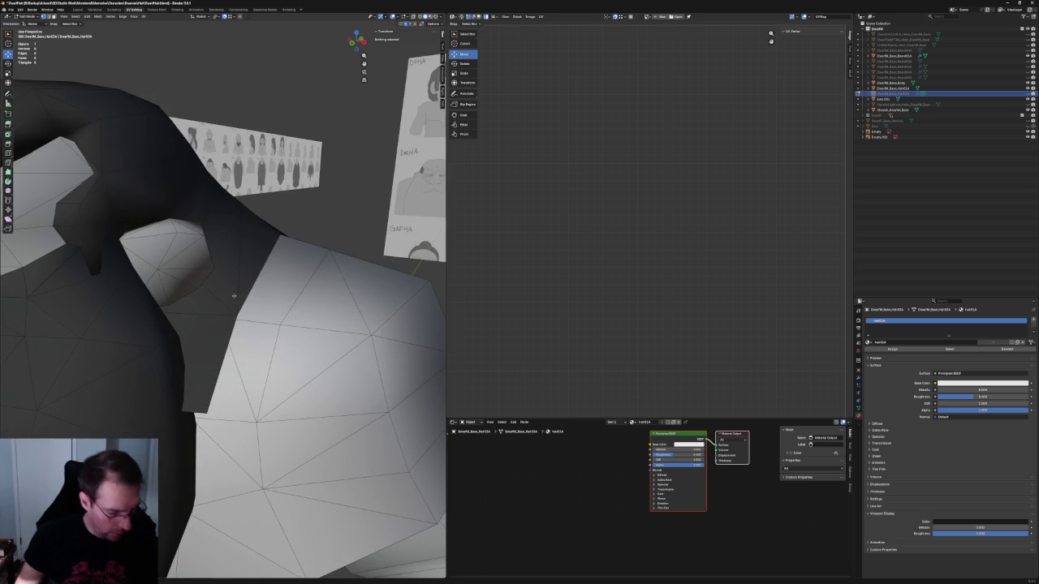
# Step: In Edit Mode on the hair piece, move an edge vertex toward the neck
pyautogui.click(235, 294)
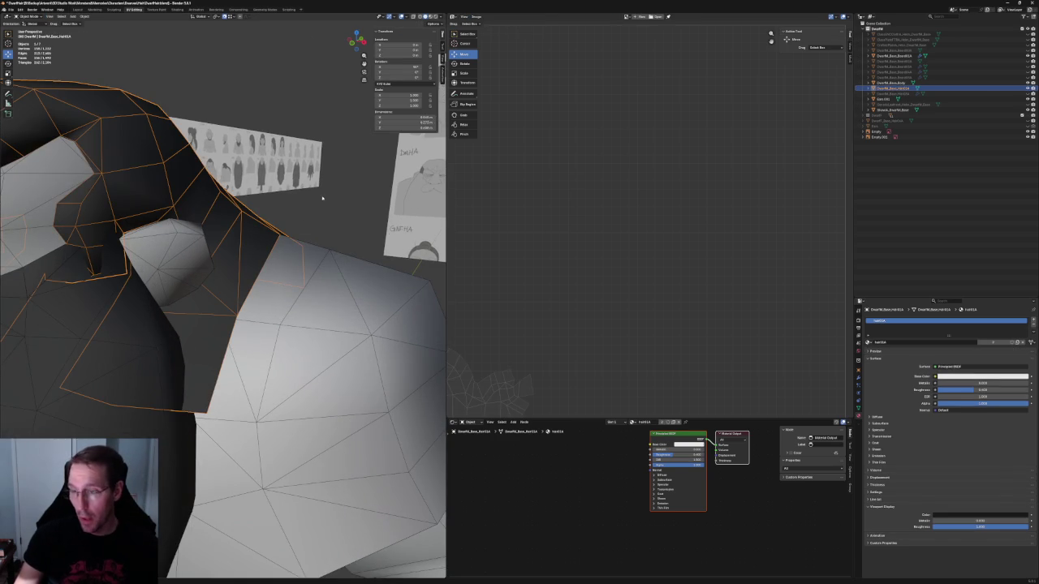
pyautogui.press('Tab')
pyautogui.click(233, 302)
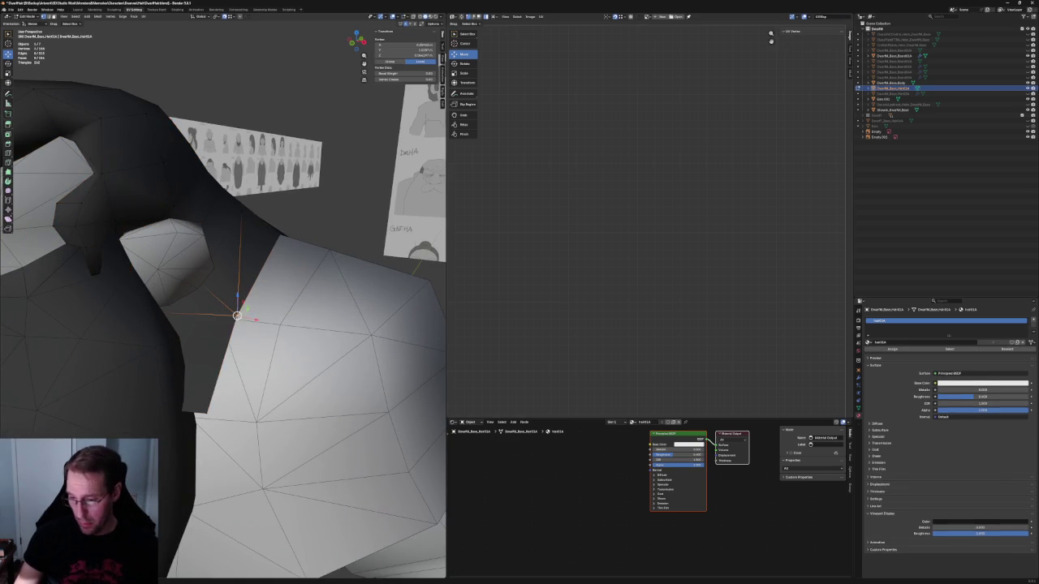
pyautogui.press('g')
pyautogui.click(238, 320)
pyautogui.moveTo(238, 320)
pyautogui.mouseDown(button='middle')
pyautogui.moveTo(218, 424)
pyautogui.moveTo(279, 234)
pyautogui.mouseUp(button='middle')
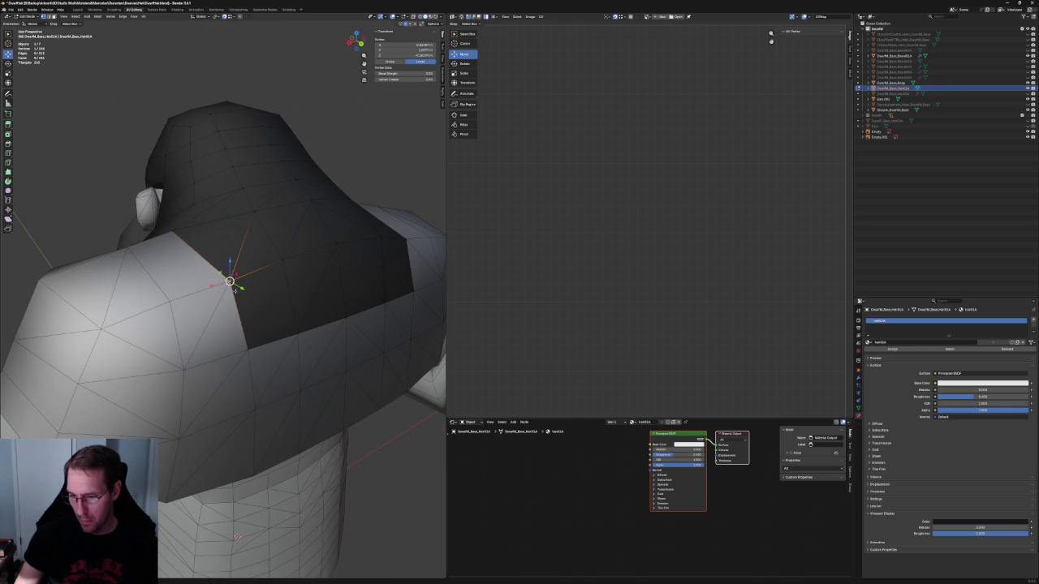
pyautogui.click(237, 538)
pyautogui.moveTo(237, 537)
pyautogui.mouseDown(button='middle')
pyautogui.moveTo(236, 284)
pyautogui.moveTo(308, 288)
pyautogui.moveTo(231, 306)
pyautogui.mouseUp(button='middle')
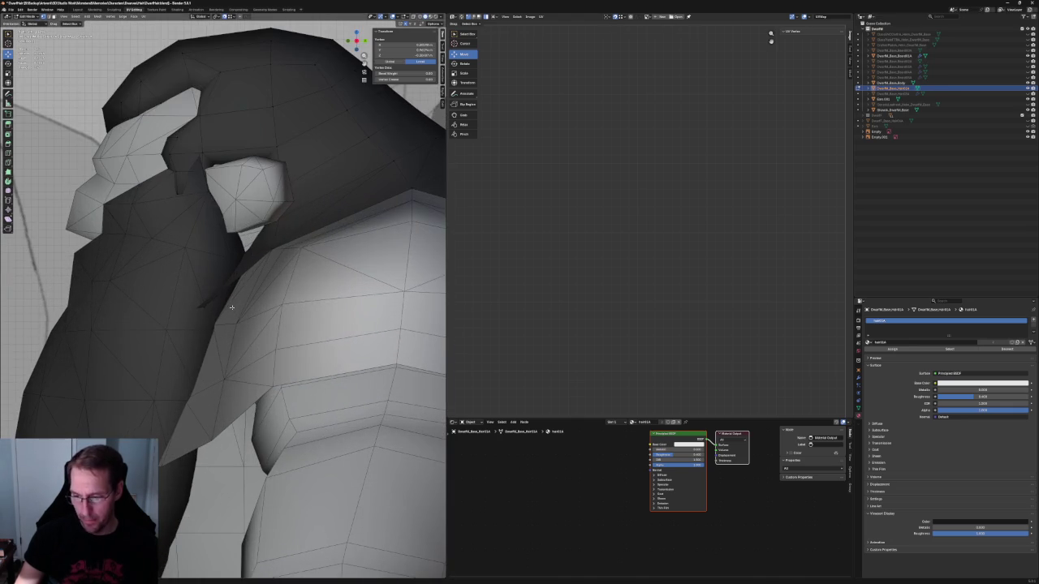
# Step: Zoom and orbit around the head to check and settle the moved vertex against the neck
pyautogui.scroll(2, 232, 307)
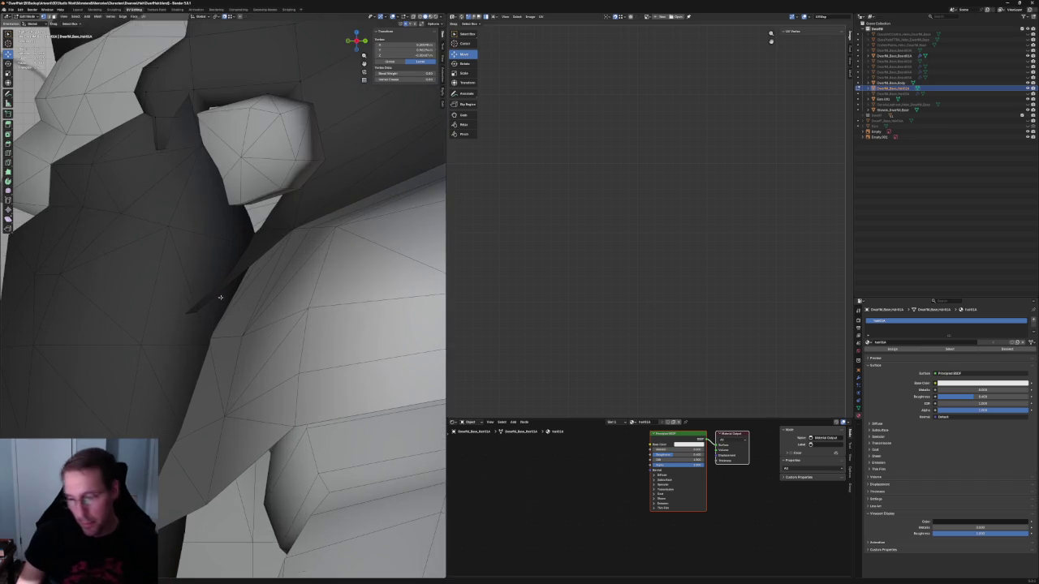
pyautogui.scroll(2, 232, 304)
pyautogui.scroll(2, 234, 302)
pyautogui.scroll(2, 235, 298)
pyautogui.scroll(-4, 235, 299)
pyautogui.moveTo(232, 287)
pyautogui.mouseDown(button='middle')
pyautogui.moveTo(259, 287)
pyautogui.moveTo(214, 286)
pyautogui.moveTo(252, 273)
pyautogui.moveTo(243, 280)
pyautogui.mouseUp(button='middle')
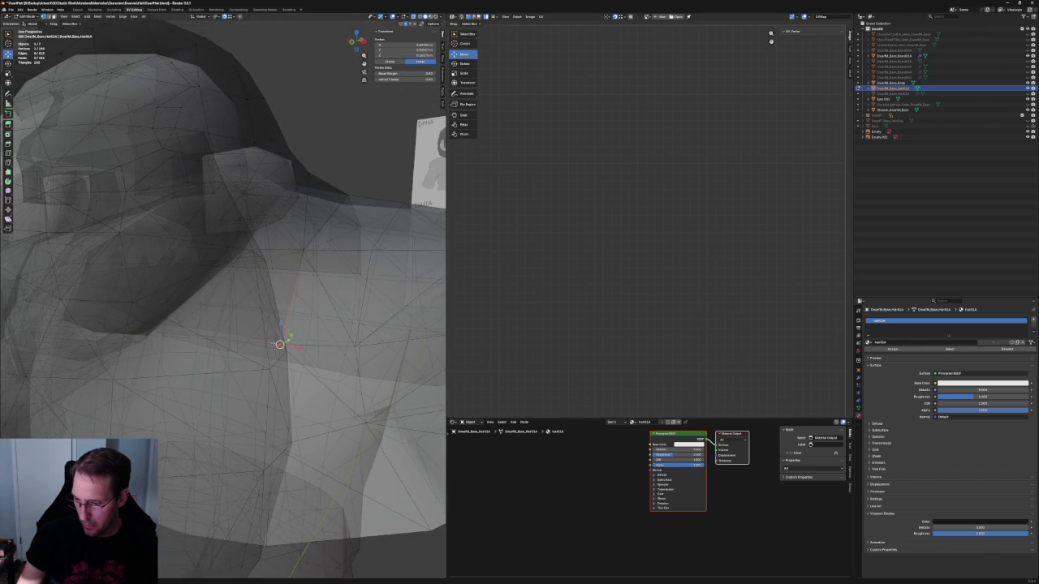
pyautogui.click(275, 344)
pyautogui.moveTo(276, 344); pyautogui.dragTo(296, 339, button='middle')
pyautogui.moveTo(243, 292); pyautogui.dragTo(284, 280, button='middle')
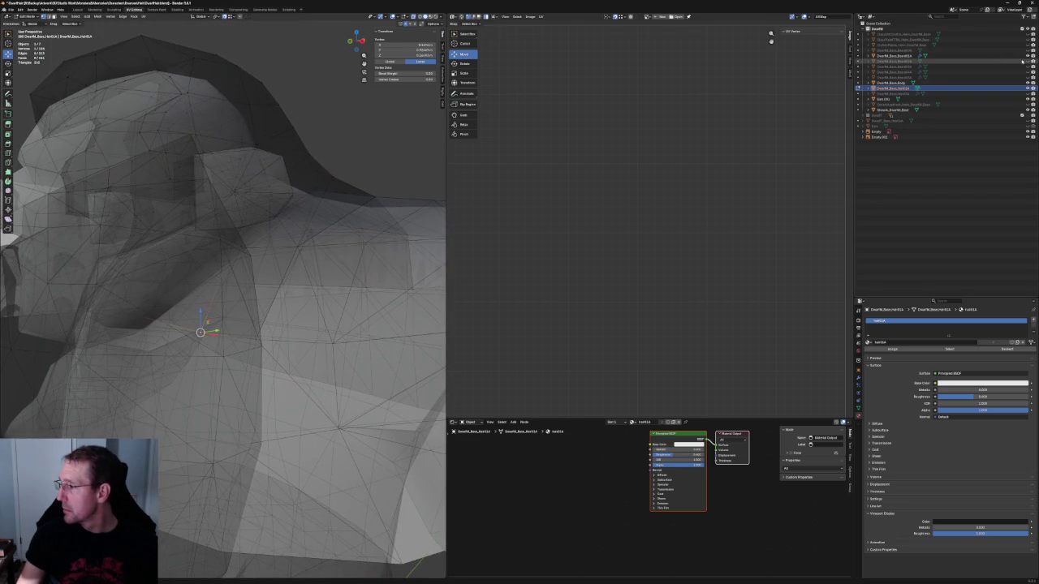
pyautogui.moveTo(195, 293); pyautogui.dragTo(185, 283, button='middle')
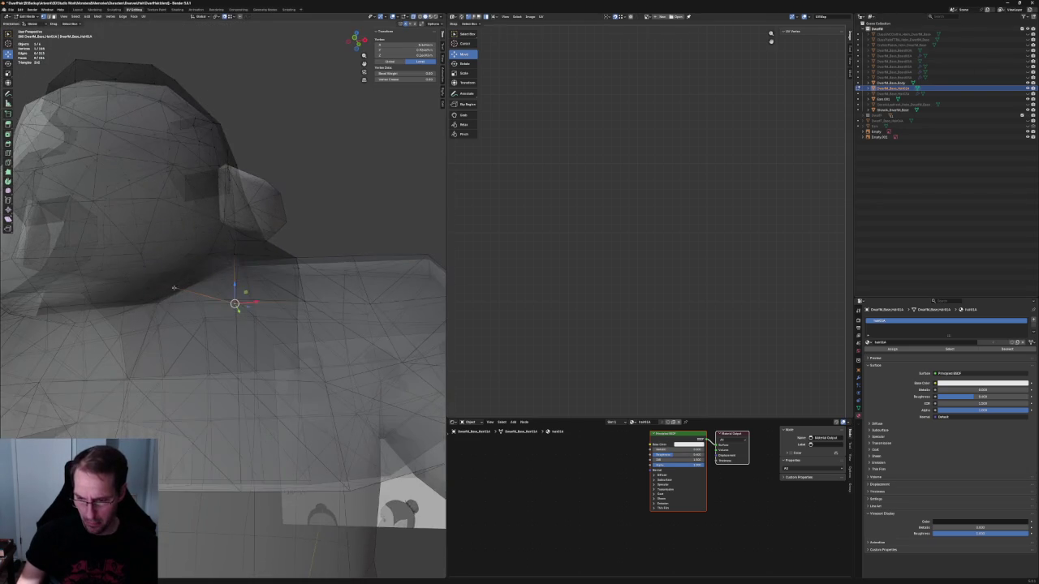
# Step: Nudge the neck-edge vertex slightly downward, then turn on X-ray to see through the mesh
pyautogui.press('g')
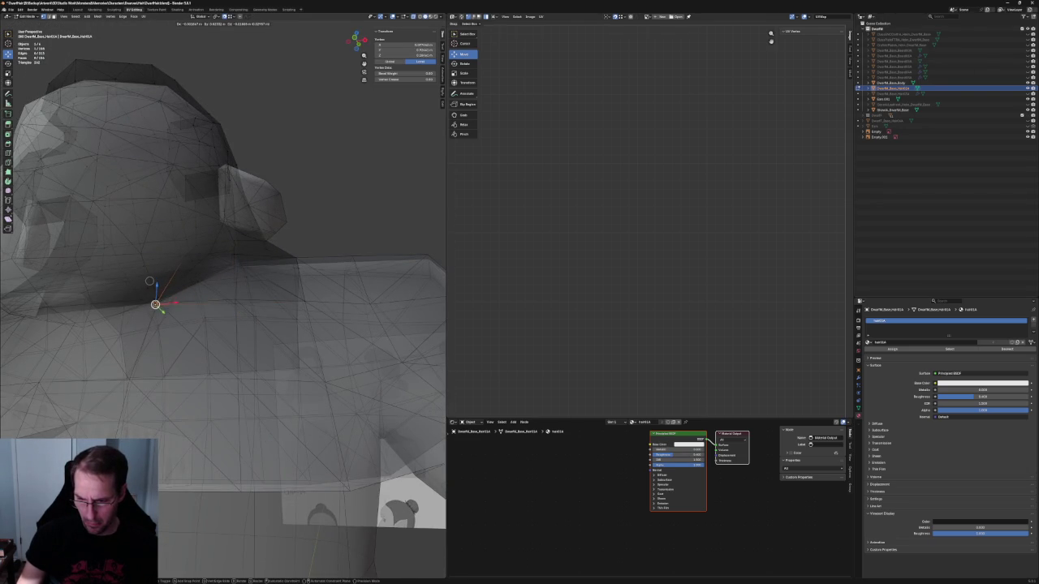
pyautogui.click(149, 280)
pyautogui.moveTo(149, 281)
pyautogui.mouseDown(button='middle')
pyautogui.moveTo(237, 407)
pyautogui.moveTo(183, 408)
pyautogui.moveTo(188, 323)
pyautogui.moveTo(229, 287)
pyautogui.moveTo(230, 262)
pyautogui.mouseUp(button='middle')
pyautogui.press('Return')
pyautogui.hotkey('alt', 'z')
pyautogui.rightClick(231, 262)
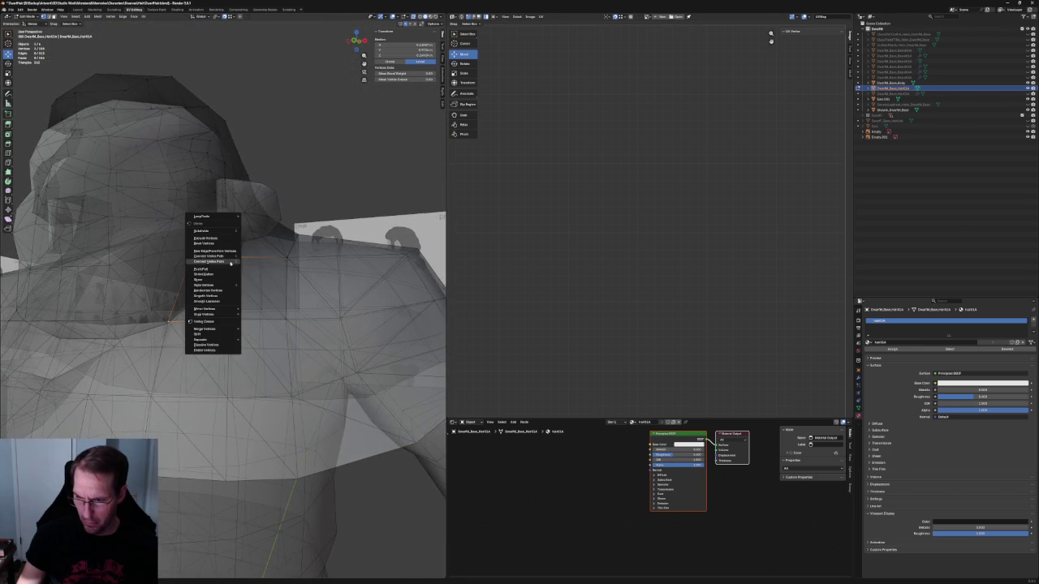
# Step: Connect the selected hair vertices with a new edge, then pick a vertex pair near the shoulder
pyautogui.click(230, 262)
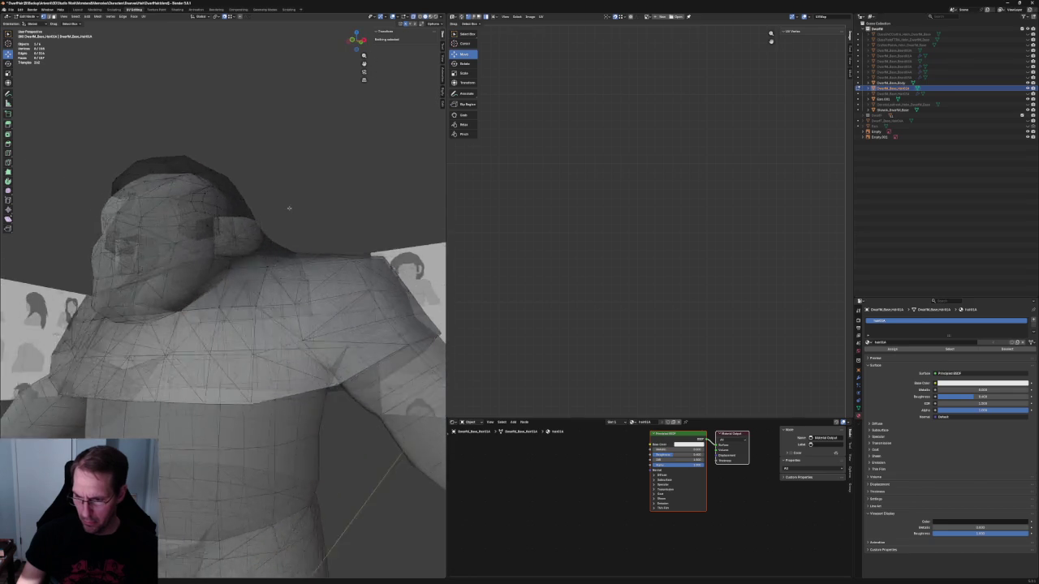
pyautogui.scroll(3, 288, 213)
pyautogui.click(233, 251)
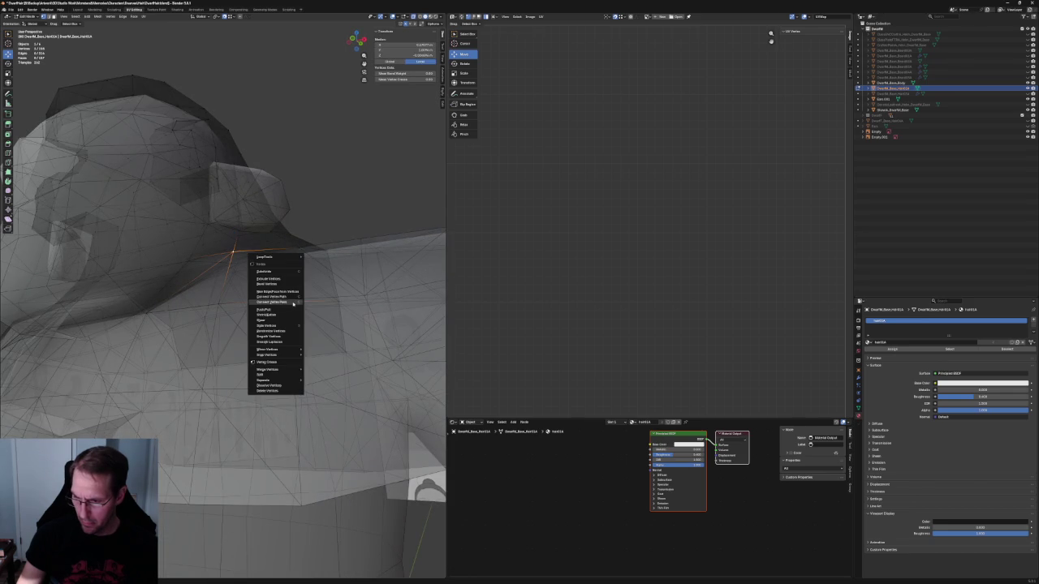
pyautogui.hotkey('alt', 'a')
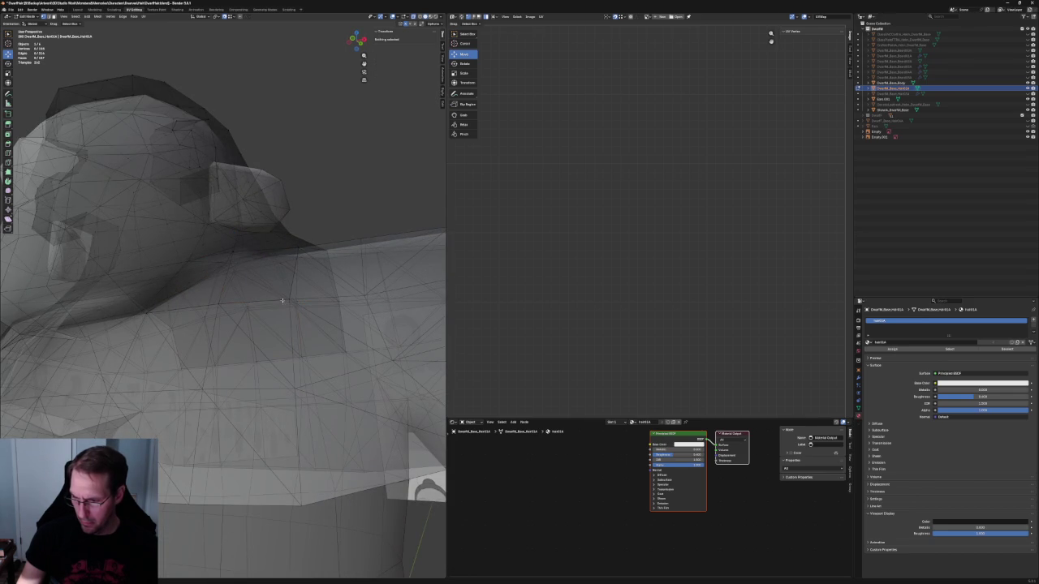
pyautogui.click(288, 299)
pyautogui.hotkey('alt', 'z')
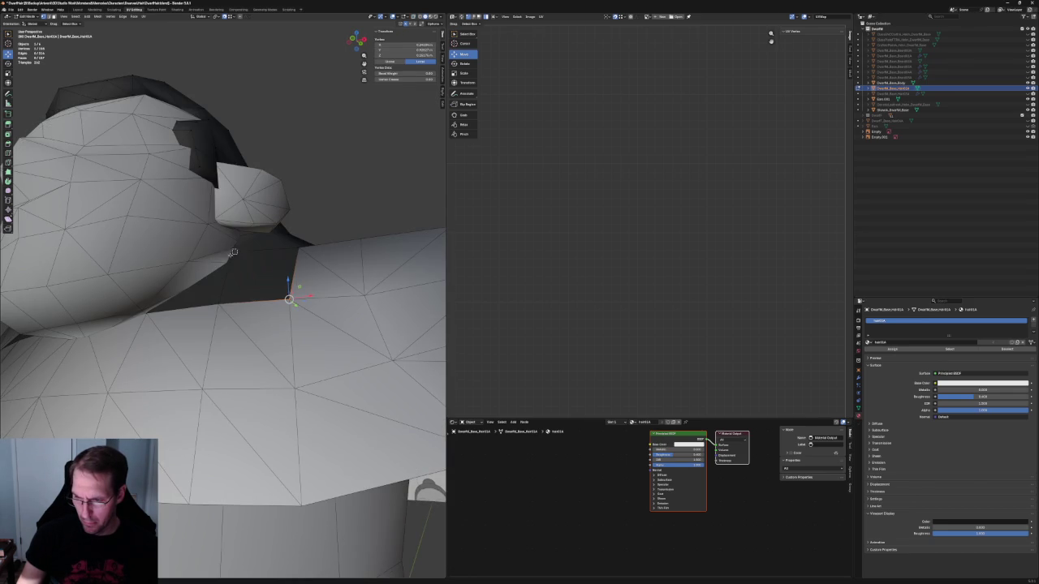
pyautogui.keyDown('shift'); pyautogui.click(231, 253); pyautogui.keyUp('shift')
pyautogui.rightClick(232, 255)
pyautogui.click(237, 254)
pyautogui.scroll(-5, 243, 259)
pyautogui.moveTo(243, 260)
pyautogui.mouseDown(button='middle')
pyautogui.moveTo(291, 249)
pyautogui.moveTo(305, 228)
pyautogui.moveTo(282, 278)
pyautogui.moveTo(242, 294)
pyautogui.moveTo(265, 284)
pyautogui.moveTo(216, 288)
pyautogui.mouseUp(button='middle')
pyautogui.hotkey('alt', 'z')
# Step: Cut a new edge through the hair piece to a vertex near the ear
pyautogui.click(284, 303)
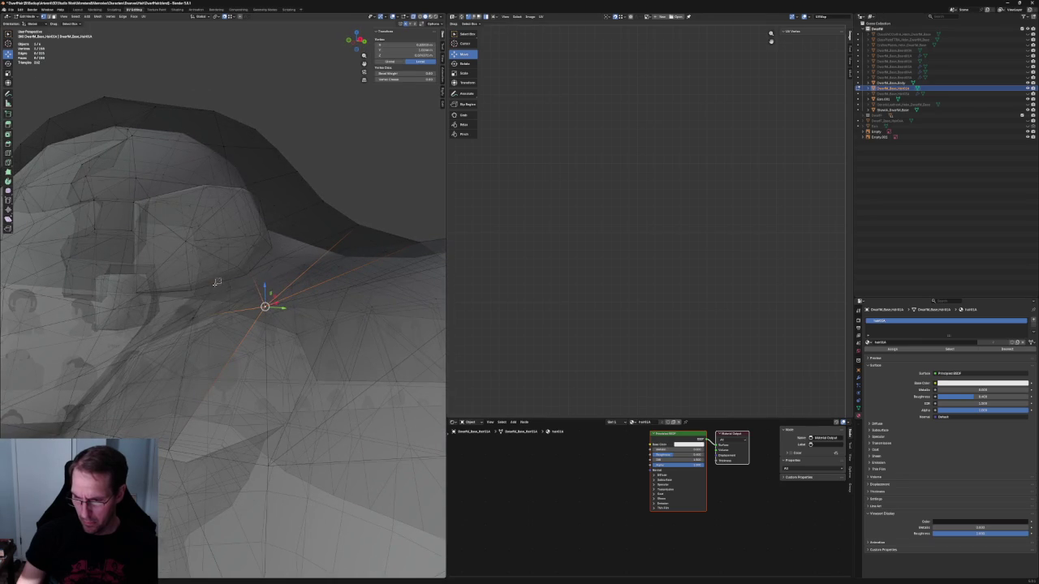
pyautogui.rightClick(216, 286)
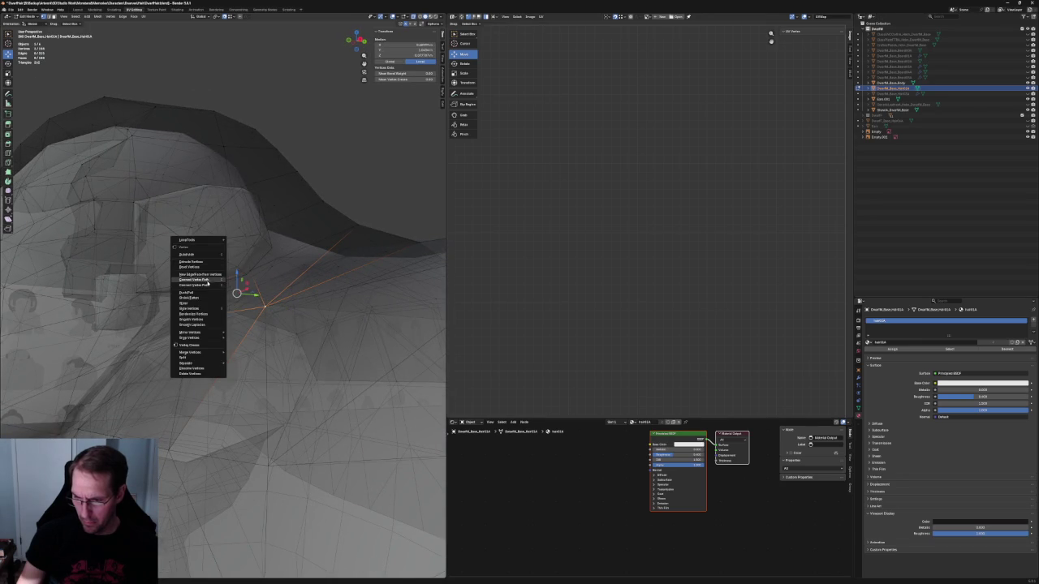
pyautogui.click(208, 279)
pyautogui.moveTo(207, 280)
pyautogui.mouseDown(button='middle')
pyautogui.moveTo(274, 250)
pyautogui.moveTo(292, 253)
pyautogui.mouseUp(button='middle')
pyautogui.scroll(3, 301, 254)
pyautogui.scroll(3, 304, 255)
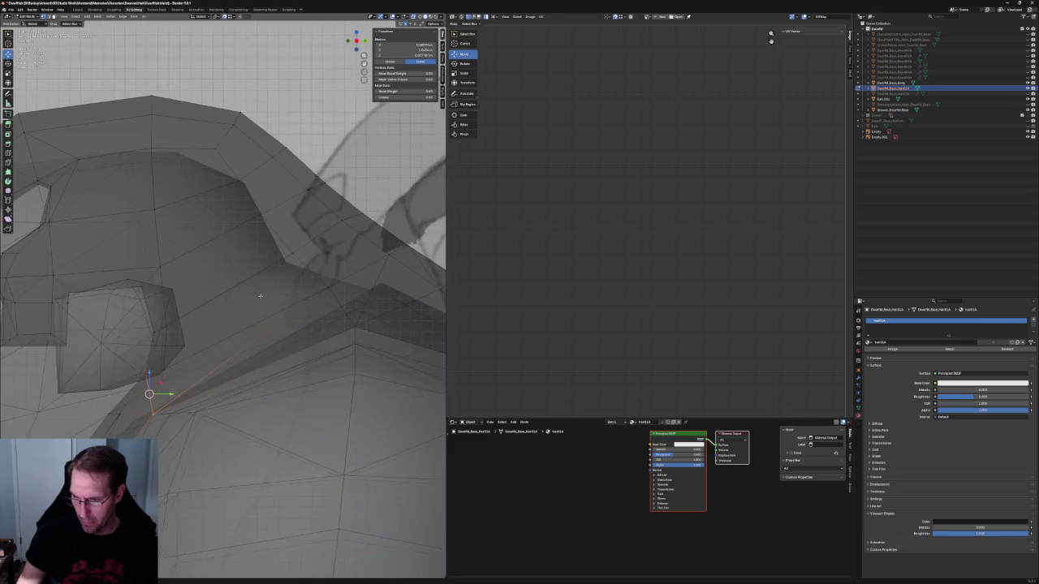
# Step: Connect a hair vertex by the ear to one at the jaw with another cut edge
pyautogui.click(294, 255)
pyautogui.keyDown('shift'); pyautogui.click(164, 366); pyautogui.keyUp('shift')
pyautogui.rightClick(160, 368)
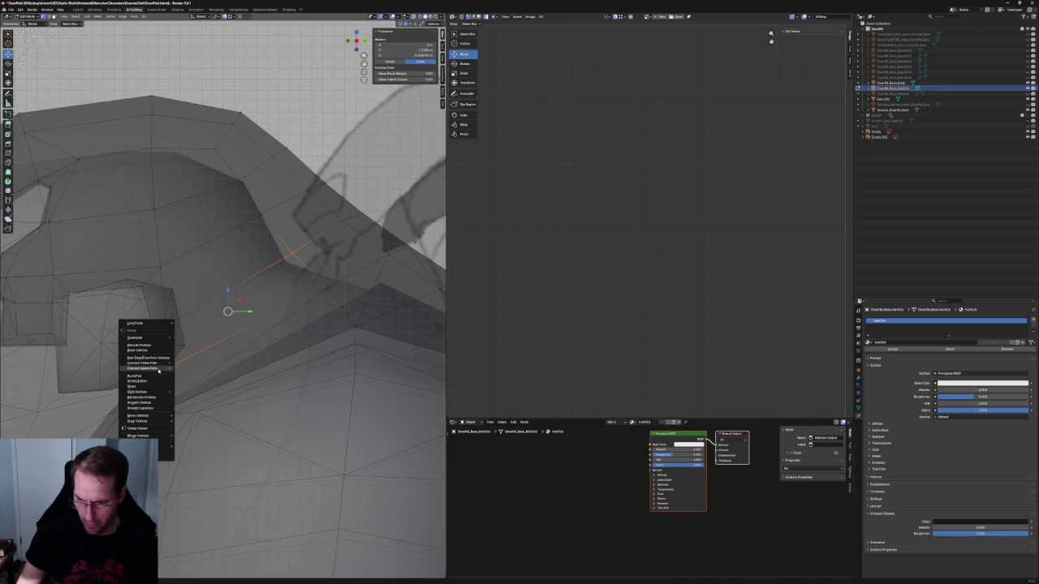
pyautogui.click(159, 369)
pyautogui.scroll(-4, 235, 292)
pyautogui.scroll(-2, 252, 273)
pyautogui.hotkey('alt', 'z')
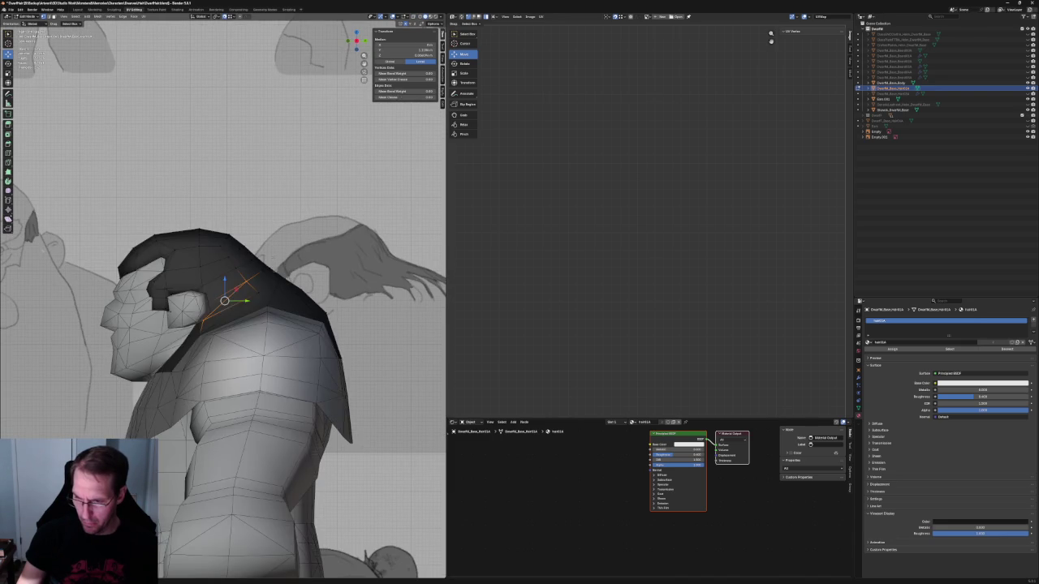
pyautogui.hotkey('alt', 'z')
pyautogui.scroll(1, 272, 256)
pyautogui.scroll(2, 268, 267)
pyautogui.scroll(2, 261, 291)
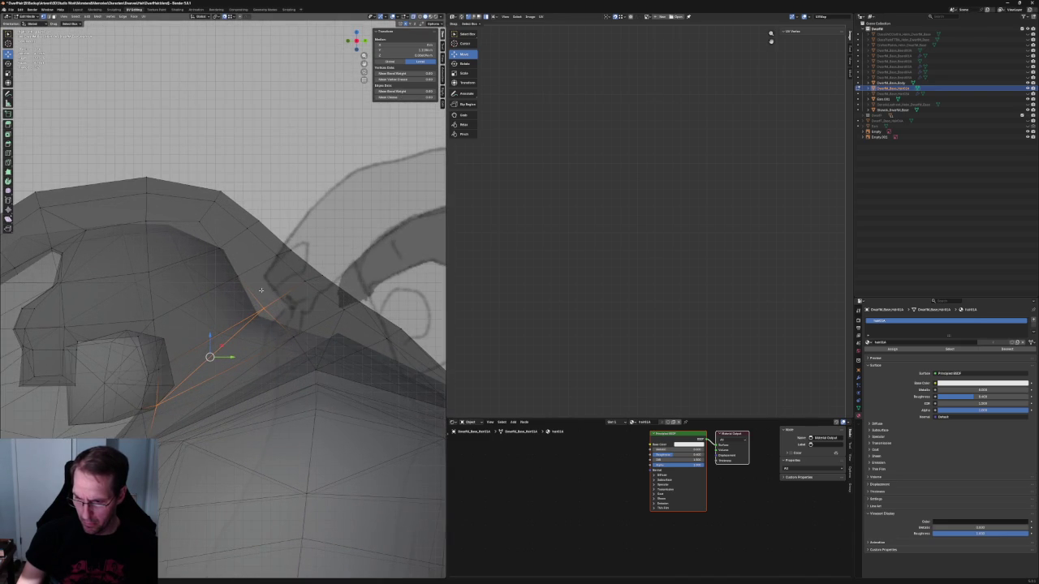
# Step: Move a single hair vertex to tighten the curl's fold against the neck
pyautogui.click(237, 277)
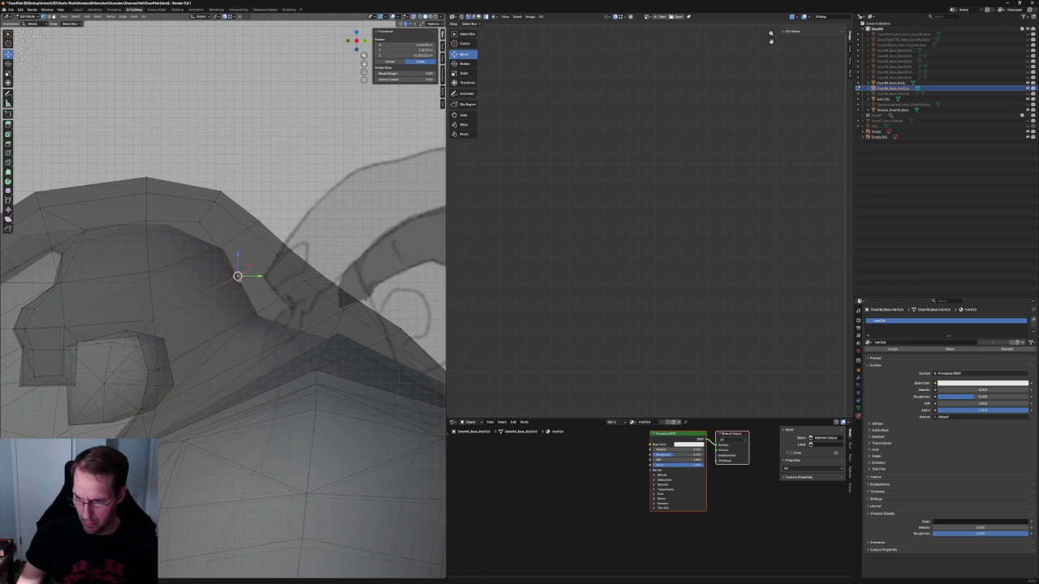
pyautogui.moveTo(271, 297)
pyautogui.mouseDown(button='middle')
pyautogui.moveTo(254, 303)
pyautogui.moveTo(254, 275)
pyautogui.mouseUp(button='middle')
pyautogui.hotkey('alt', 'z')
pyautogui.press('g')
pyautogui.click(266, 312)
pyautogui.click(250, 279)
pyautogui.moveTo(251, 278); pyautogui.dragTo(285, 331, button='middle')
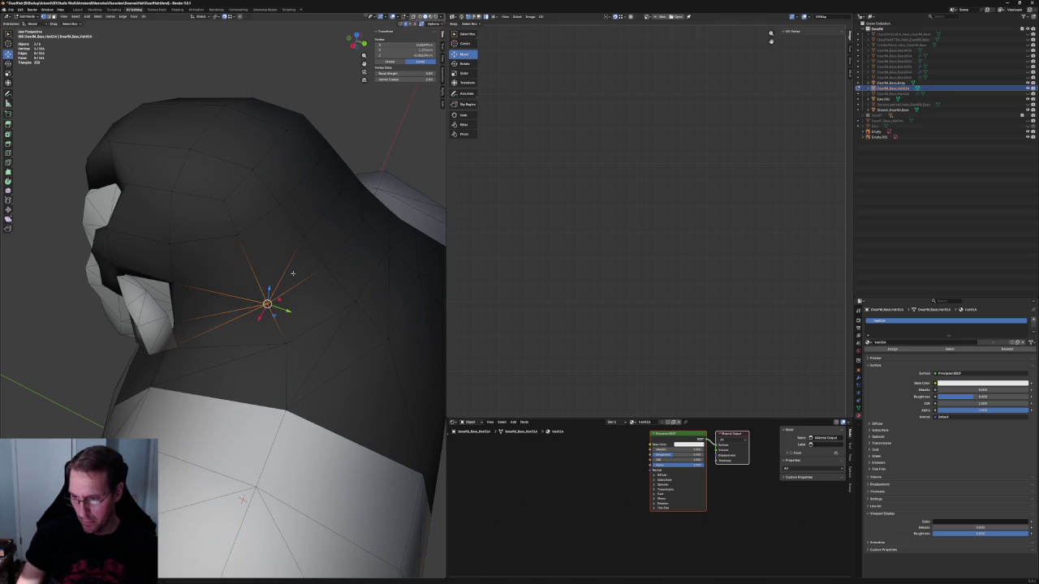
# Step: Check the hair against the reference sketch in right side view with X-ray
pyautogui.press('KP_3')
pyautogui.hotkey('alt', 'z')
pyautogui.scroll(2, 258, 273)
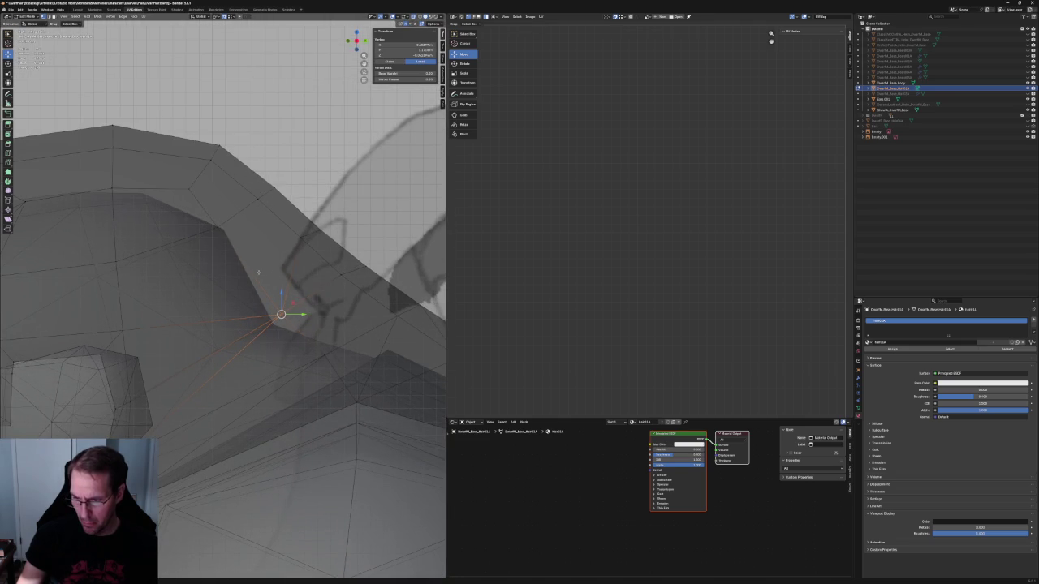
pyautogui.scroll(-3, 258, 273)
pyautogui.scroll(2, 258, 273)
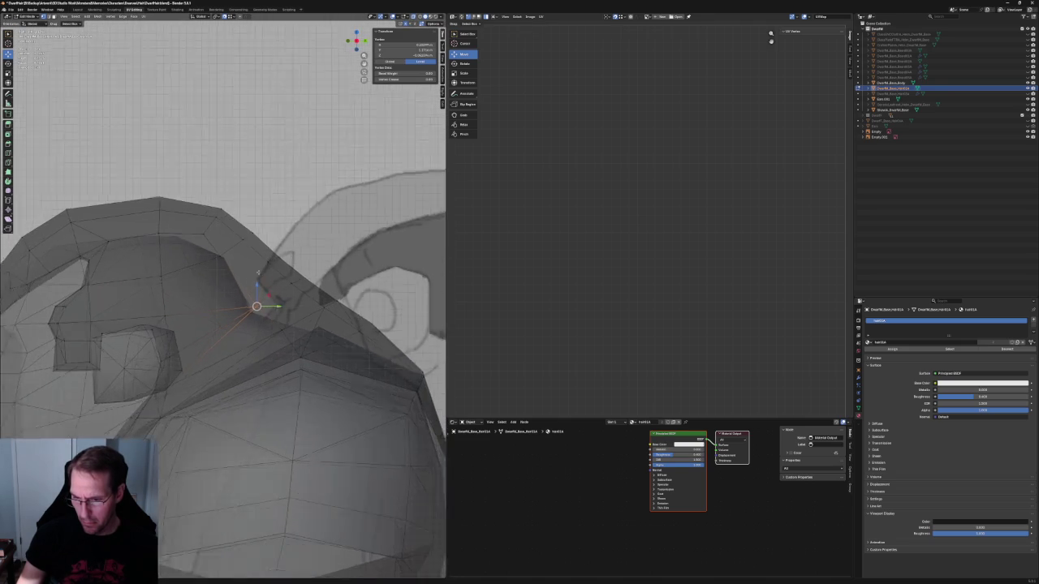
pyautogui.hotkey('alt', 'z')
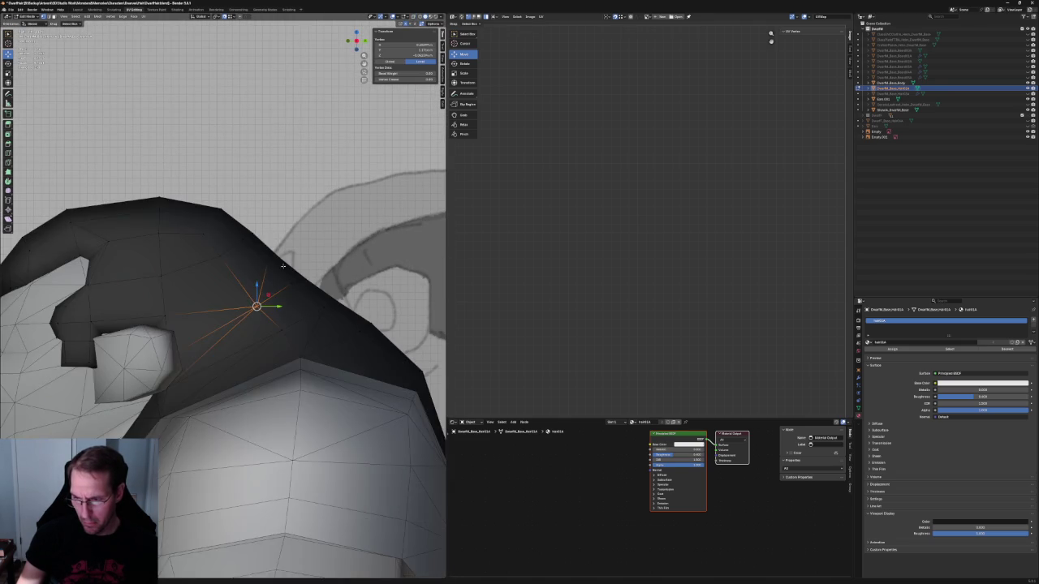
pyautogui.moveTo(260, 272); pyautogui.dragTo(292, 248, button='middle')
# Step: Inspect hair vertices from a new angle, then return to the X-ray side view
pyautogui.click(336, 232)
pyautogui.keyDown('shift'); pyautogui.click(355, 251); pyautogui.keyUp('shift')
pyautogui.hotkey('alt', 'a')
pyautogui.moveTo(355, 251)
pyautogui.mouseDown(button='middle')
pyautogui.moveTo(343, 214)
pyautogui.moveTo(272, 214)
pyautogui.moveTo(287, 232)
pyautogui.moveTo(251, 226)
pyautogui.mouseUp(button='middle')
pyautogui.hotkey('alt', 'z')
pyautogui.press('KP_3')
pyautogui.scroll(3, 271, 266)
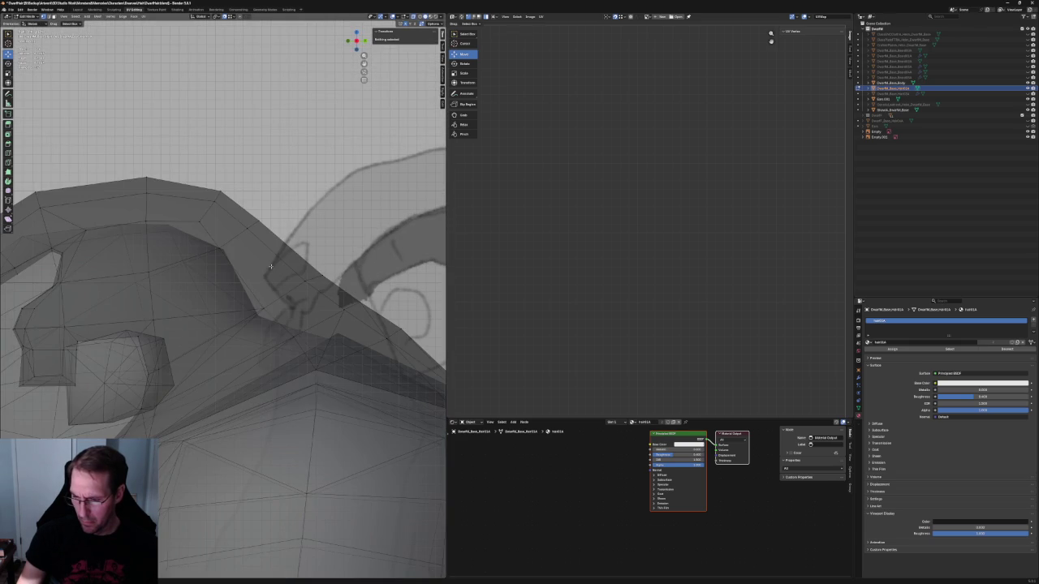
pyautogui.scroll(-4, 271, 266)
pyautogui.moveTo(271, 266); pyautogui.dragTo(260, 256, button='middle')
pyautogui.scroll(4, 253, 252)
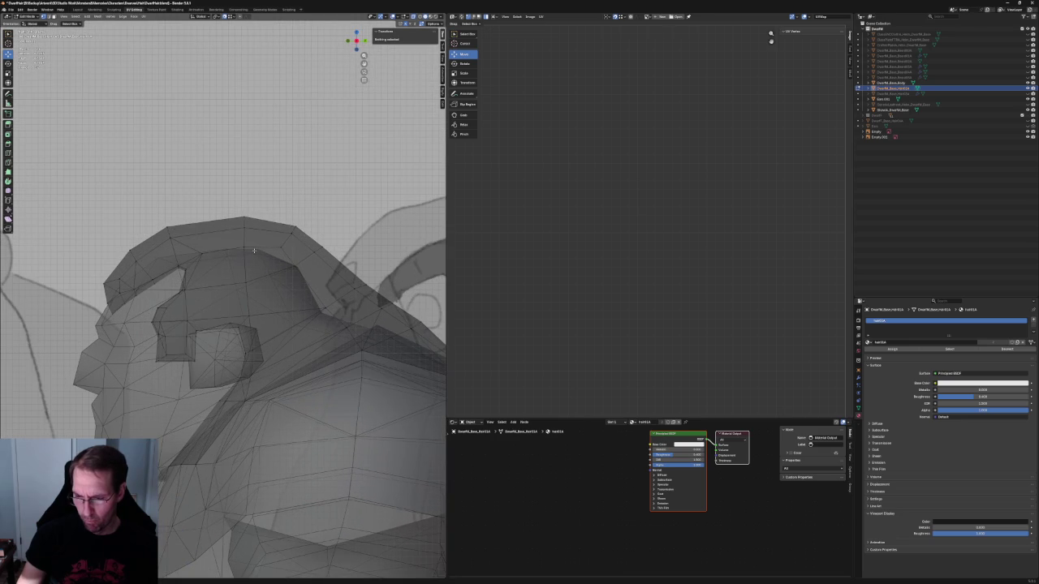